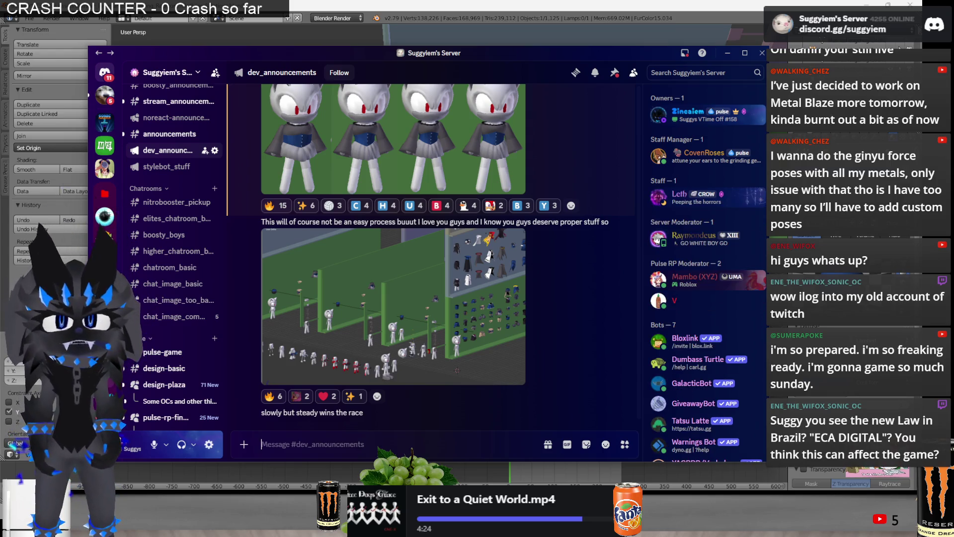
Dismiss the Discord server chat to return to the Blender scene
left_click(548, 6)
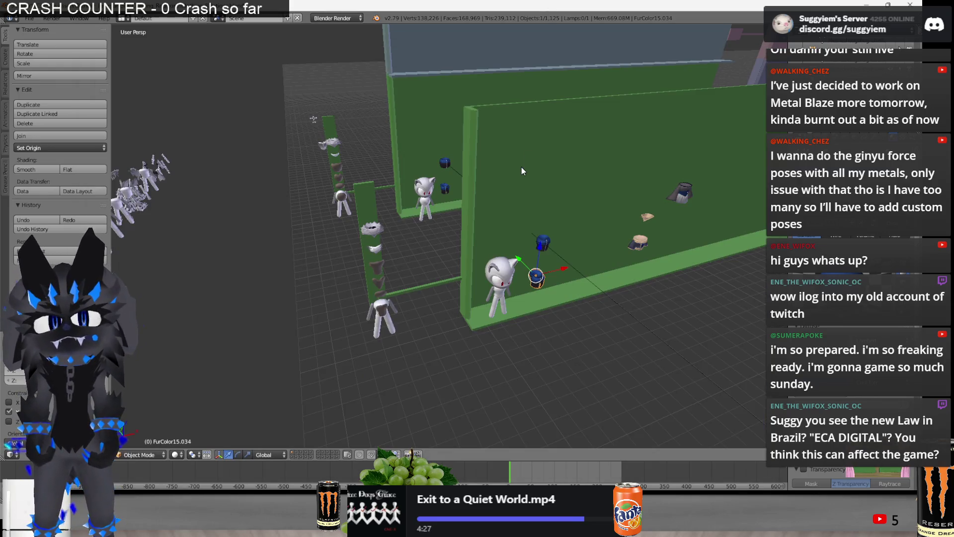
scroll(525, 247, "down", 4)
Frame the selected vest on the cat in the viewport and enter Edit Mode on its mesh
mouse_move(500, 307)
middle_mouse_down()
mouse_move(505, 336)
mouse_move(507, 307)
mouse_move(666, 292)
mouse_move(523, 298)
mouse_move(441, 268)
mouse_move(436, 228)
middle_mouse_up()
scroll(506, 306, "up", 3)
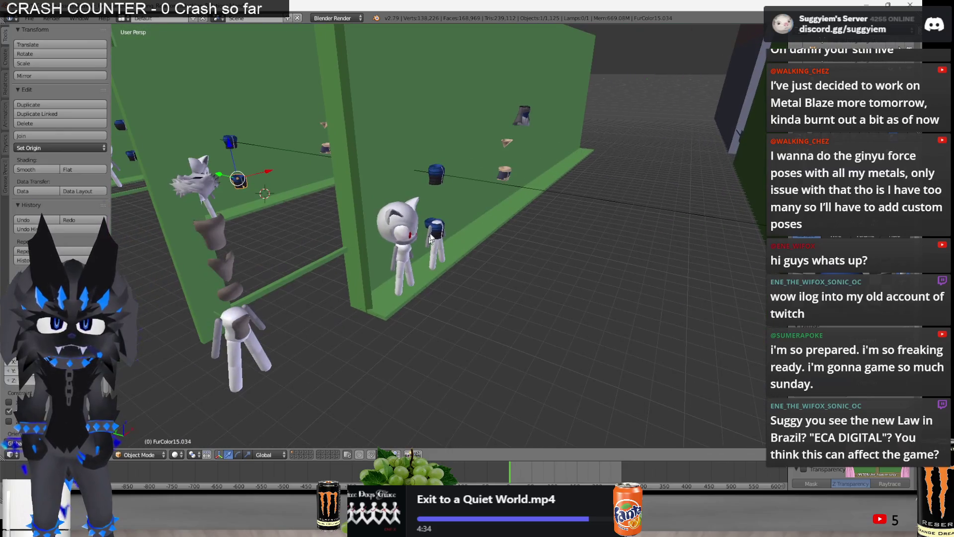
key("KP_Decimal")
scroll(544, 245, "down", 2)
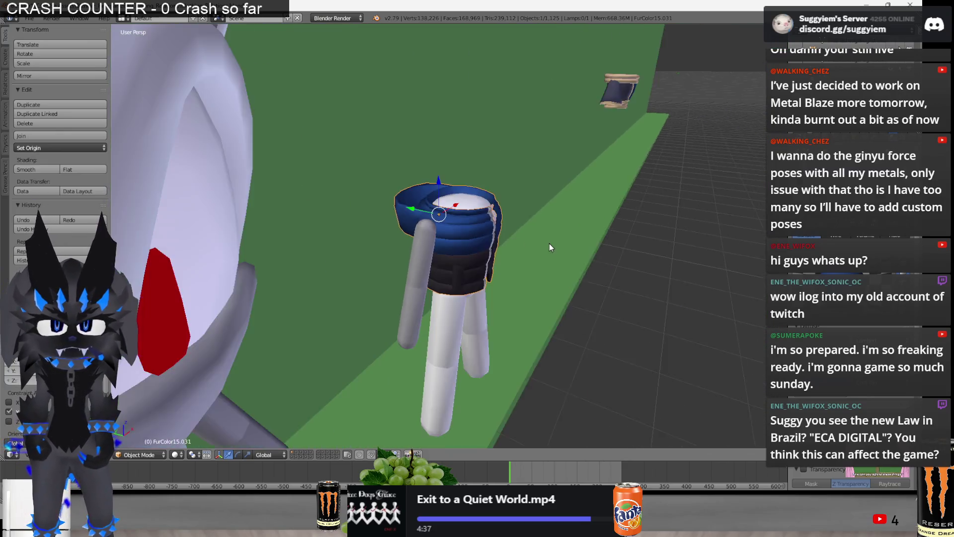
scroll(480, 241, "down", 2)
mouse_move(572, 223)
middle_mouse_down()
mouse_move(591, 240)
mouse_move(485, 254)
middle_mouse_up()
key("Tab")
scroll(591, 240, "up", 3)
scroll(486, 253, "up", 2)
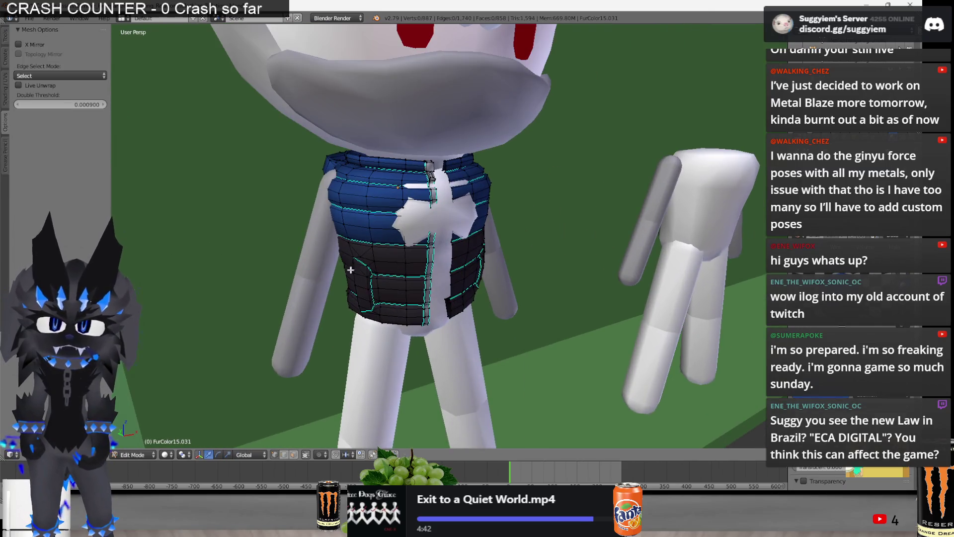
scroll(447, 269, "up", 2)
scroll(447, 268, "up", 1)
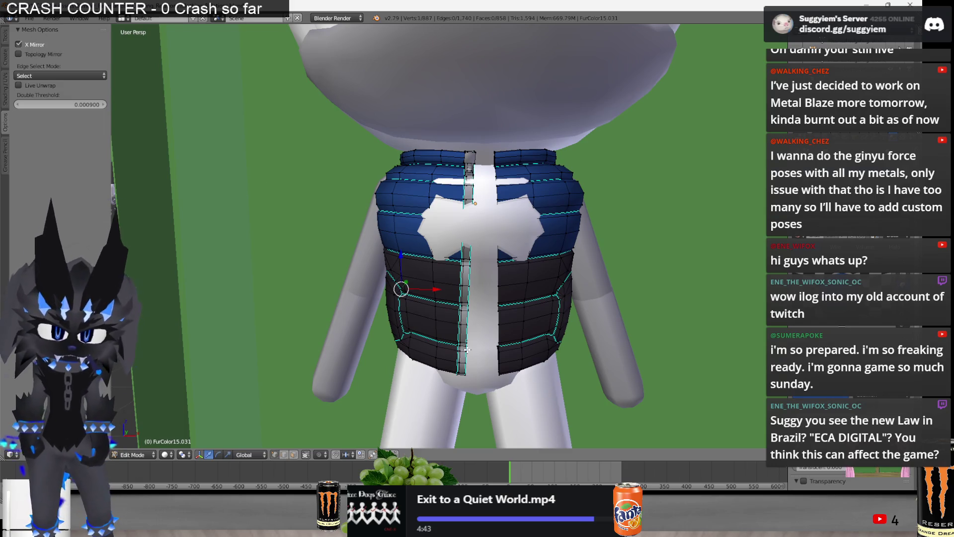
Nudge the selected vest vertices and enable proportional editing
middle_click_drag(454, 285, 434, 288)
left_click_drag(427, 291, 439, 290)
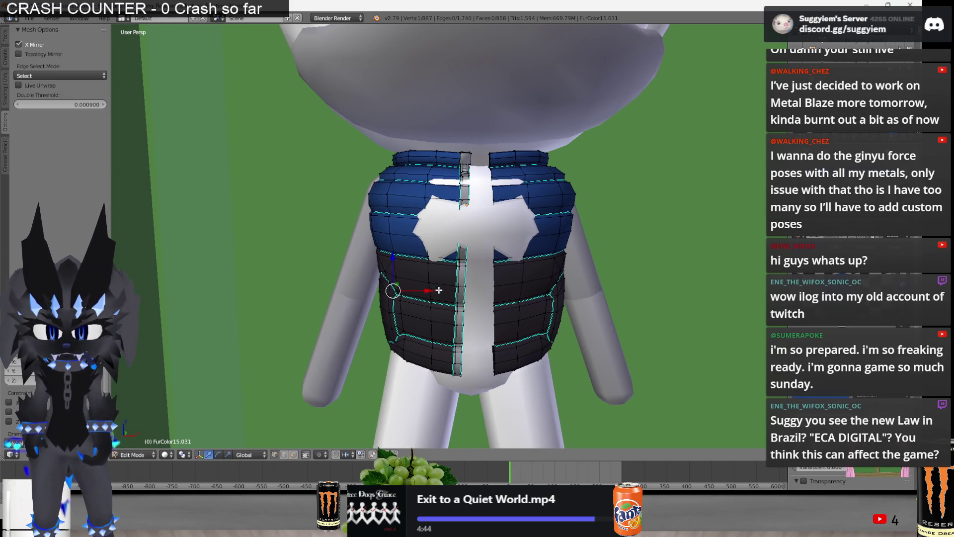
middle_click_drag(430, 307, 388, 313)
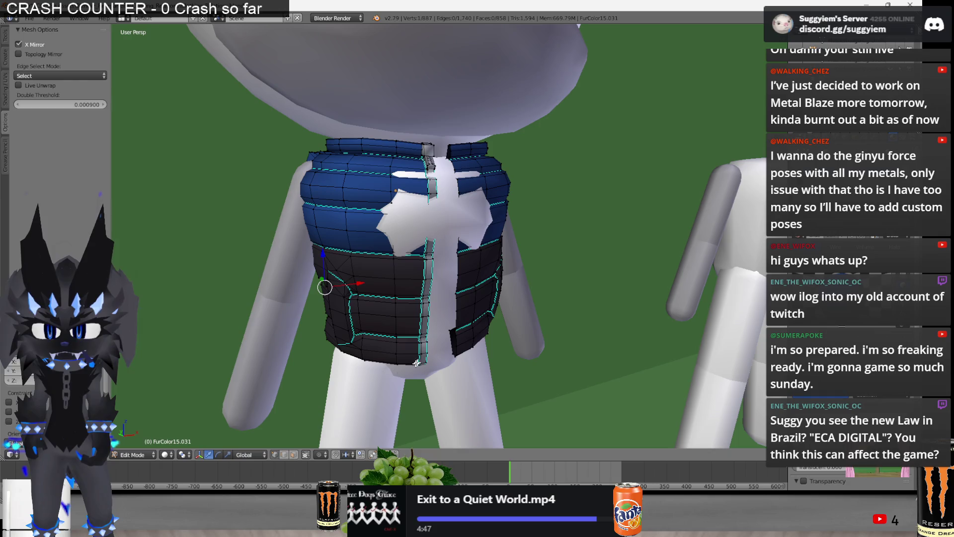
left_click(319, 455)
left_click(336, 436)
middle_click_drag(336, 313, 291, 310)
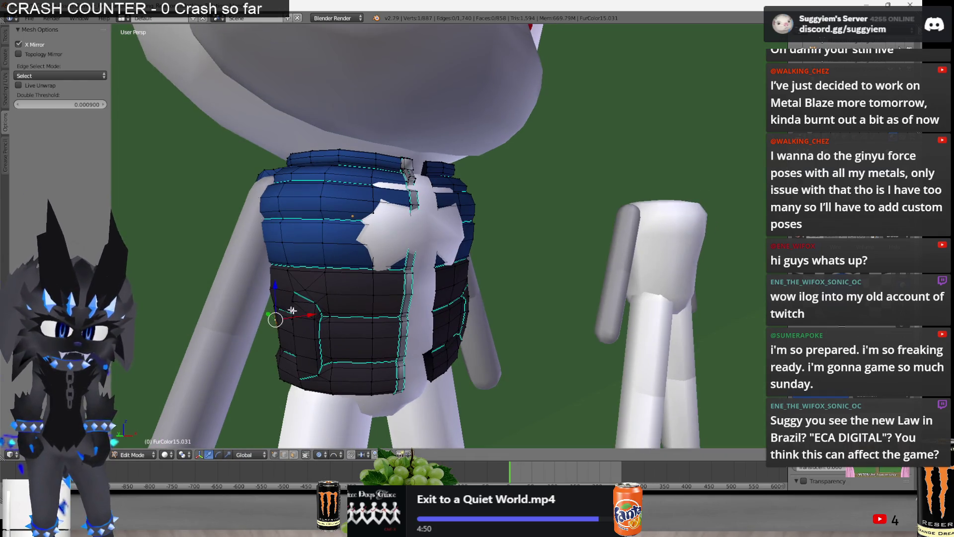
Softly move the vest's side and upper vertices along X to tighten them around the torso
key("g")
key("x")
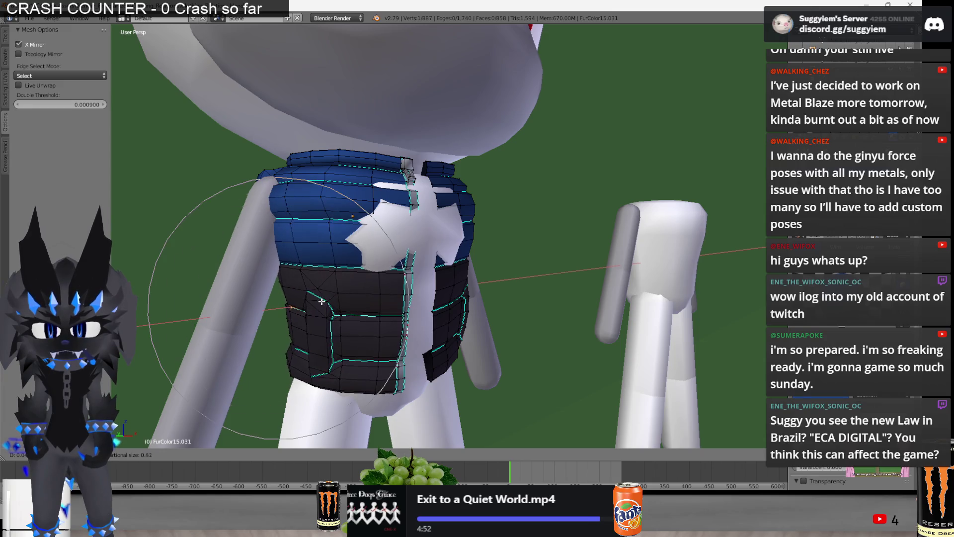
scroll(325, 300, "up", 3)
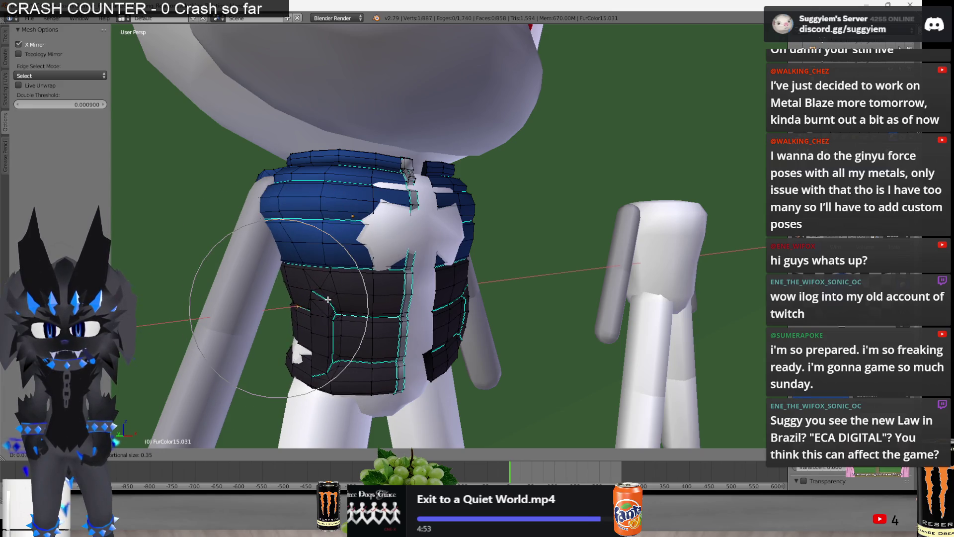
left_click(328, 300)
mouse_move(327, 299)
middle_mouse_down()
mouse_move(348, 180)
mouse_move(383, 215)
middle_mouse_up()
scroll(330, 194, "down", 4)
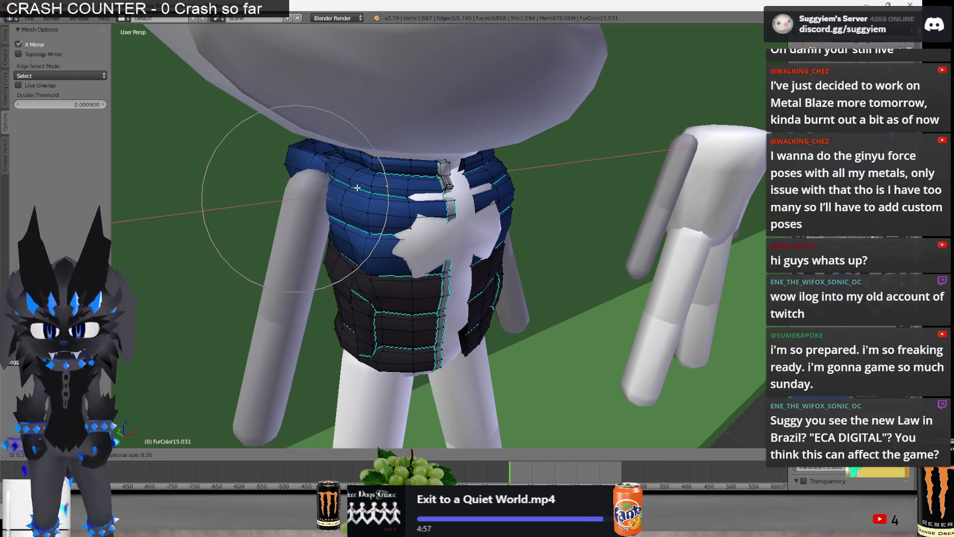
left_click(319, 187)
From a front view, pull the vest vertices further along X to snug the fit
mouse_move(319, 187)
middle_mouse_down()
mouse_move(315, 163)
mouse_move(403, 222)
mouse_move(374, 217)
middle_mouse_up()
key("g")
key("x")
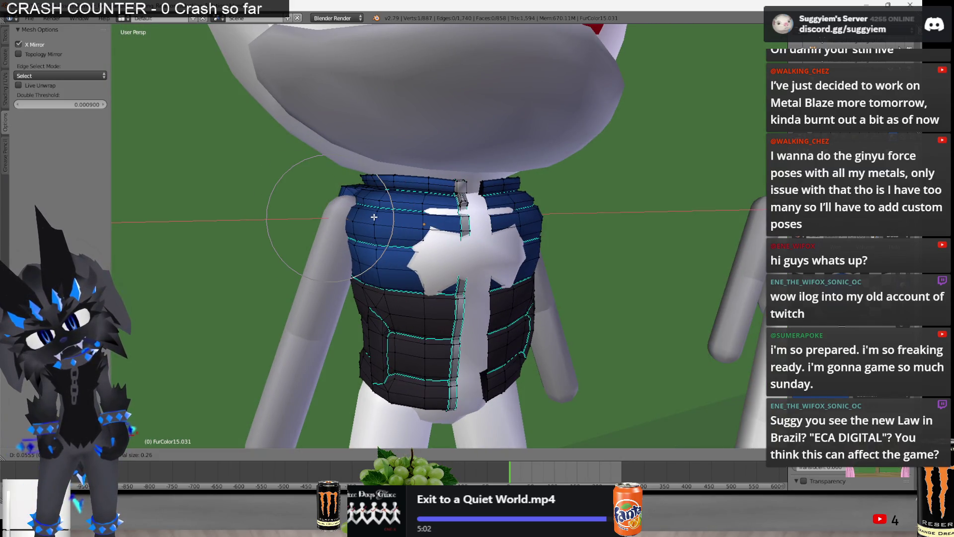
scroll(377, 217, "up", 1)
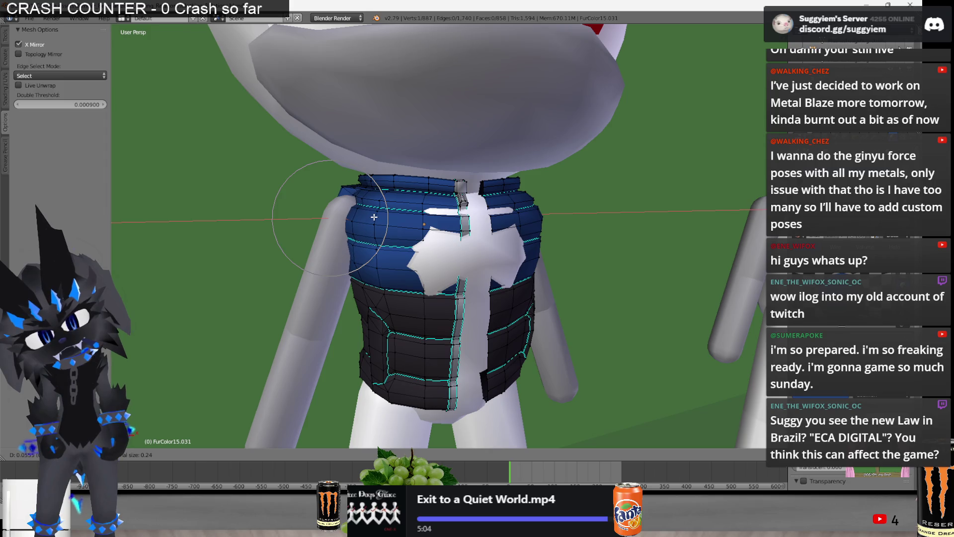
left_click(374, 218)
scroll(334, 211, "down", 3)
mouse_move(335, 211)
middle_mouse_down()
mouse_move(413, 237)
mouse_move(377, 241)
middle_mouse_up()
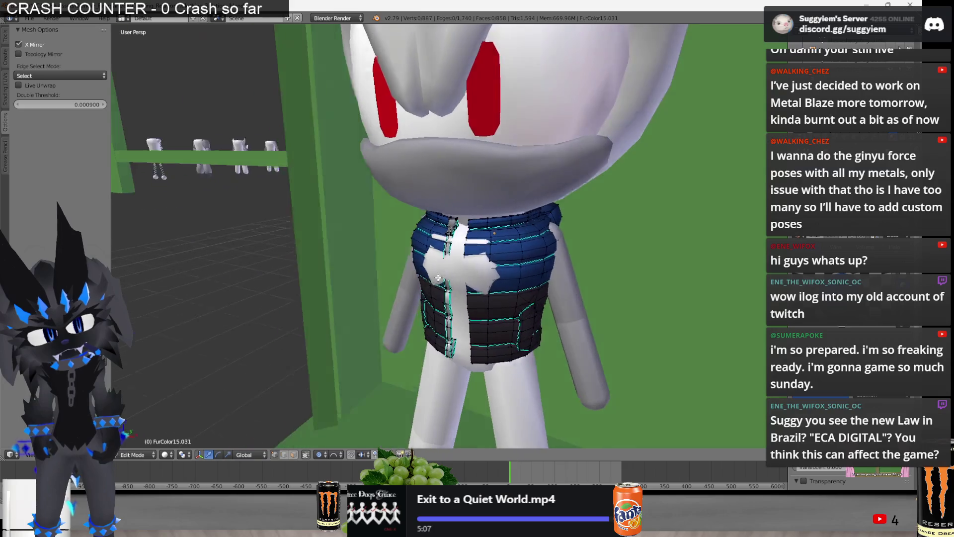
Move the vest's shoulder vertices outward along X so the edge clears the cat's arm
middle_click_drag(514, 242, 567, 233)
key("g")
key("x")
left_click(576, 230)
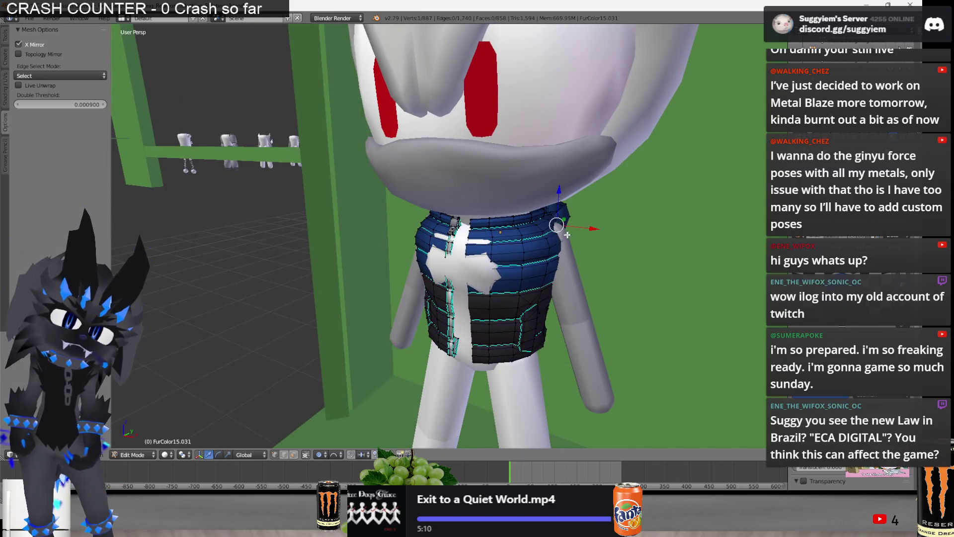
scroll(566, 246, "down", 2)
mouse_move(566, 247)
middle_mouse_down()
mouse_move(534, 320)
mouse_move(501, 299)
middle_mouse_up()
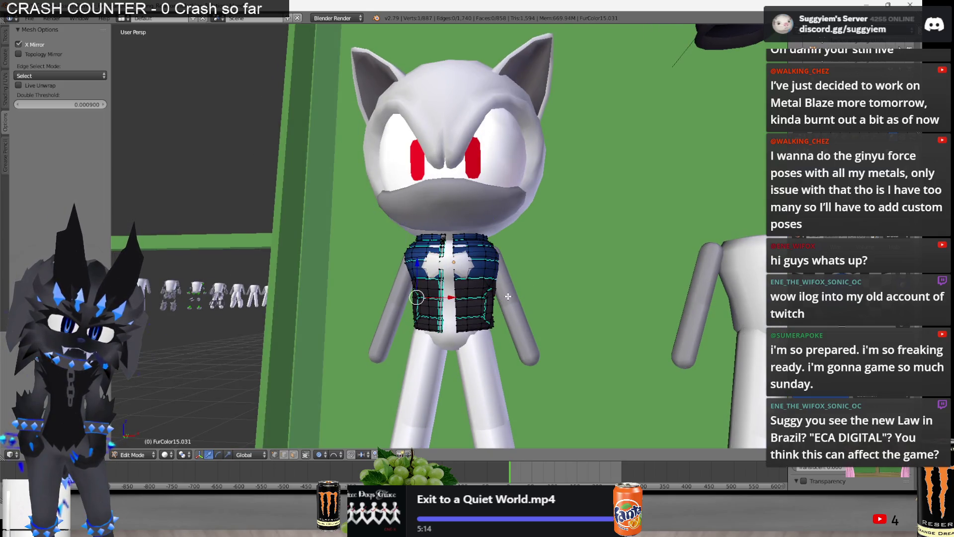
Try scaling the selected vest vertices, then cancel to leave them unchanged
mouse_move(501, 298)
middle_mouse_down()
mouse_move(495, 320)
mouse_move(553, 313)
mouse_move(649, 277)
mouse_move(562, 307)
mouse_move(573, 349)
middle_mouse_up()
scroll(515, 313, "up", 2)
key("s")
right_click(571, 309)
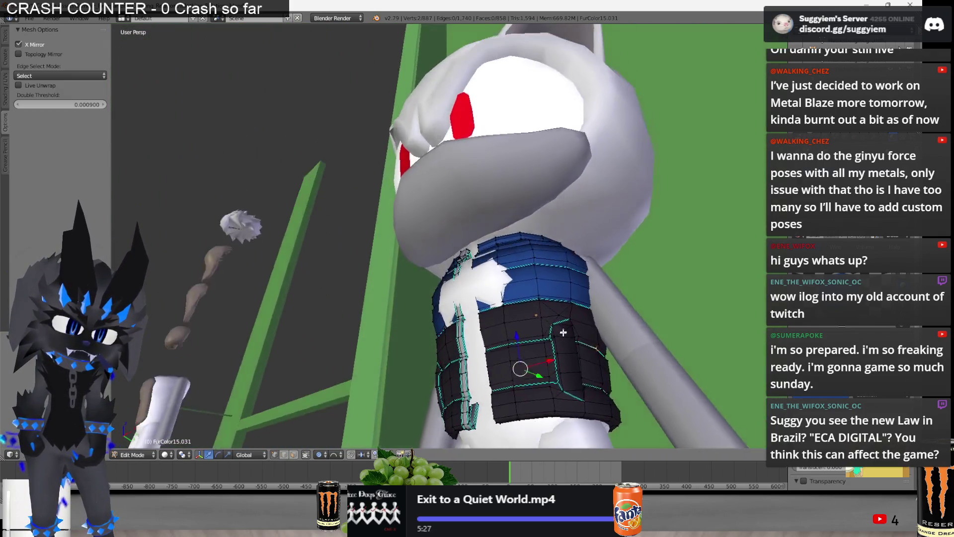
Enable X Mirror editing on the vest, cancelling trial scales that did not fit
key("z")
key("s")
right_click(588, 375)
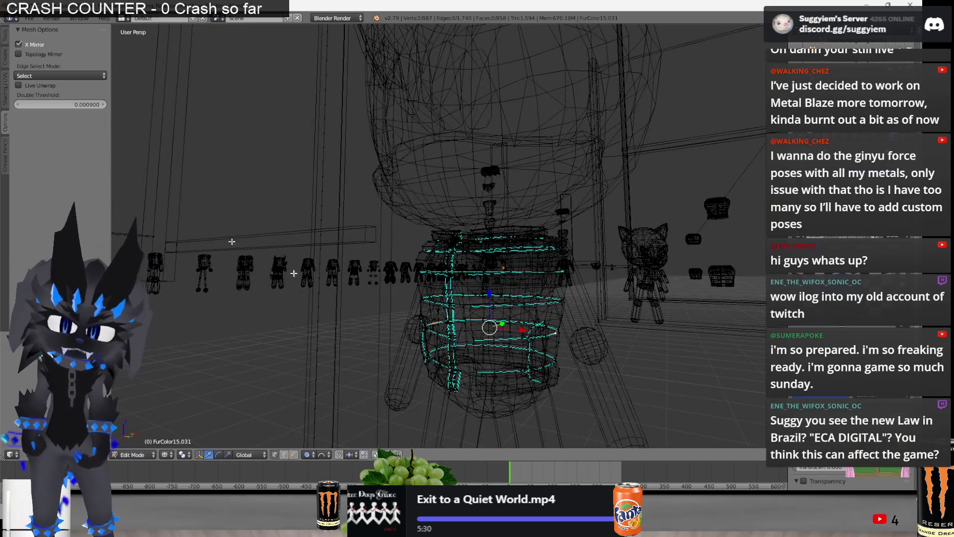
left_click(23, 45)
key("z")
scroll(622, 262, "up", 3)
key("s")
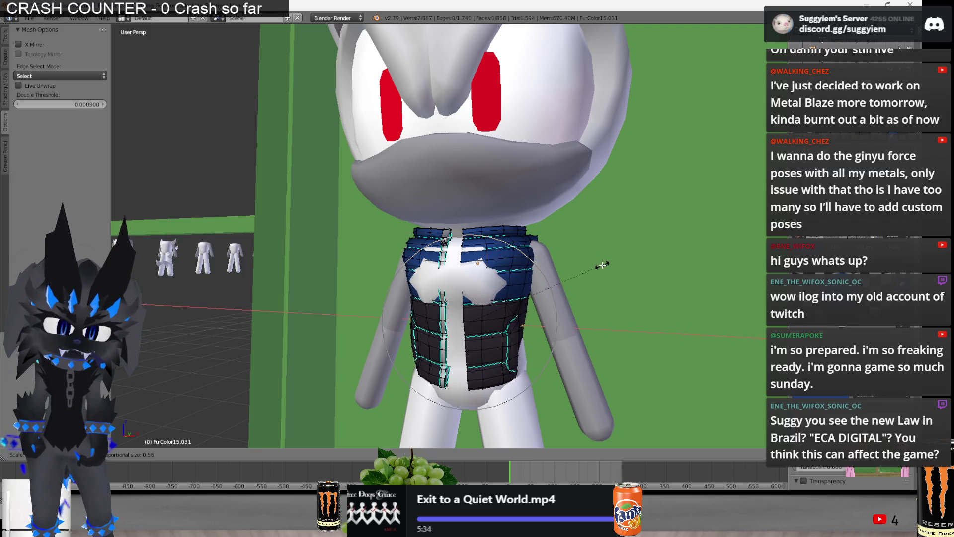
right_click(602, 265)
scroll(603, 265, "down", 3)
Widen the vest's lower vertices so the garment wraps around the cat's belly, then leave Edit Mode
middle_click_drag(603, 264, 315, 379)
key("z")
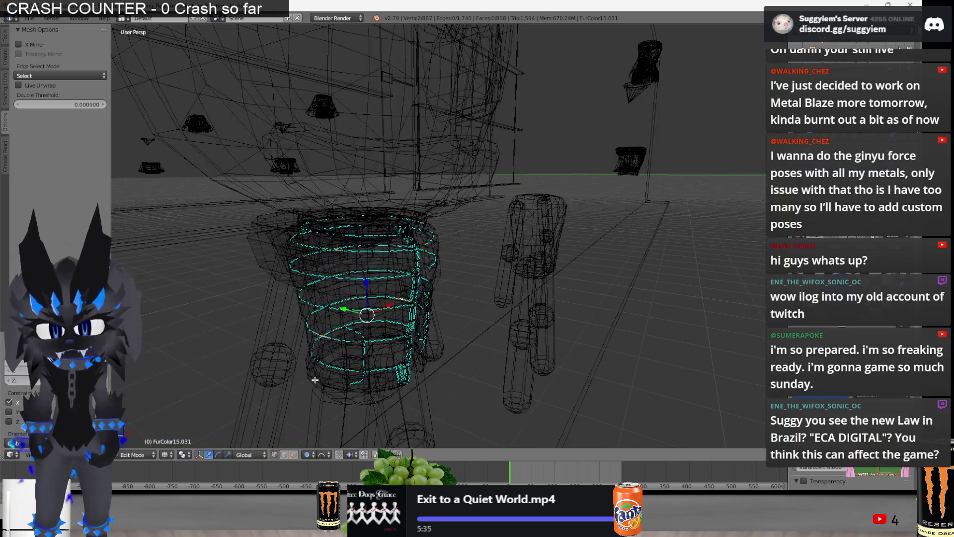
scroll(322, 386, "up", 4)
key("z")
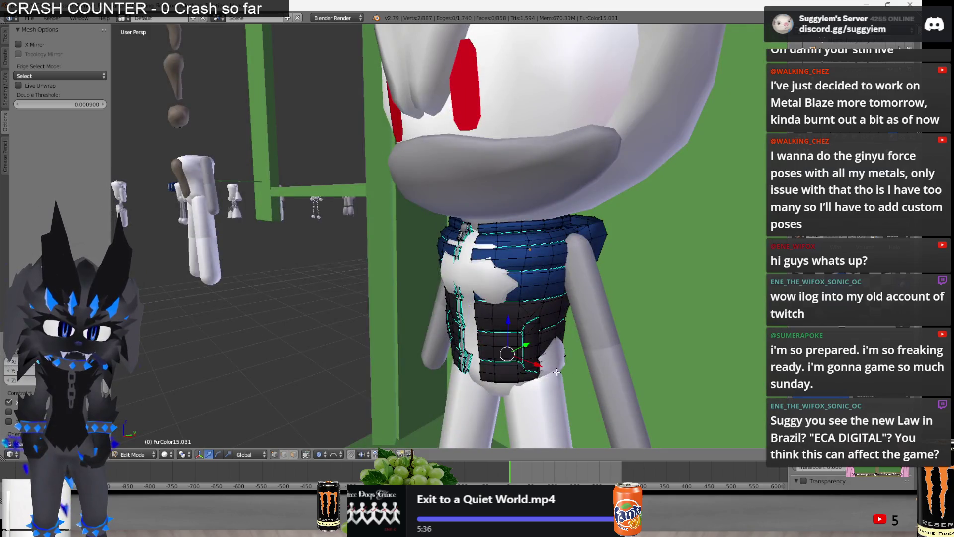
key("z")
scroll(557, 372, "down", 3)
mouse_move(641, 378)
middle_mouse_down()
mouse_move(599, 378)
mouse_move(631, 396)
mouse_move(605, 434)
mouse_move(568, 323)
middle_mouse_up()
scroll(569, 323, "up", 4)
key("z")
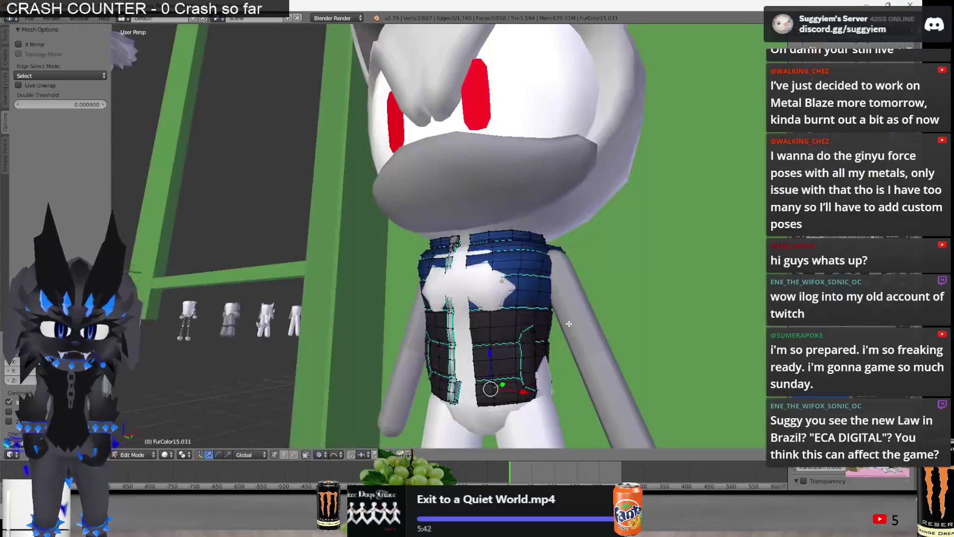
key("g")
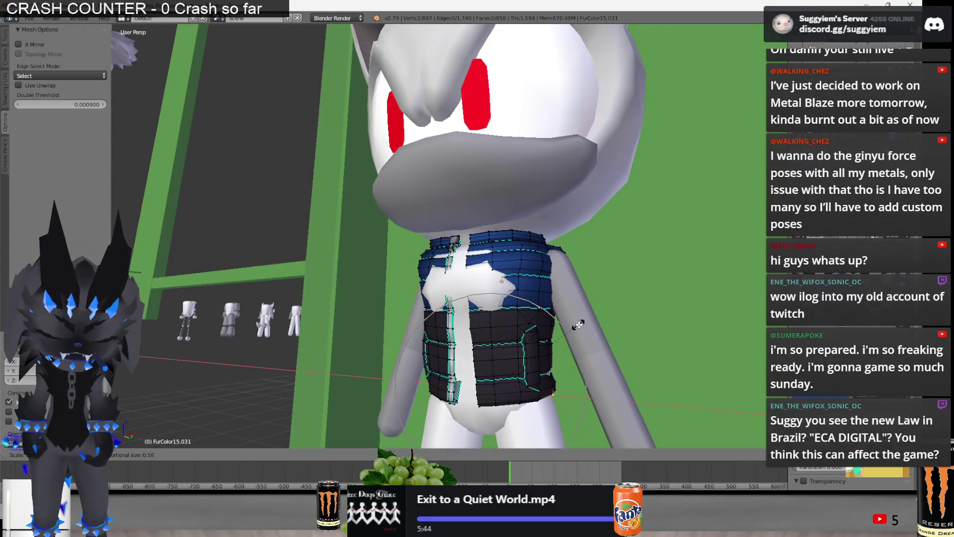
scroll(579, 326, "up", 4)
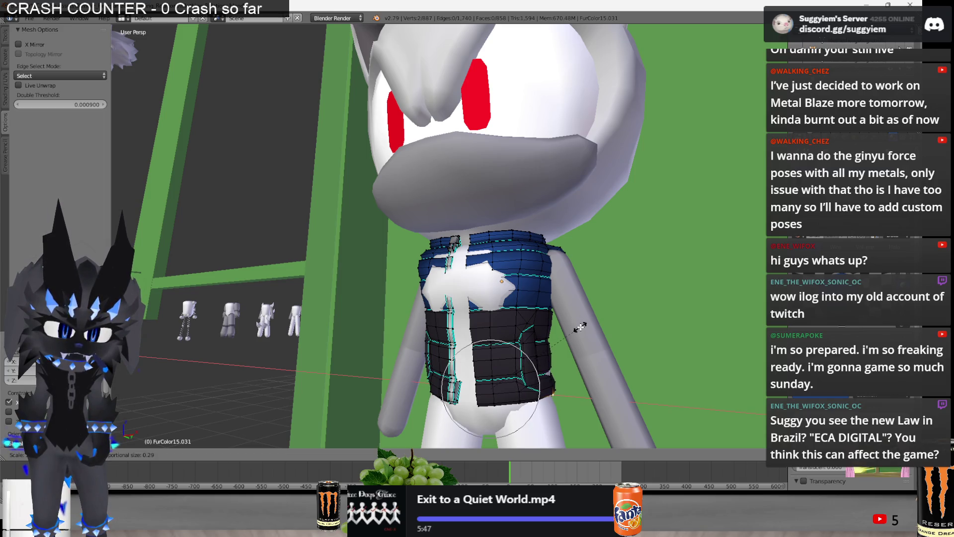
left_click(583, 328)
mouse_move(583, 328)
middle_mouse_down()
mouse_move(503, 352)
mouse_move(376, 313)
middle_mouse_up()
key("Tab")
key("Tab")
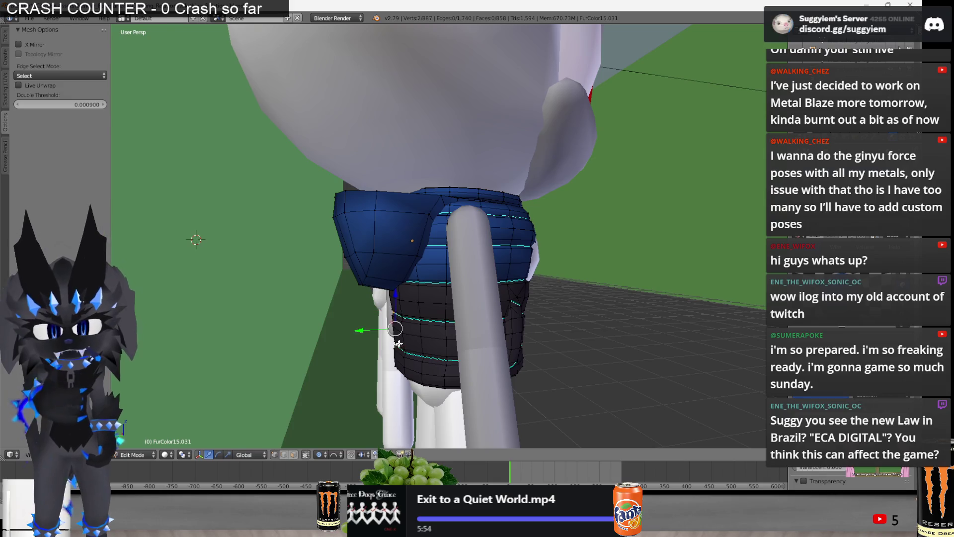
Move the vest's waist-band vertices along Y in three soft passes to follow the cat's lower back
middle_click_drag(395, 343, 380, 338)
key("g")
key("y")
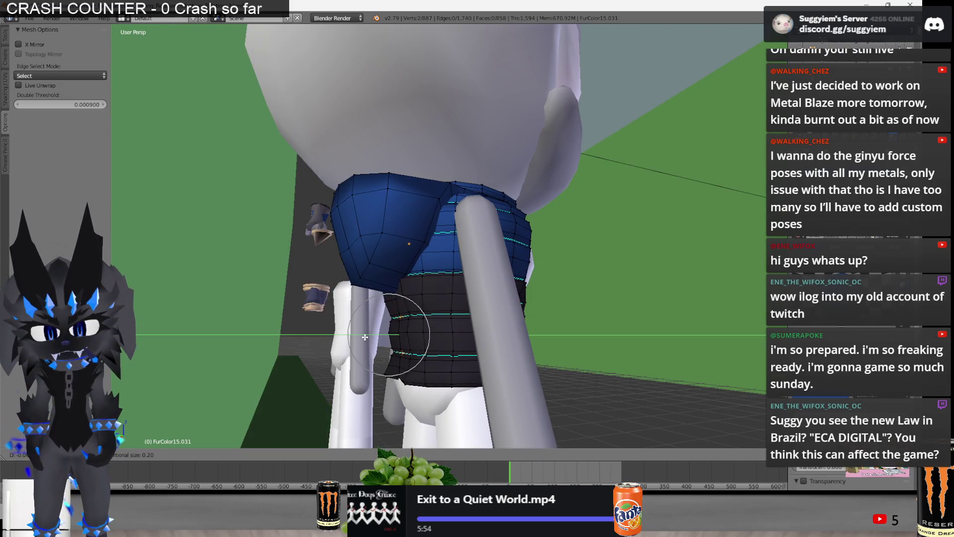
scroll(362, 338, "down", 1)
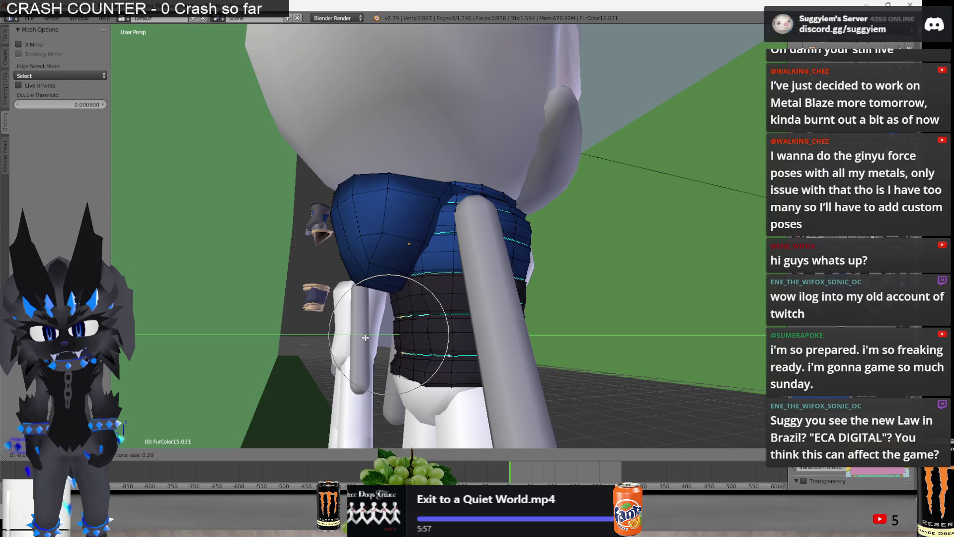
left_click(362, 340)
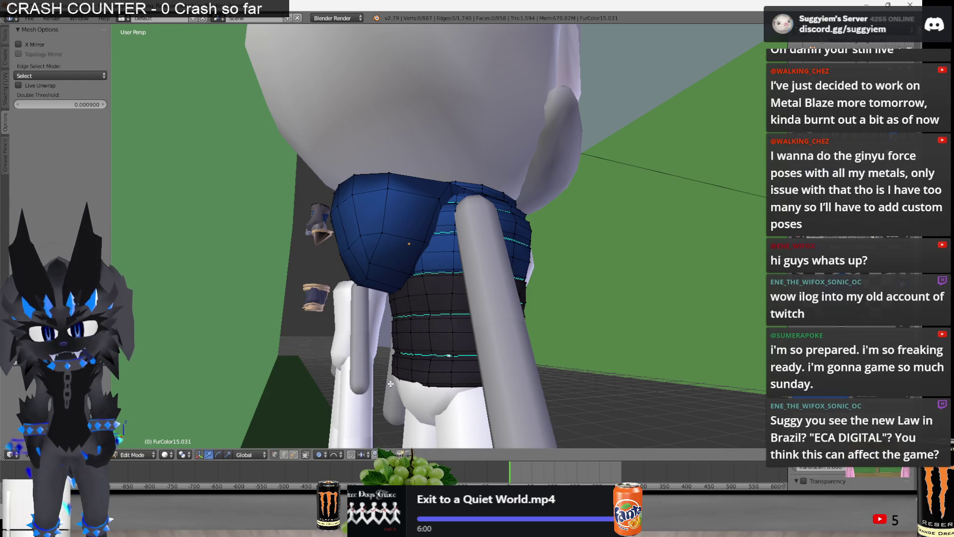
key("g")
key("y")
left_click(373, 379)
mouse_move(373, 379)
middle_mouse_down()
mouse_move(435, 367)
mouse_move(334, 314)
mouse_move(475, 325)
mouse_move(379, 368)
middle_mouse_up()
scroll(333, 314, "up", 2)
key("g")
key("y")
left_click(476, 325)
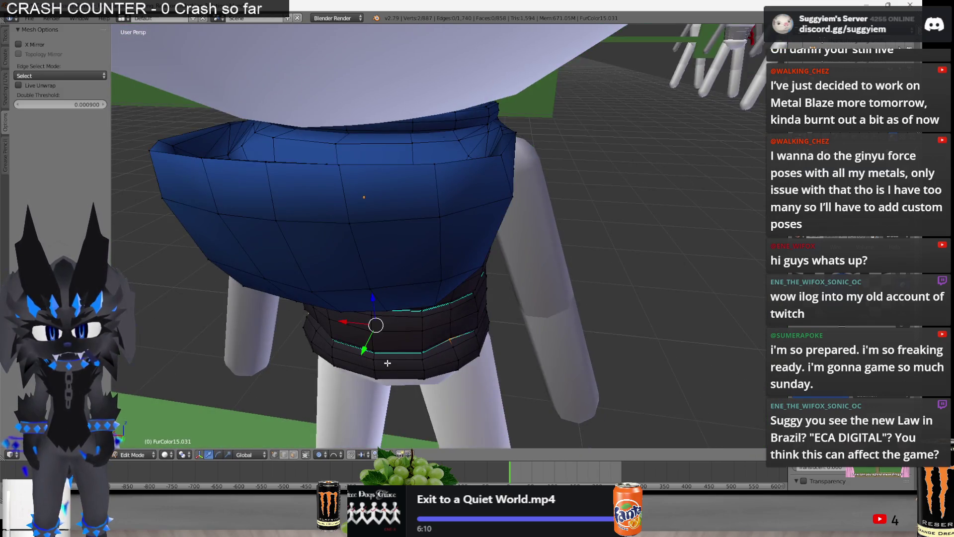
Select the waist edge loop and try reshaping it, cancelling the moves, then view the vest in wireframe
middle_click_drag(387, 362, 445, 320)
scroll(475, 283, "up", 2)
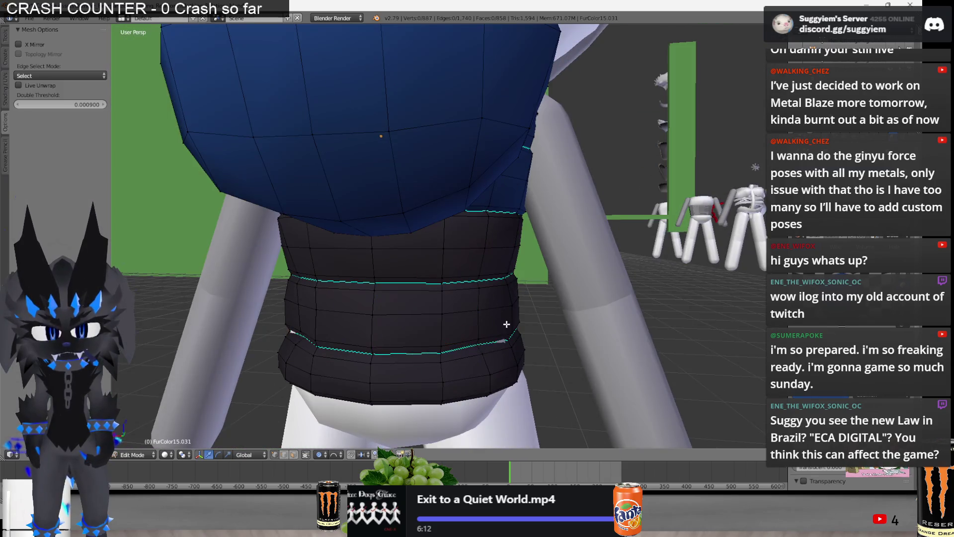
middle_click_drag(510, 340, 510, 339)
left_click(510, 340)
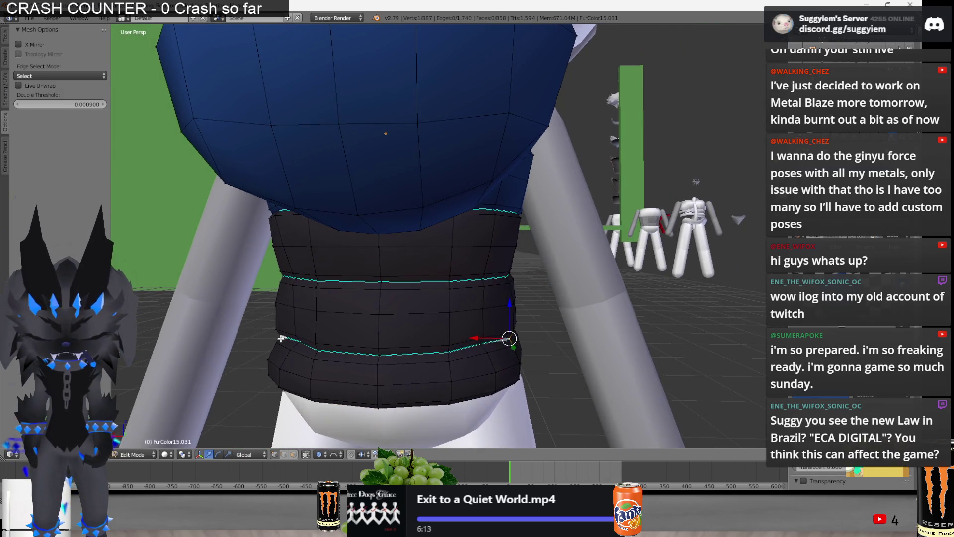
middle_click_drag(369, 358, 402, 339)
key("g")
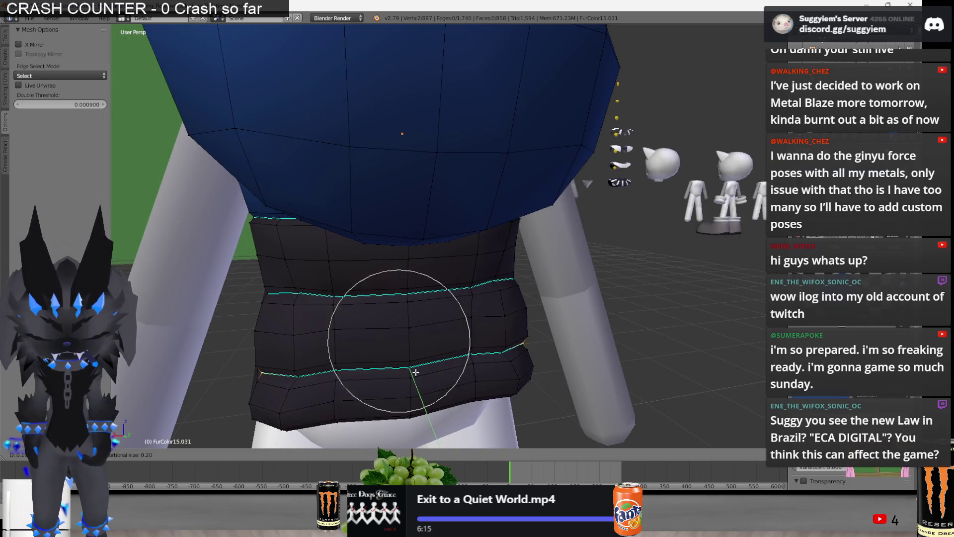
right_click(471, 363)
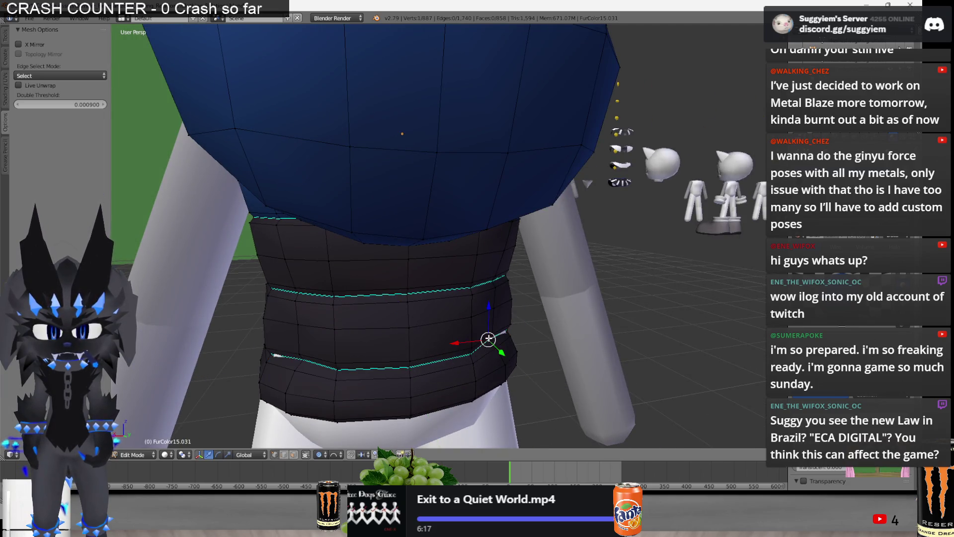
key("g")
key("y")
right_click(410, 365)
mouse_move(410, 365)
middle_mouse_down()
mouse_move(304, 348)
mouse_move(361, 320)
mouse_move(423, 340)
mouse_move(633, 272)
middle_mouse_up()
scroll(361, 321, "down", 3)
key("z")
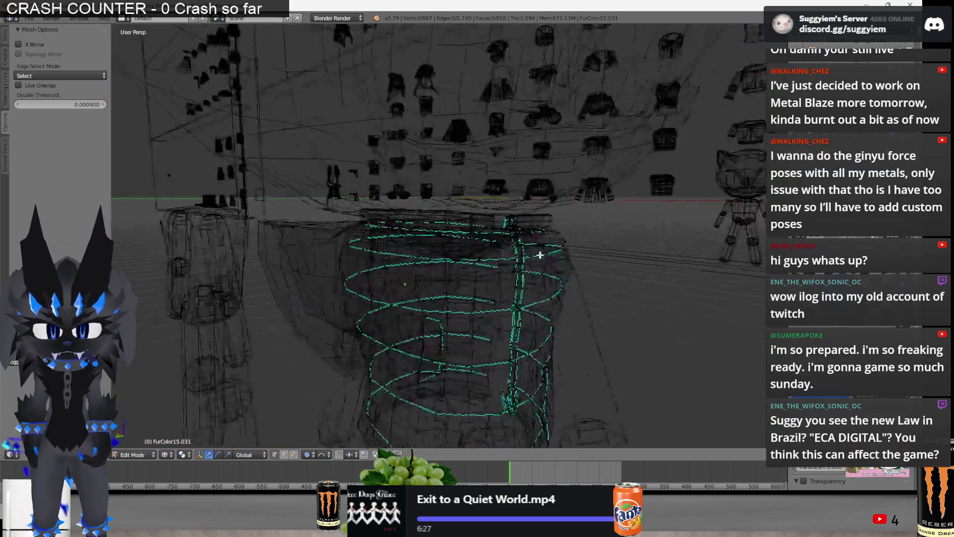
Rescale the whole vest from a front view with soft falloff to fit the torso
key("a")
middle_click_drag(635, 272, 522, 284)
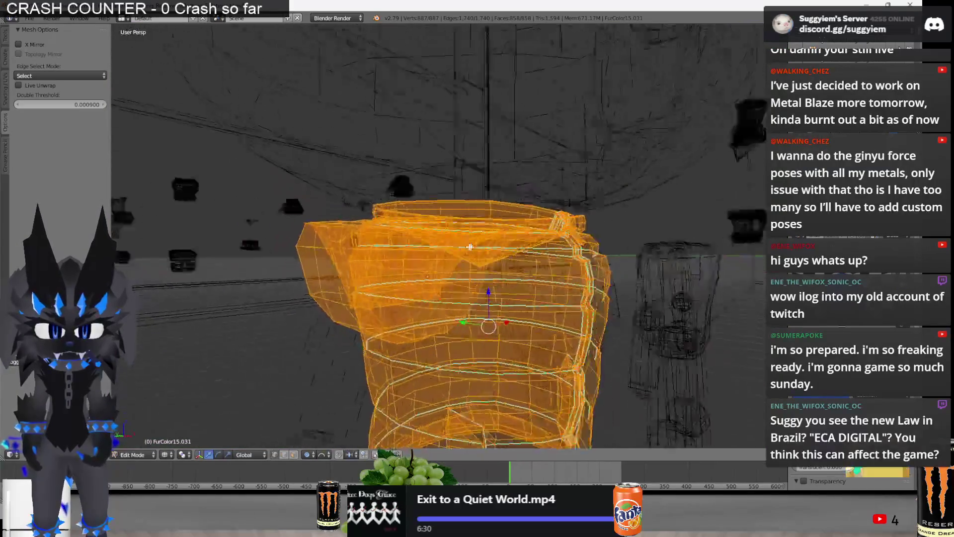
key("z")
key("a")
key("KP_1")
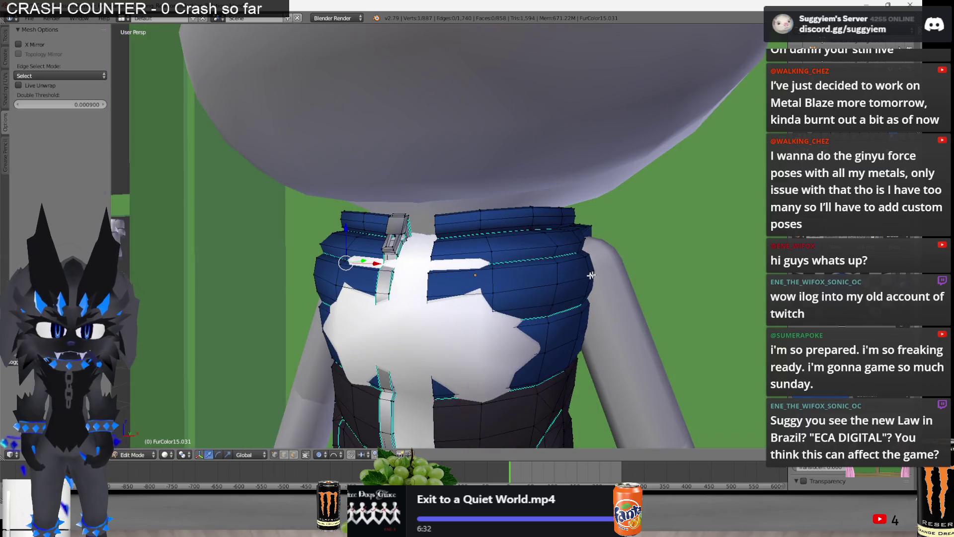
scroll(629, 275, "down", 2)
key("s")
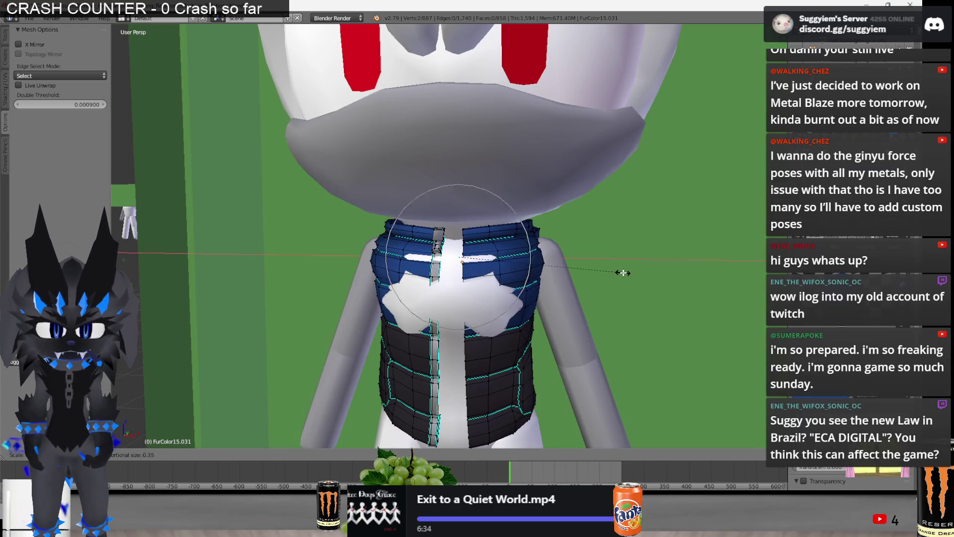
left_click(618, 277)
middle_click_drag(618, 277, 503, 286)
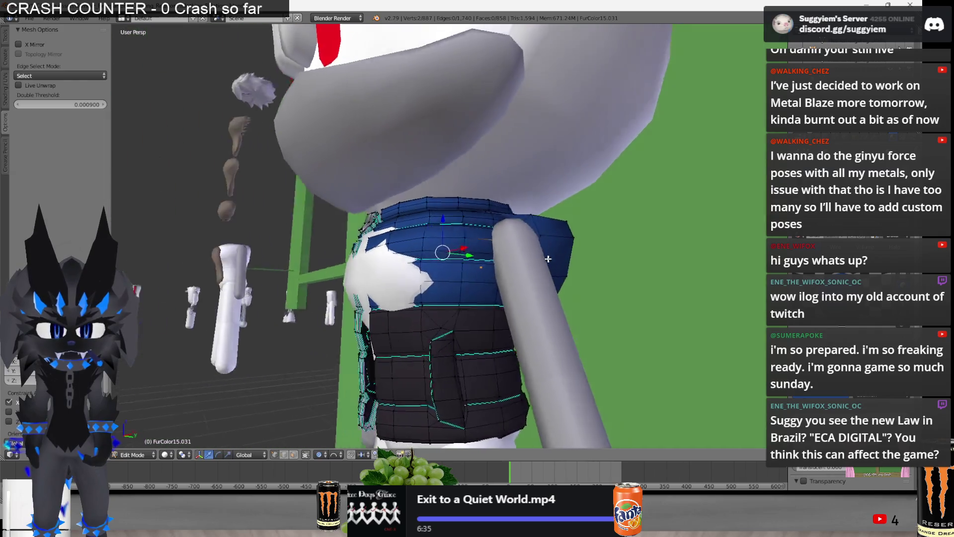
key("Tab")
key("Tab")
Shift the chest vertices along Y around the cat's neck and finish editing the mesh
mouse_move(503, 287)
middle_mouse_down()
mouse_move(456, 296)
mouse_move(541, 296)
middle_mouse_up()
scroll(457, 296, "up", 4)
key("g")
key("y")
scroll(538, 280, "down", 3)
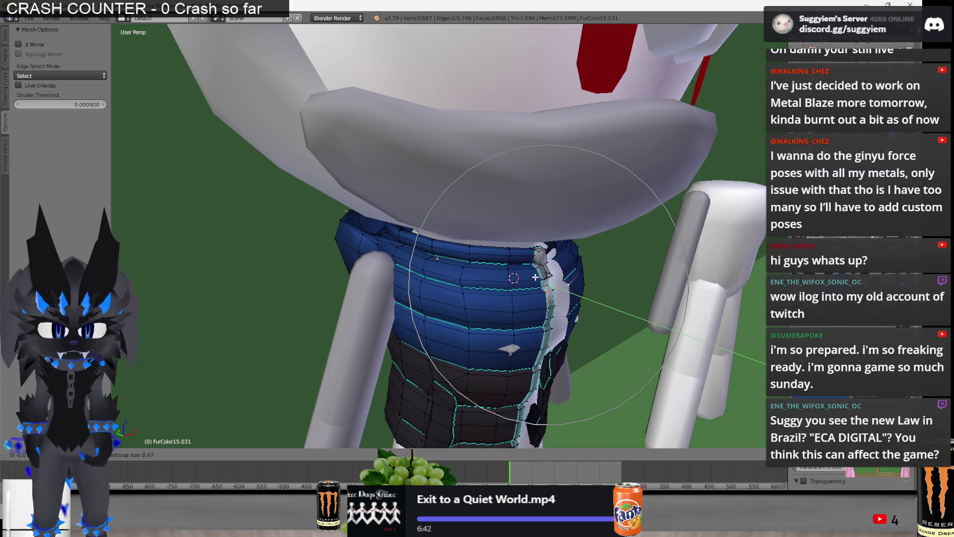
left_click(537, 280)
mouse_move(537, 279)
middle_mouse_down()
mouse_move(439, 250)
mouse_move(402, 261)
mouse_move(518, 164)
mouse_move(545, 237)
middle_mouse_up()
key("Tab")
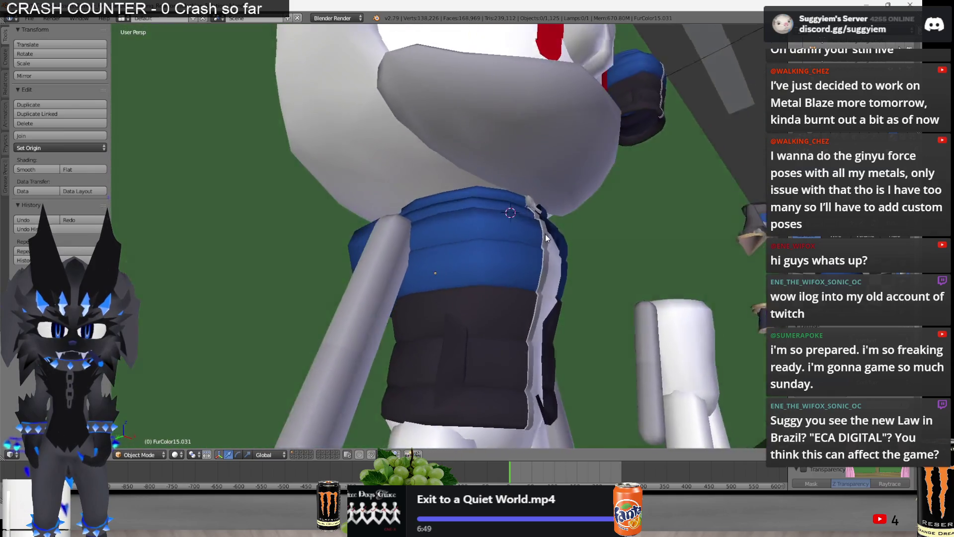
scroll(546, 237, "down", 3)
scroll(552, 264, "down", 5)
mouse_move(538, 267)
middle_mouse_down()
mouse_move(463, 277)
mouse_move(568, 298)
middle_mouse_up()
scroll(509, 293, "up", 5)
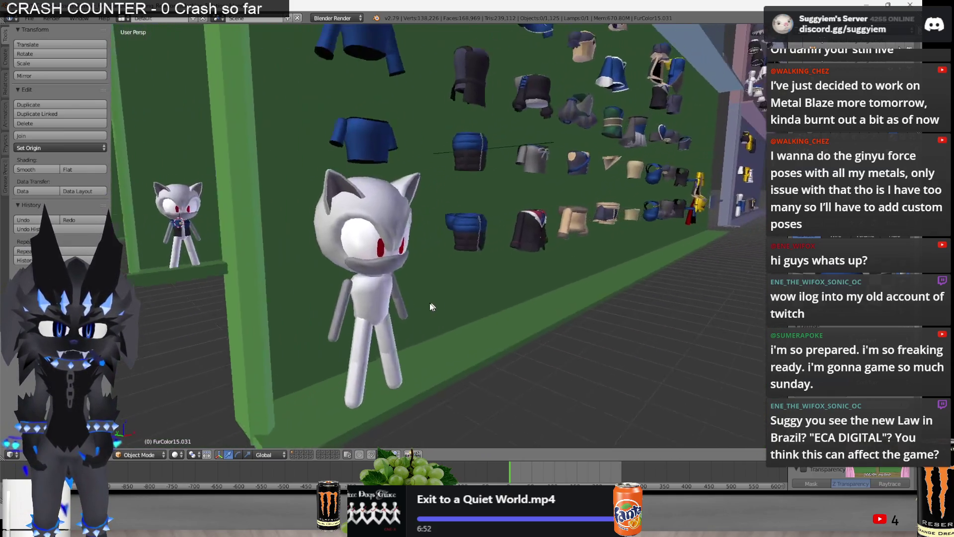
scroll(429, 313, "down", 3)
scroll(429, 313, "down", 4)
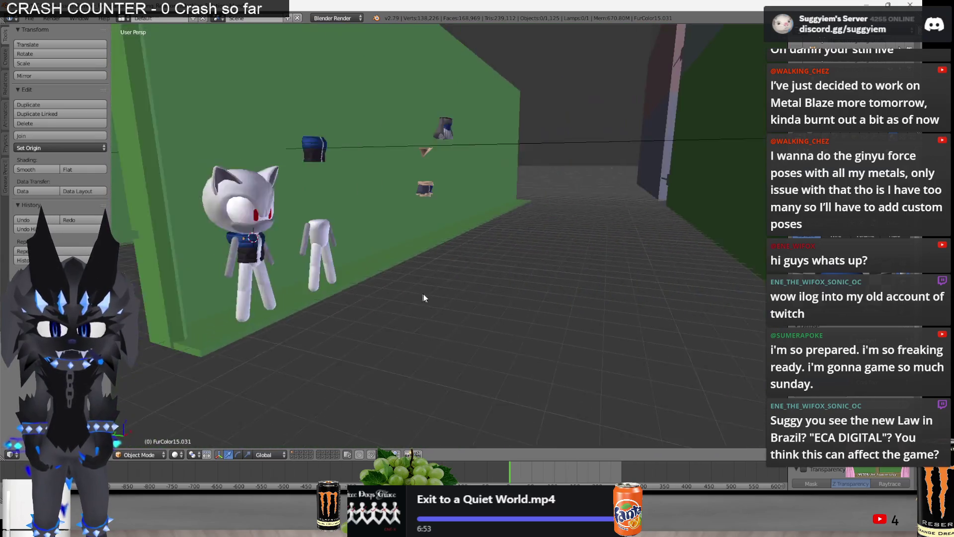
middle_click_drag(419, 293, 439, 276)
scroll(440, 276, "up", 4)
scroll(438, 271, "up", 3)
scroll(439, 272, "up", 3)
mouse_move(439, 272)
middle_mouse_down()
mouse_move(490, 293)
mouse_move(427, 297)
mouse_move(482, 250)
mouse_move(578, 278)
middle_mouse_up()
key("Tab")
scroll(472, 251, "down", 3)
In wireframe, brush- and lasso-select the vertices along the vest's lower edge
key("z")
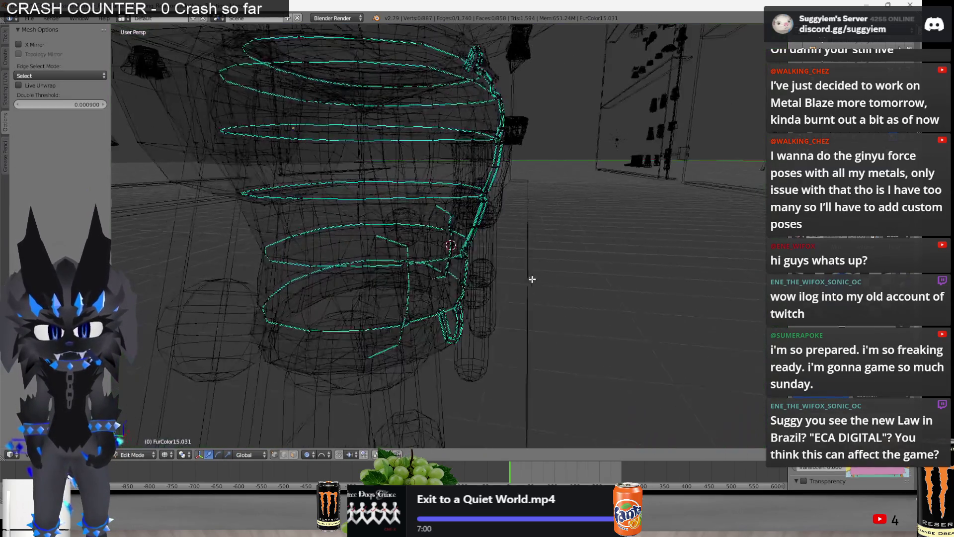
key("c")
left_click_drag(440, 351, 420, 306)
key("Escape")
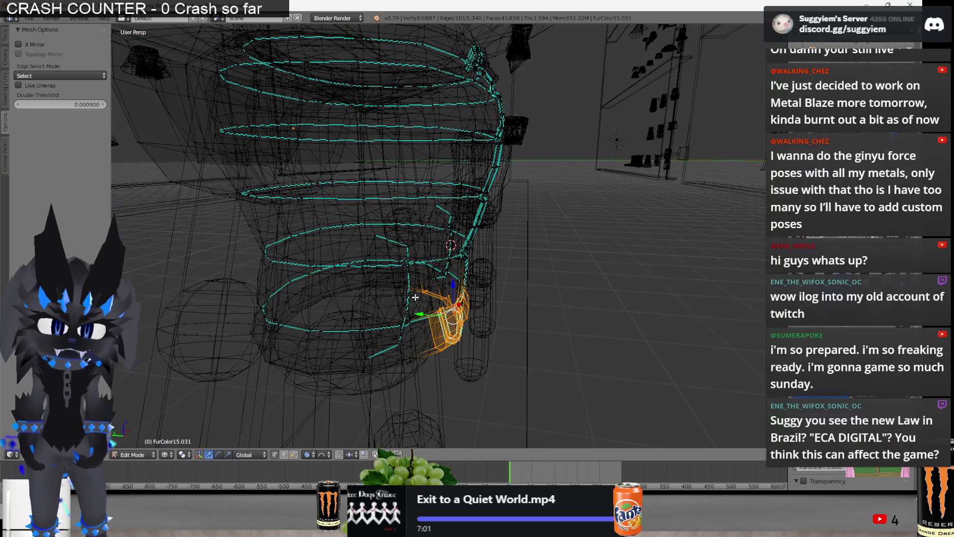
middle_click_drag(419, 307, 478, 328)
scroll(478, 328, "up", 3)
scroll(444, 265, "up", 2)
mouse_move(444, 264)
middle_mouse_down()
mouse_move(390, 176)
mouse_move(335, 241)
middle_mouse_up()
left_click_drag(334, 241, 373, 388, "ctrl")
middle_click_drag(373, 388, 487, 256)
scroll(487, 257, "down", 3)
left_click_drag(426, 249, 458, 394, "ctrl")
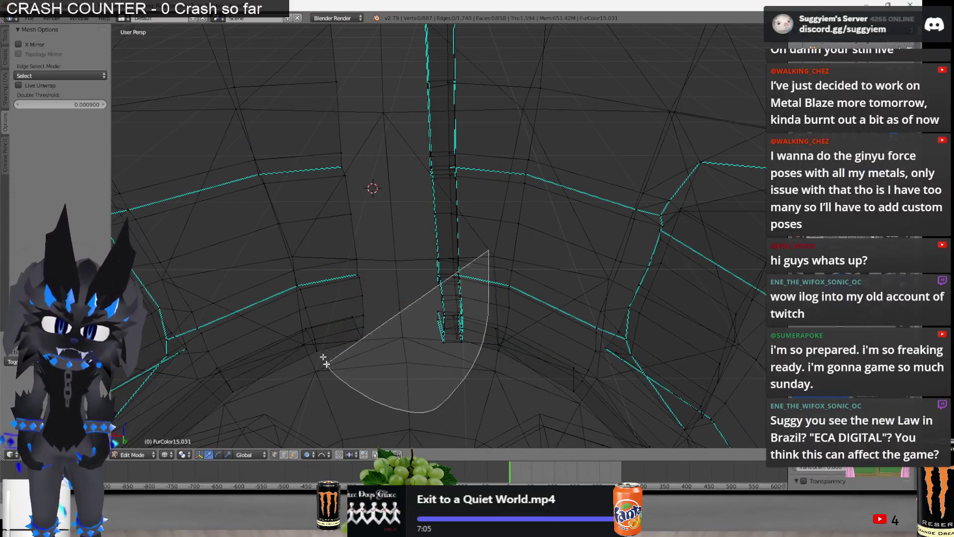
key("z")
middle_click_drag(458, 394, 476, 276)
scroll(476, 276, "up", 3)
Softly move the selected lower-edge and torso vertices along Y into place against the body
key("g")
key("y")
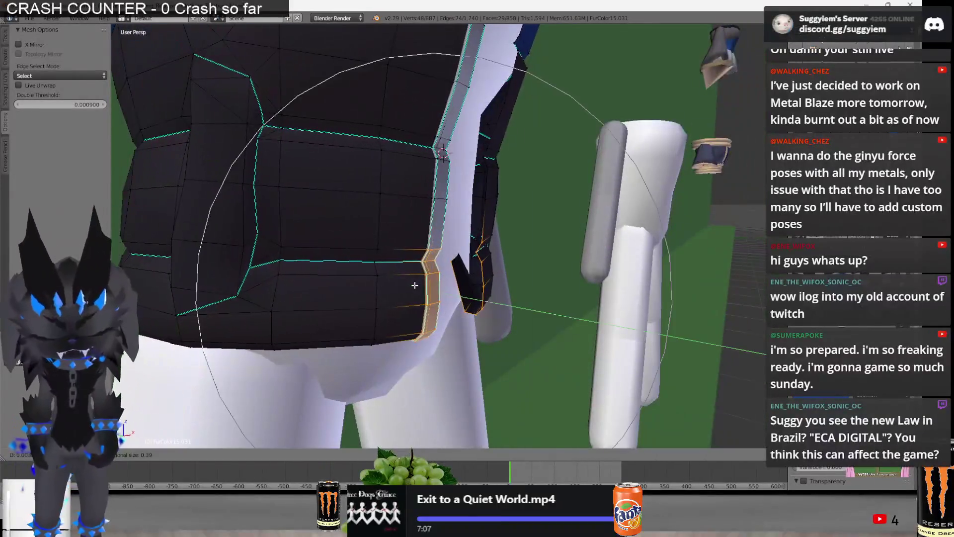
scroll(391, 284, "down", 2)
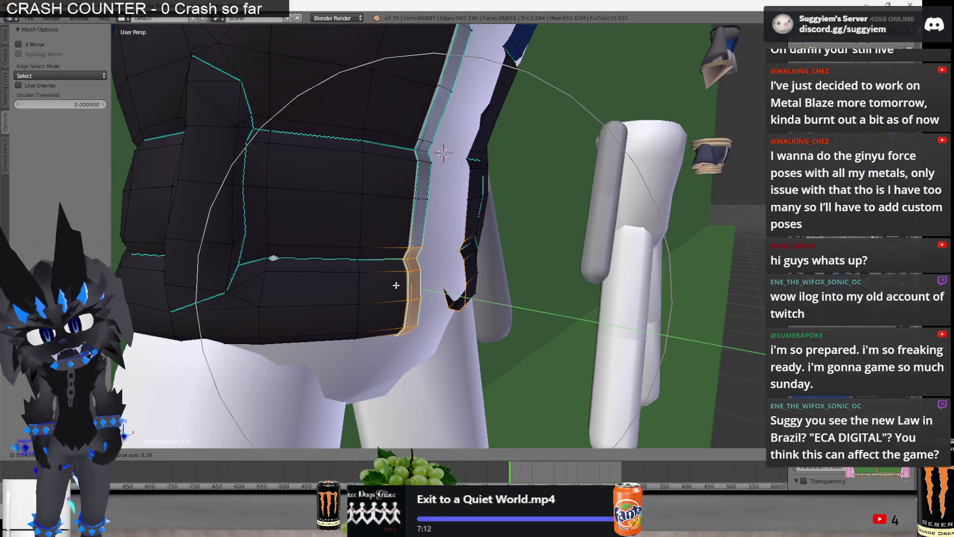
left_click(395, 285)
middle_click_drag(396, 284, 278, 284)
middle_click_drag(513, 320, 430, 298)
key("g")
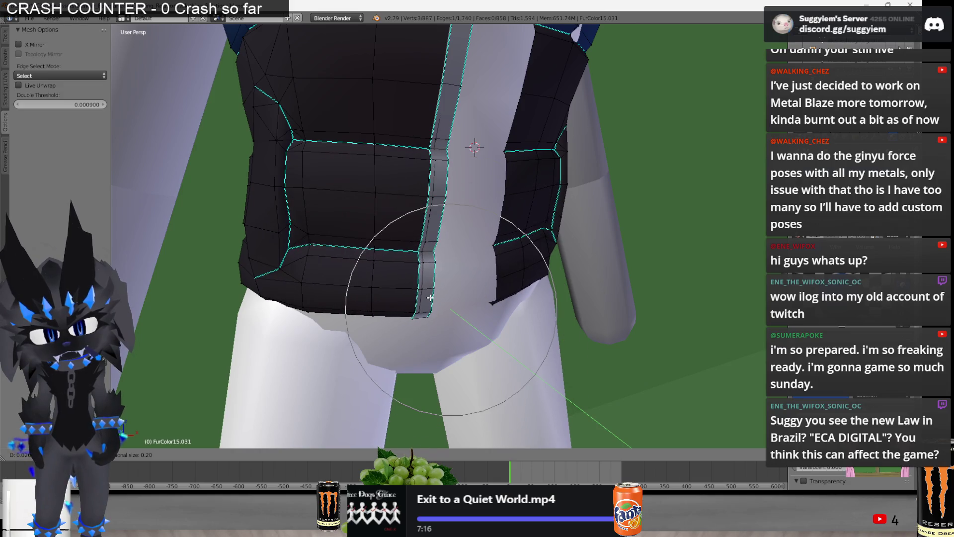
left_click(430, 298)
key("Tab")
mouse_move(430, 298)
middle_mouse_down()
mouse_move(499, 269)
mouse_move(403, 222)
mouse_move(522, 209)
middle_mouse_up()
key("Tab")
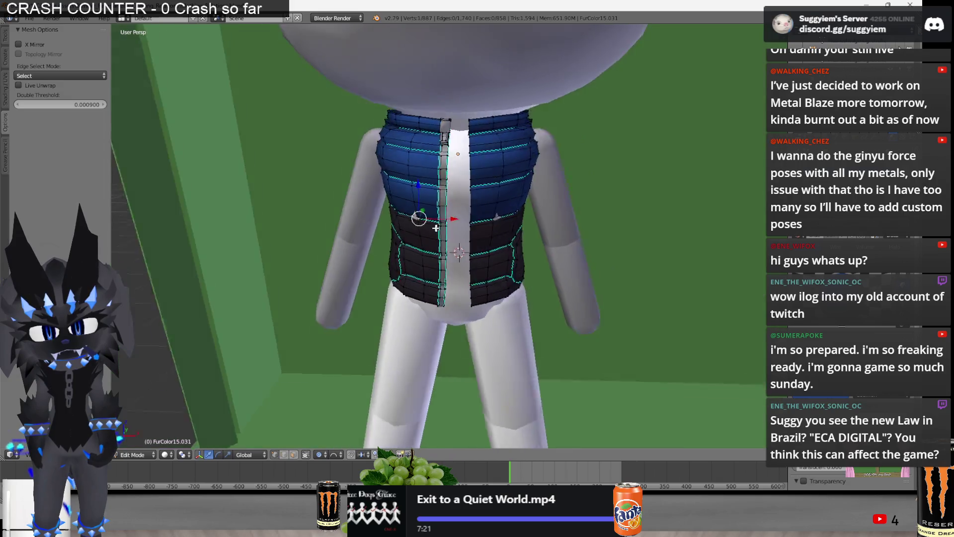
Tweak individual vest vertices, including the pocket corner, with soft moves to refine the front opening
key("g")
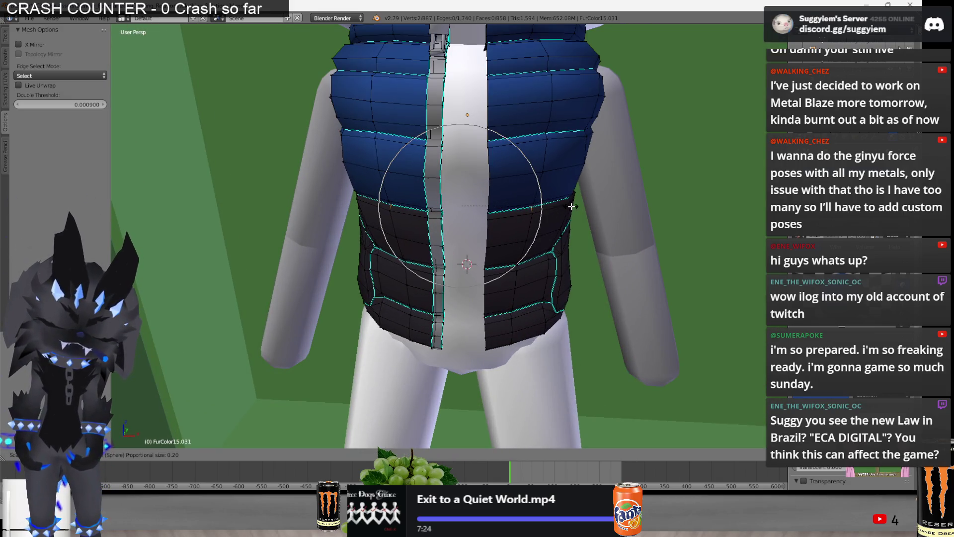
left_click(571, 206)
mouse_move(571, 206)
middle_mouse_down()
mouse_move(471, 273)
mouse_move(464, 305)
mouse_move(469, 205)
mouse_move(541, 238)
middle_mouse_up()
key("g")
key("Escape")
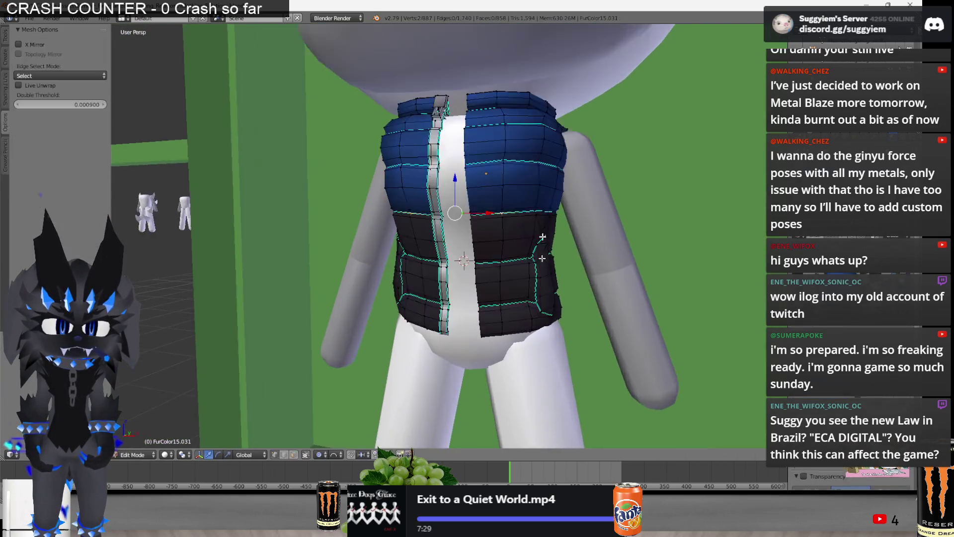
scroll(542, 238, "up", 4)
middle_click_drag(550, 324, 602, 321)
right_click(353, 320)
mouse_move(353, 320)
middle_mouse_down()
mouse_move(388, 305)
mouse_move(565, 316)
middle_mouse_up()
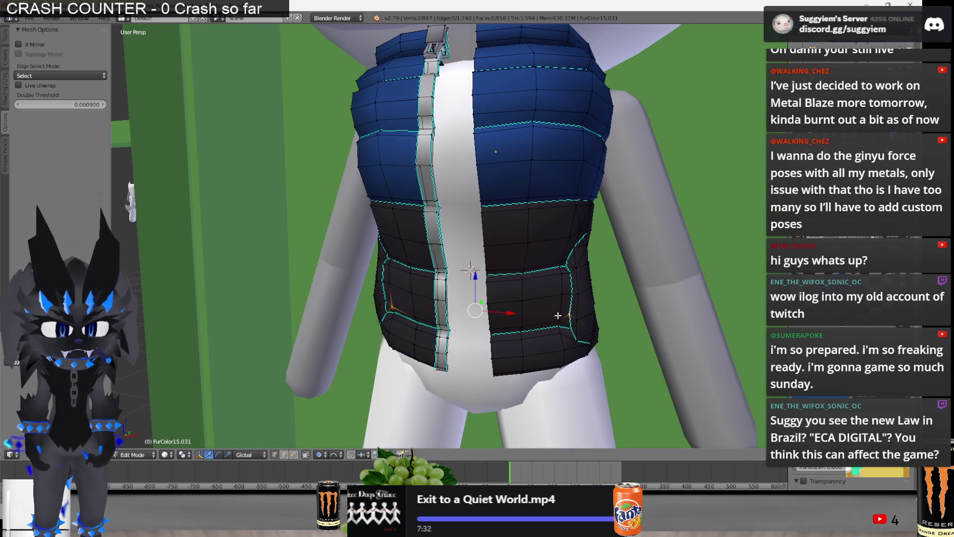
right_click(553, 313)
key("g")
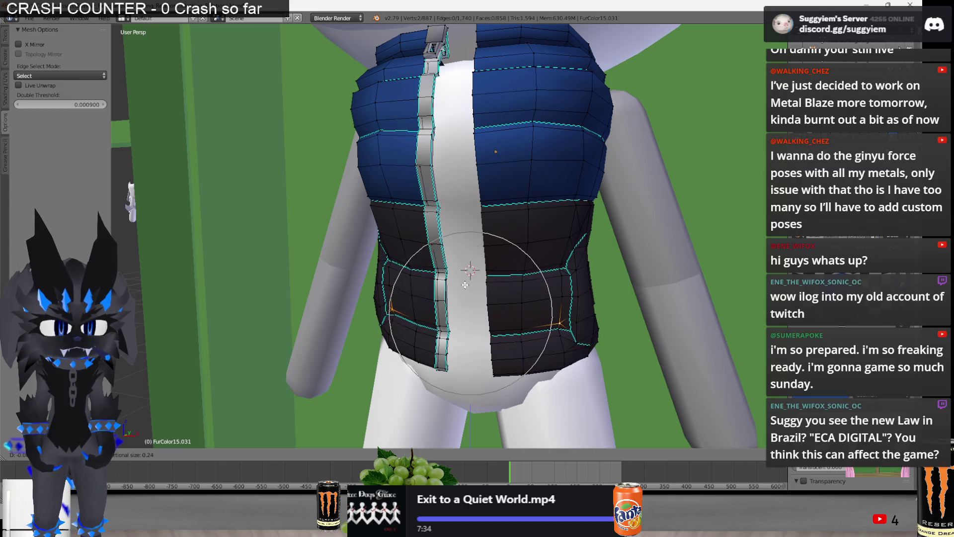
left_click(461, 284)
middle_click_drag(461, 284, 448, 283)
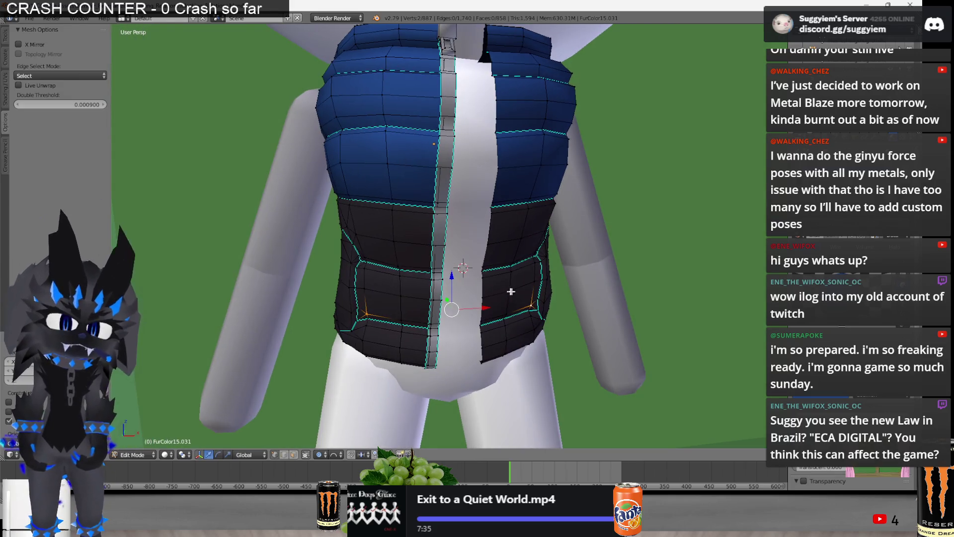
Scale the vest's lower sides in two passes to sit snugly on the torso, then return to Object Mode
key("Tab")
key("Tab")
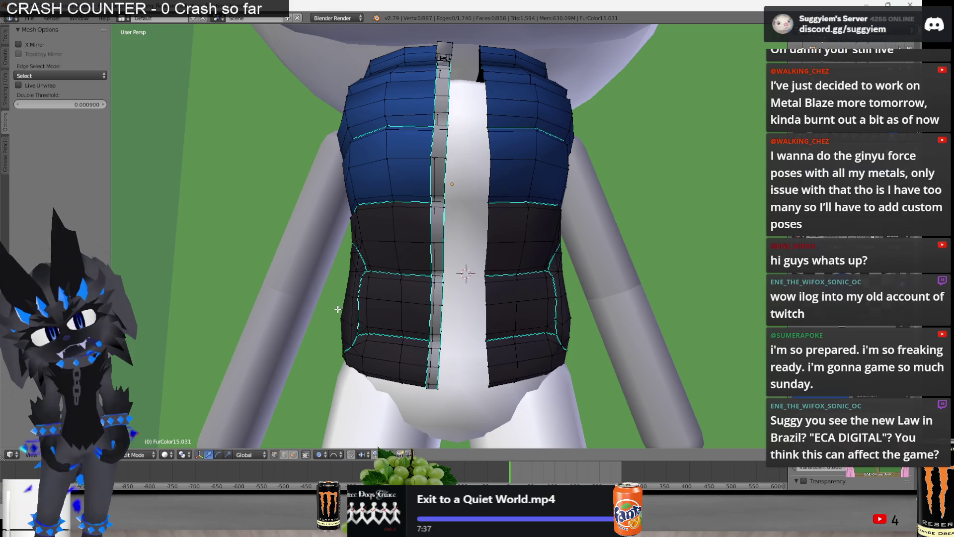
key("s")
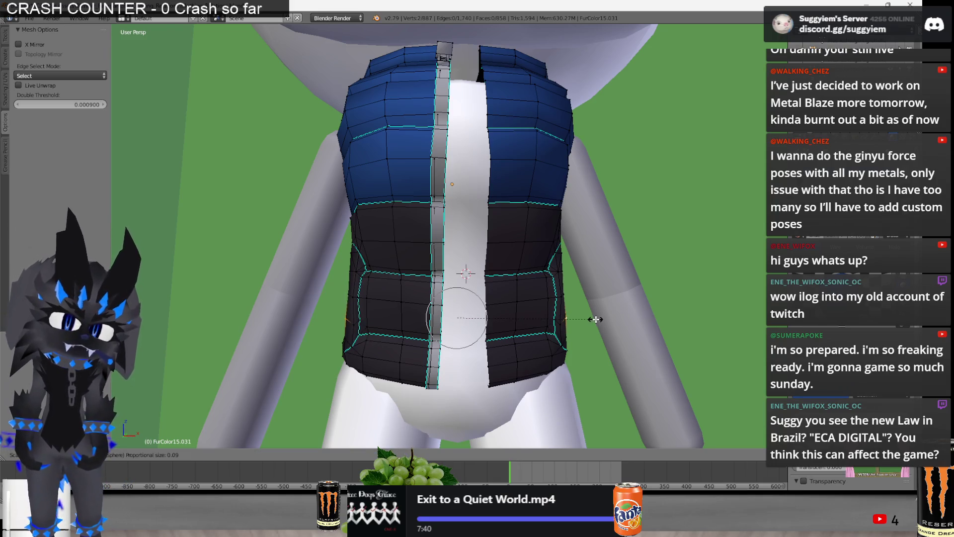
left_click(590, 318)
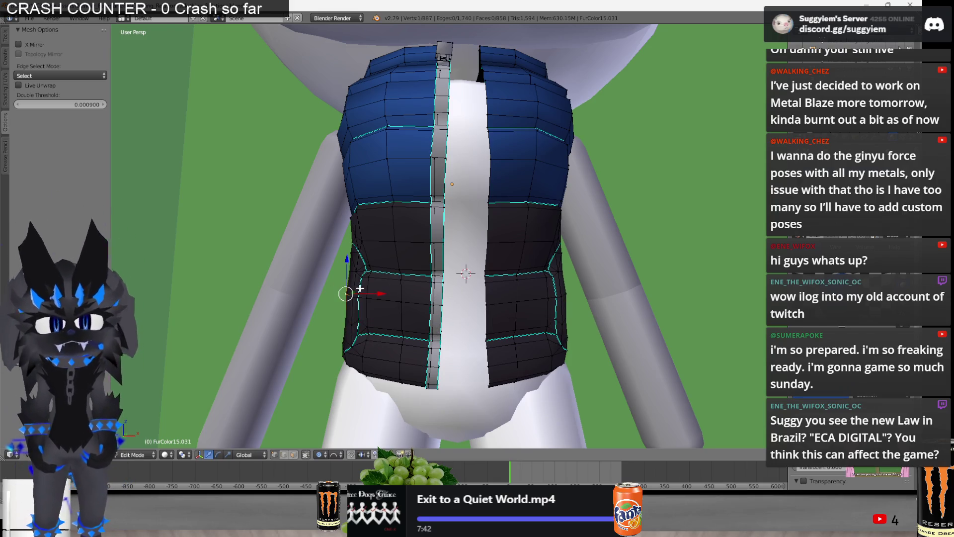
middle_click_drag(583, 296, 545, 306)
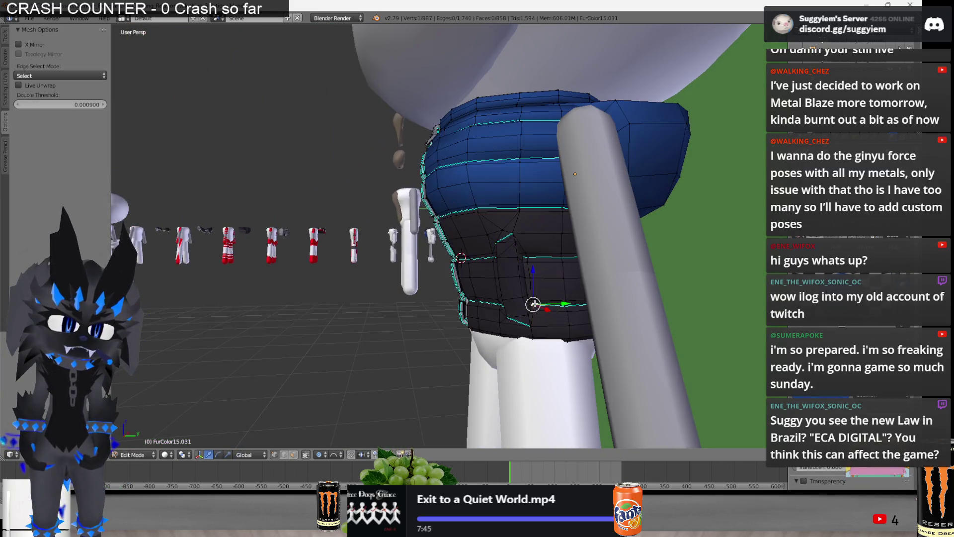
middle_click_drag(534, 304, 347, 329)
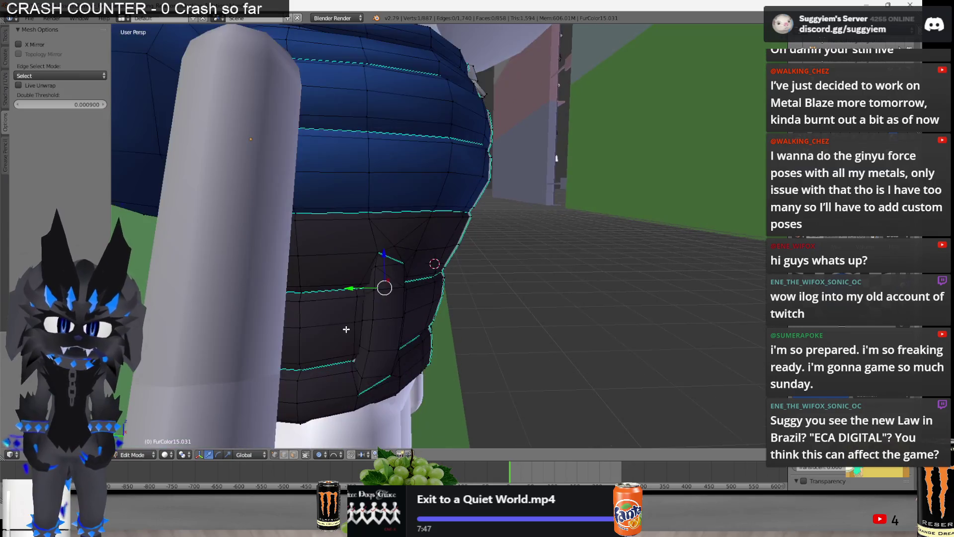
key("s")
left_click(525, 303)
scroll(448, 291, "down", 5)
mouse_move(525, 303)
middle_mouse_down()
mouse_move(448, 292)
mouse_move(320, 323)
middle_mouse_up()
key("Tab")
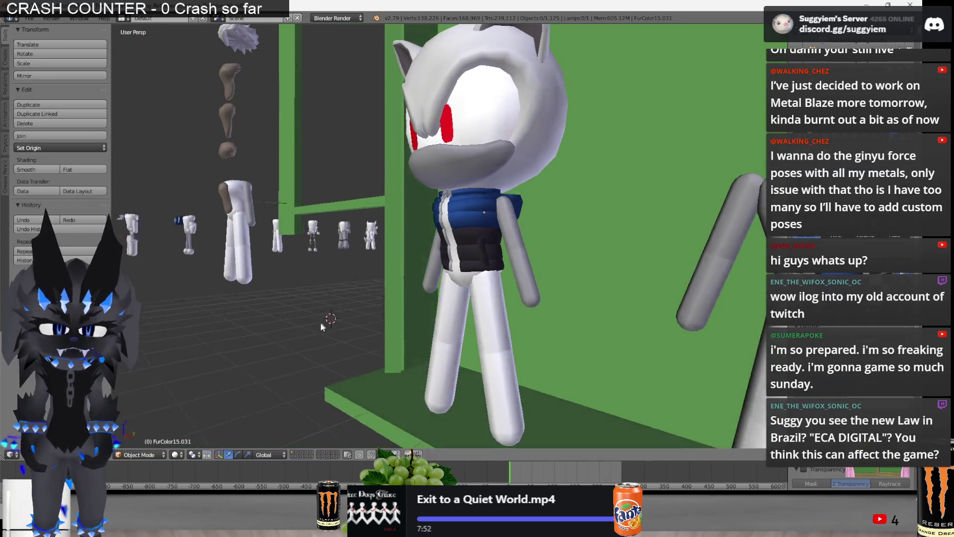
scroll(491, 245, "up", 4)
Move the selected blue vest onto the character's torso
right_click(513, 220)
scroll(514, 220, "down", 5)
middle_click_drag(514, 220, 506, 218)
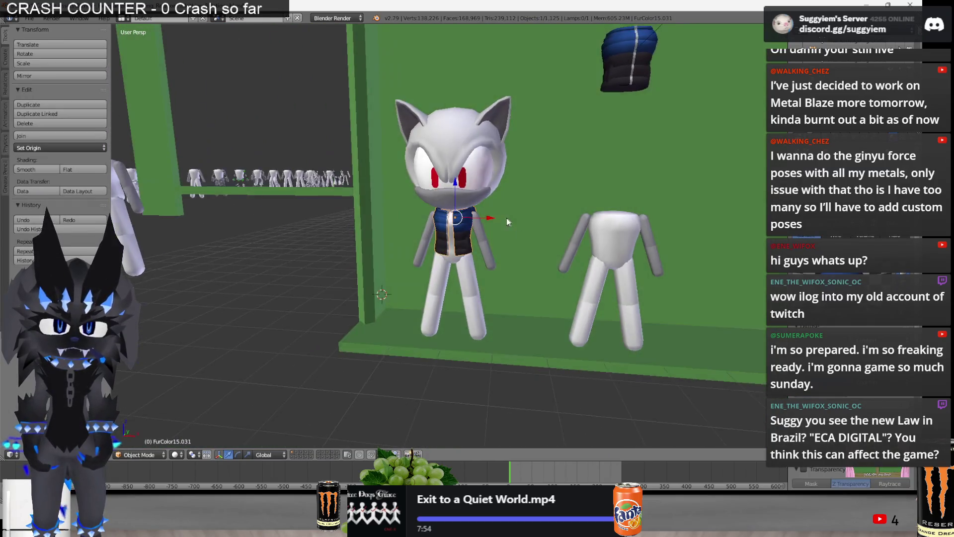
key("g")
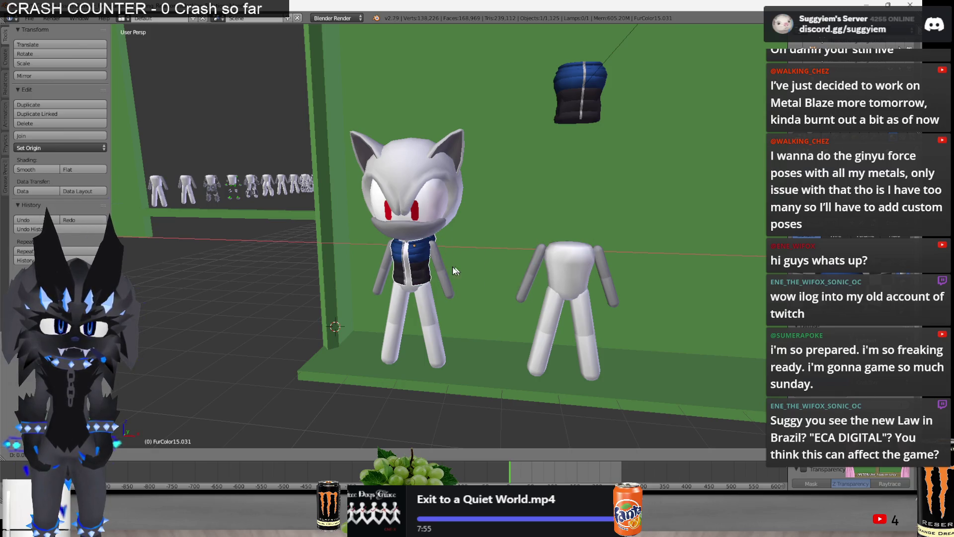
left_click(428, 273)
scroll(427, 273, "down", 3)
Duplicate the selected character parts with Shift+D and drop the copy onto the second body
mouse_move(473, 234)
middle_mouse_down()
mouse_move(520, 196)
mouse_move(279, 183)
middle_mouse_up()
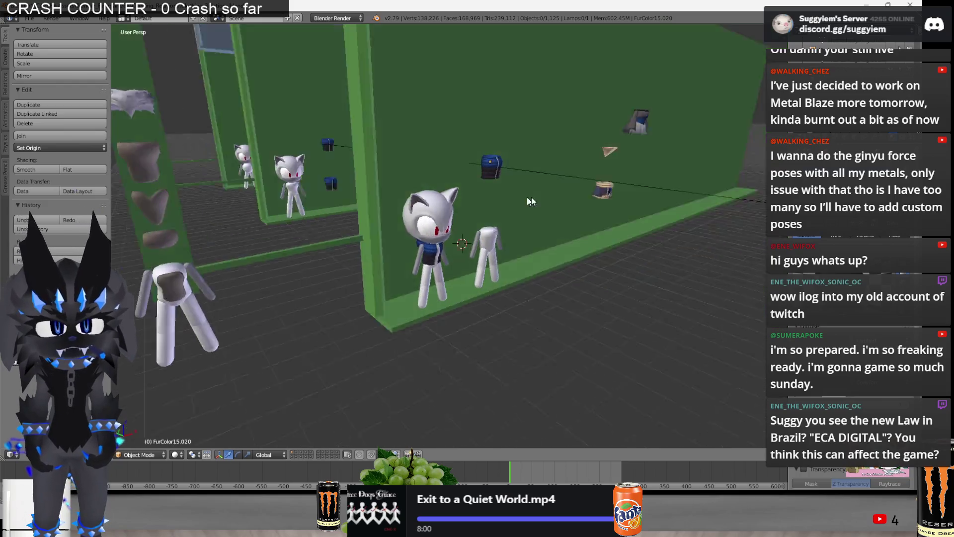
right_click(278, 182)
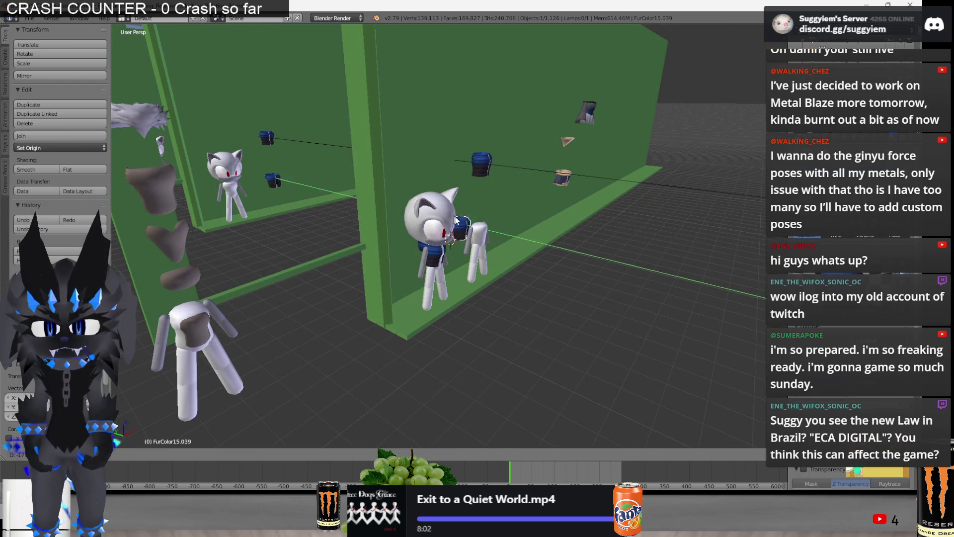
right_click(469, 235)
key("KP_Decimal")
key("shift+d")
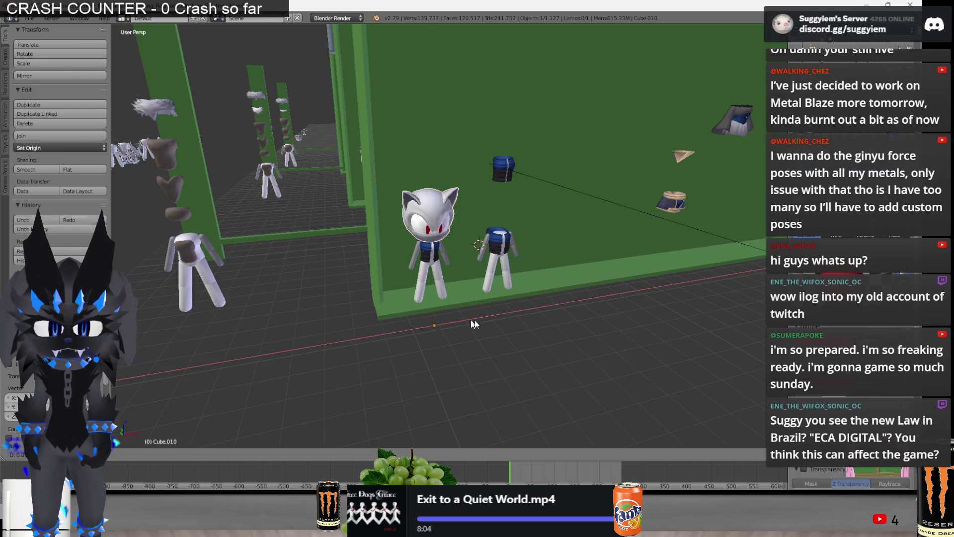
left_click(657, 315)
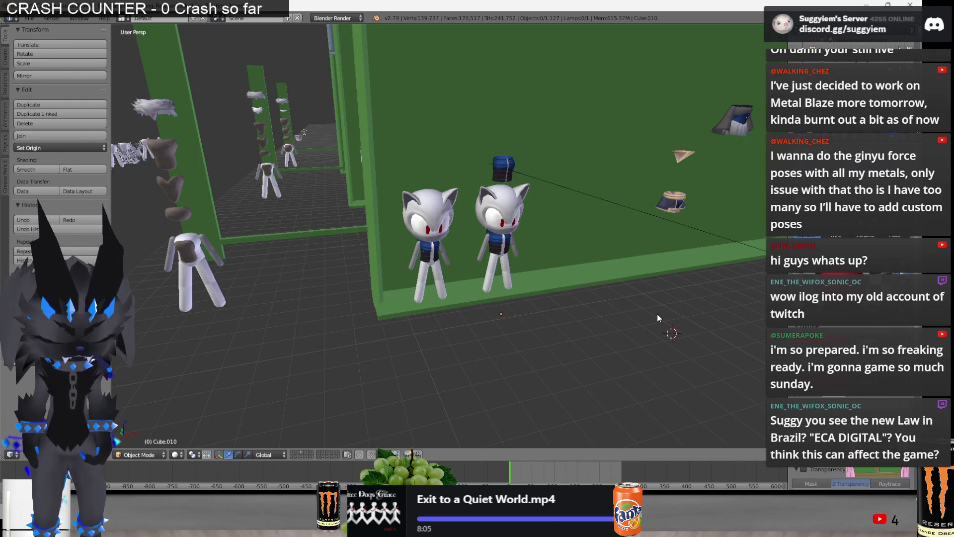
Move the right-hand character onto the centre one, then raise it straight up along Z above it
key("KP_1")
scroll(624, 330, "up", 5)
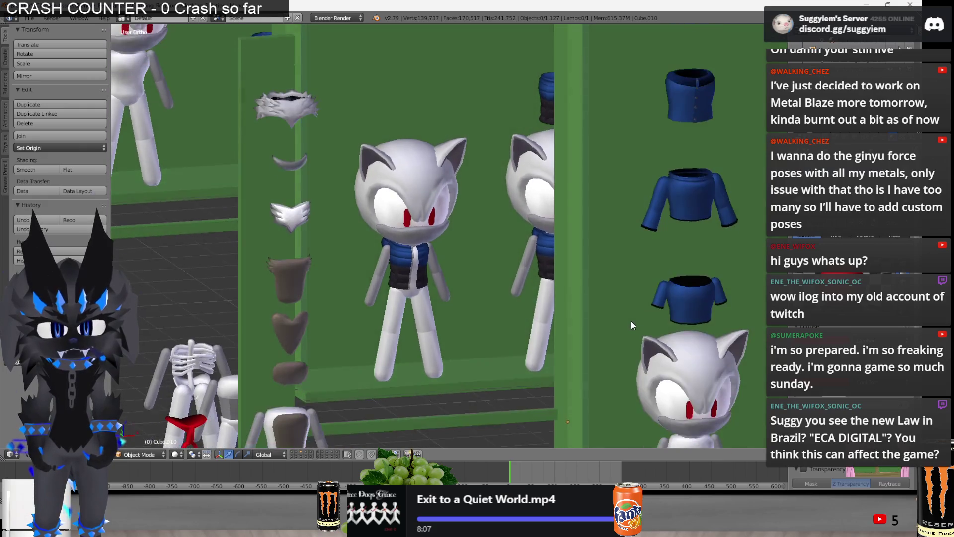
middle_click_drag(631, 321, 645, 325)
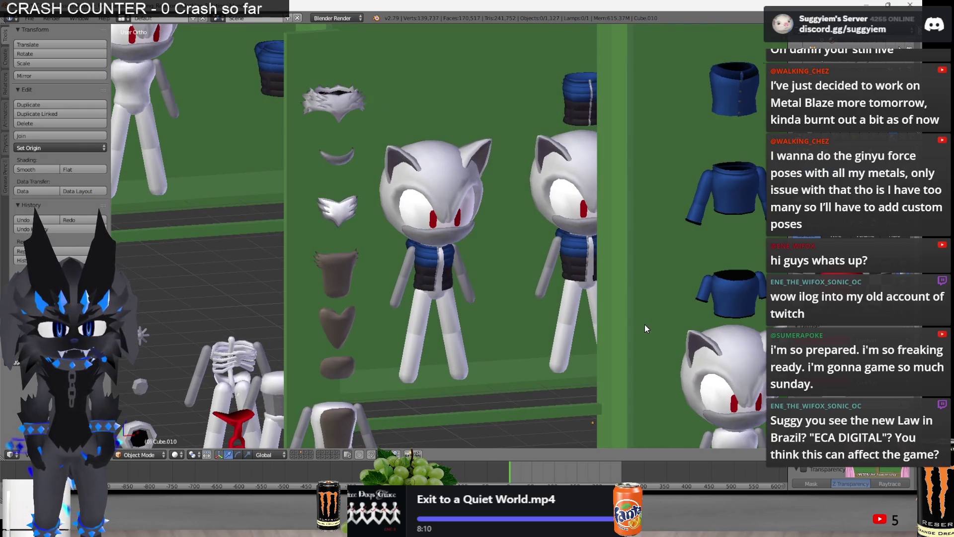
middle_click_drag(582, 248, 578, 230)
right_click(580, 230)
right_click(574, 306)
scroll(570, 302, "down", 2)
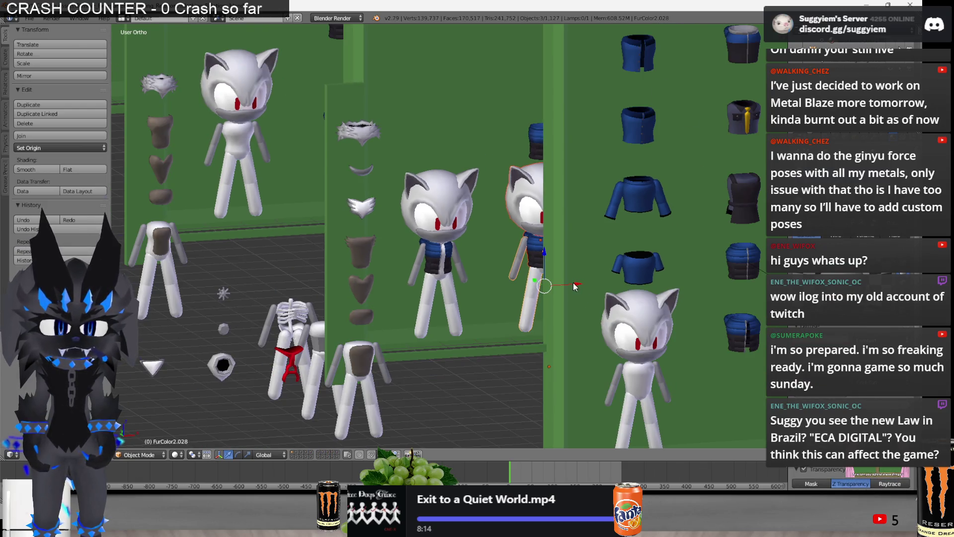
key("g")
left_click(441, 247)
key("g")
key("z")
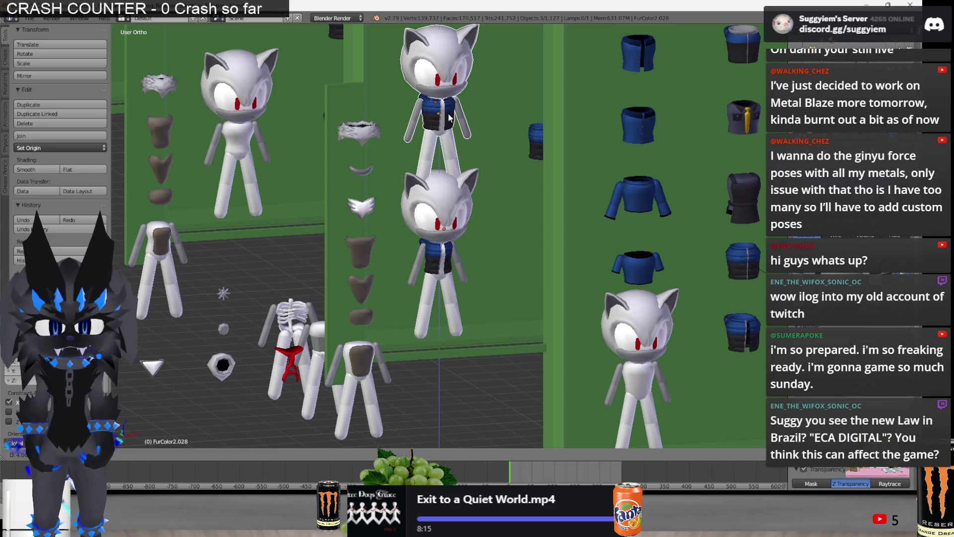
scroll(540, 235, "up", 3)
scroll(647, 214, "up", 2)
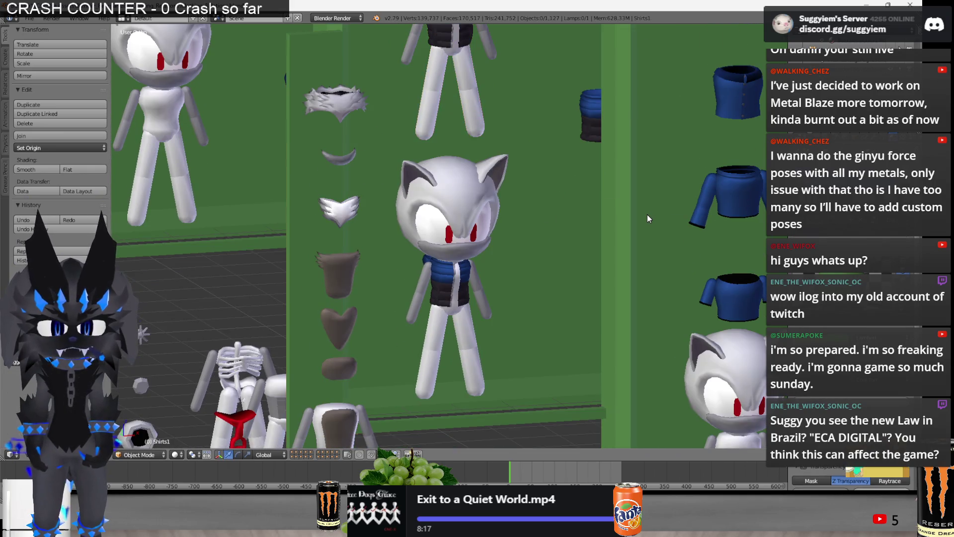
scroll(647, 215, "up", 1)
key("alt+Tab")
key("alt+Tab")
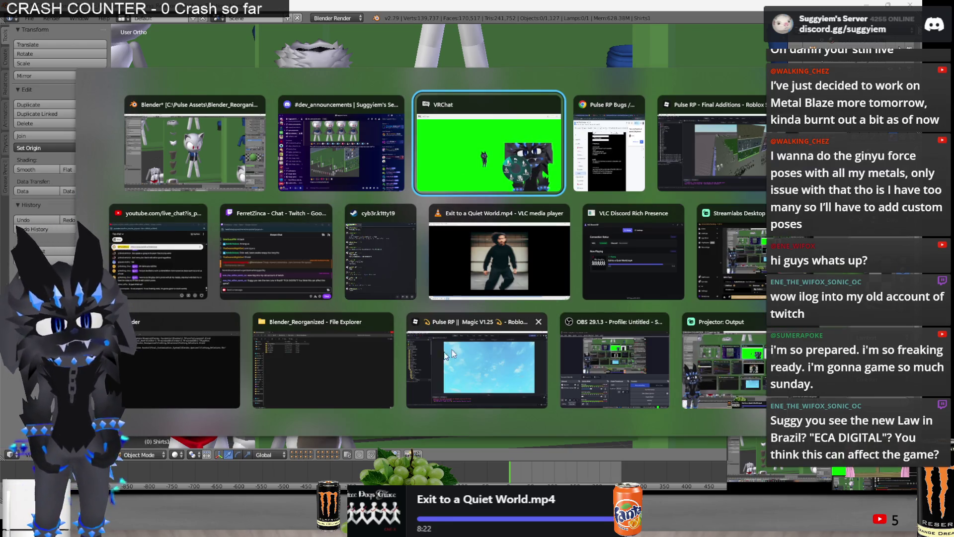
Switch to Paint.NET to hold the capture of the vested cat, then bring Blender back to the front
key("Escape")
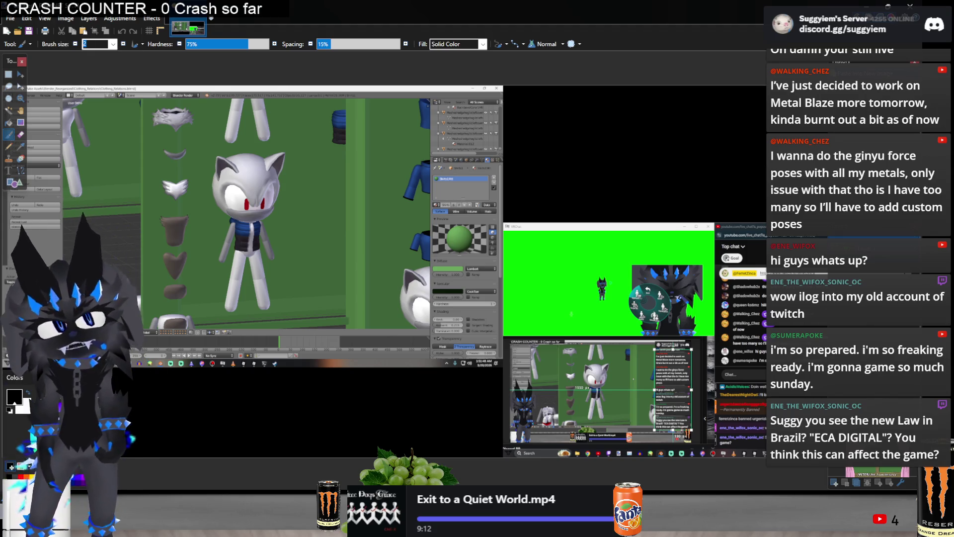
key("alt+Tab")
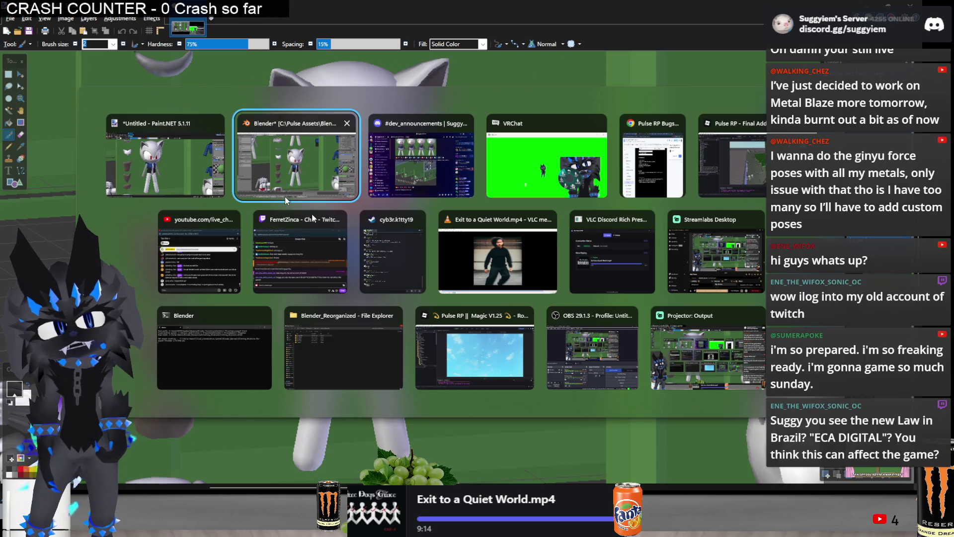
scroll(397, 236, "up", 2)
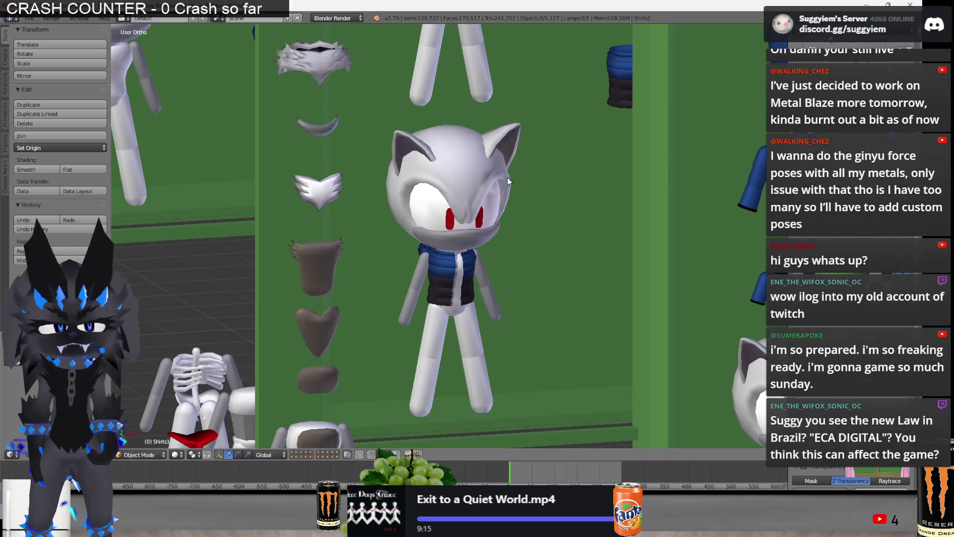
middle_click_drag(507, 177, 513, 411)
key("alt+Tab")
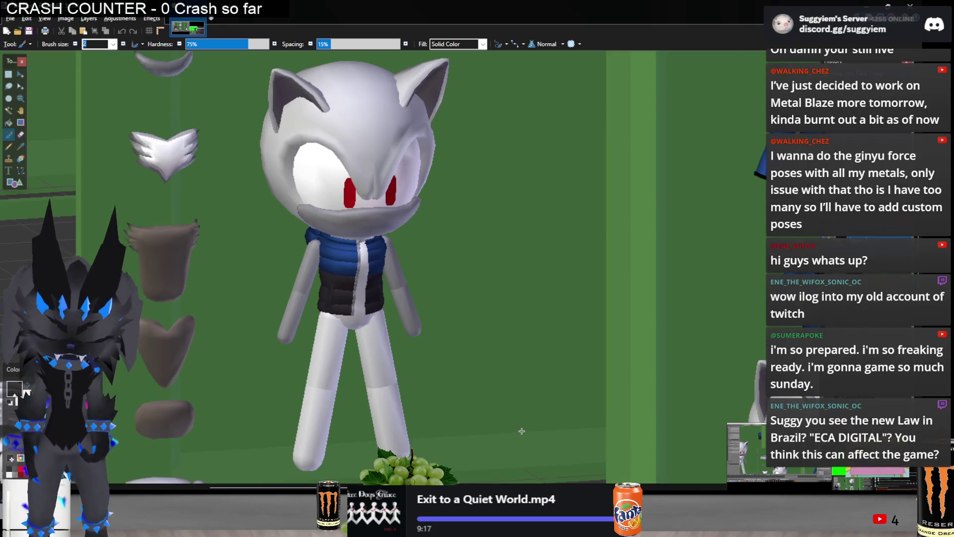
key("alt+Tab")
scroll(537, 396, "down", 3)
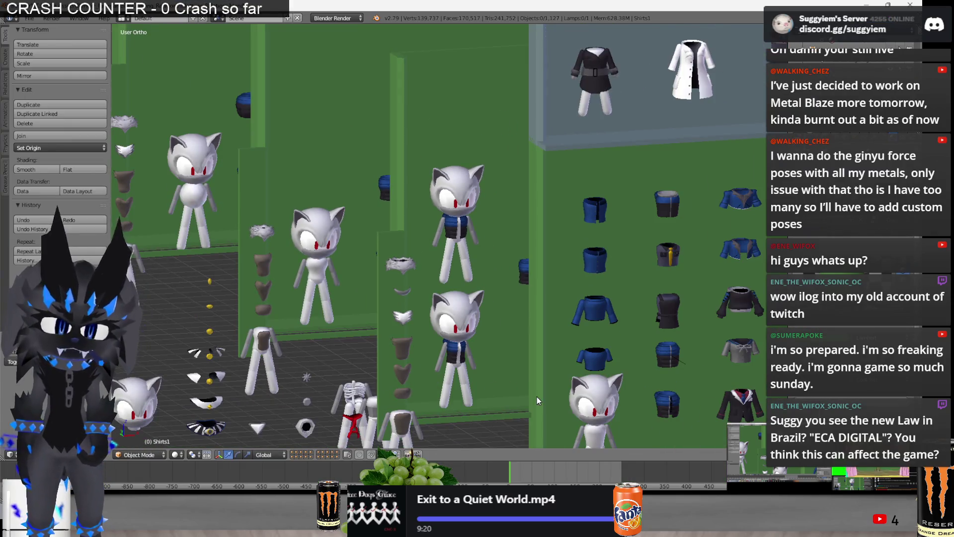
Undo the last move and delete the extra cat head from the scene
middle_click_drag(537, 398, 537, 401)
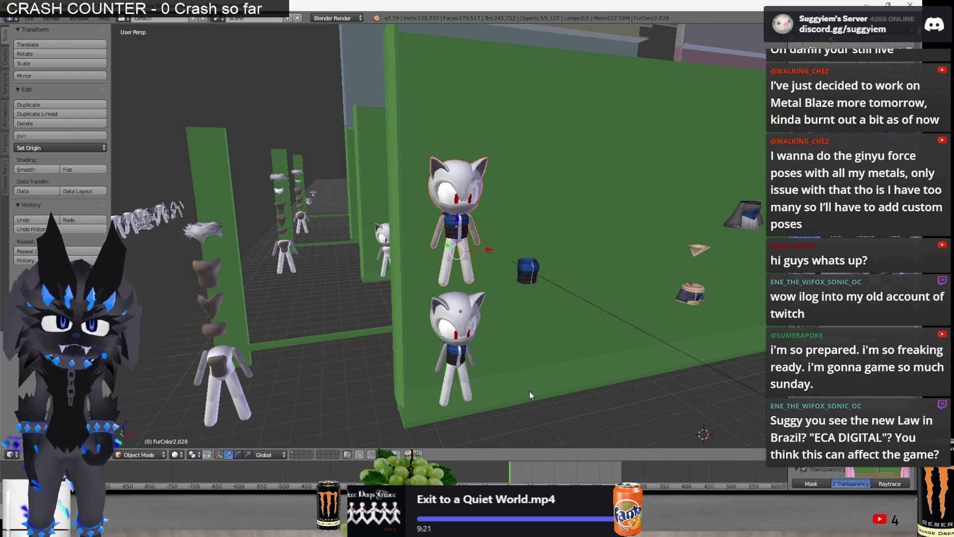
key("ctrl+z")
middle_click_drag(530, 392, 498, 249)
scroll(544, 312, "up", 3)
right_click(575, 347)
key("x")
left_click(578, 350)
Slide the headless vested body along Y to stand beside the left cat and frame it
middle_click_drag(578, 350, 605, 359)
right_click(518, 274)
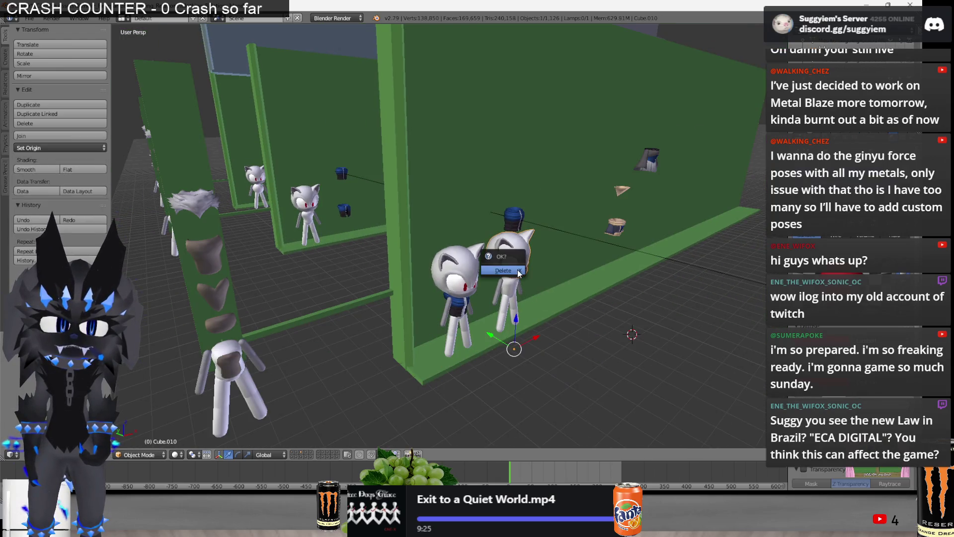
key("Delete")
right_click(497, 304)
key("g")
key("y")
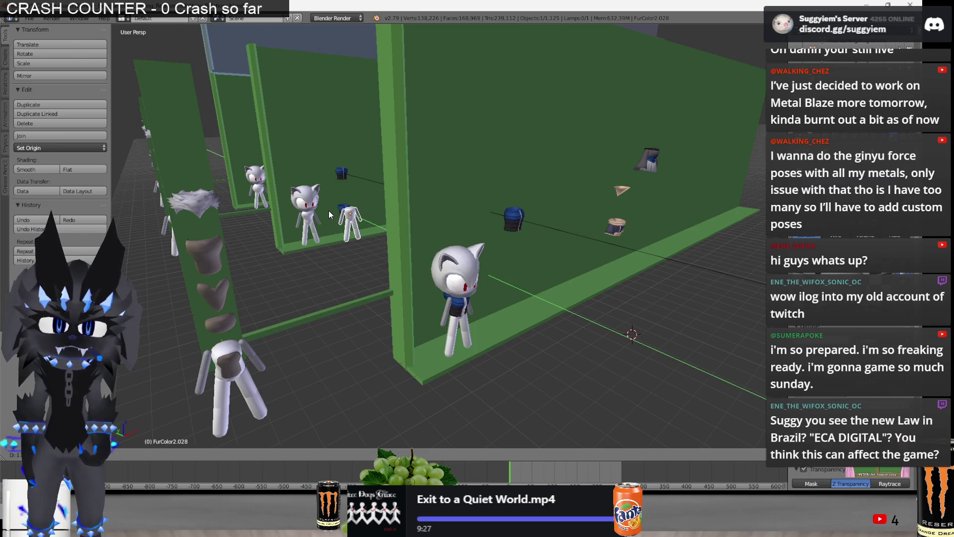
left_click(323, 211)
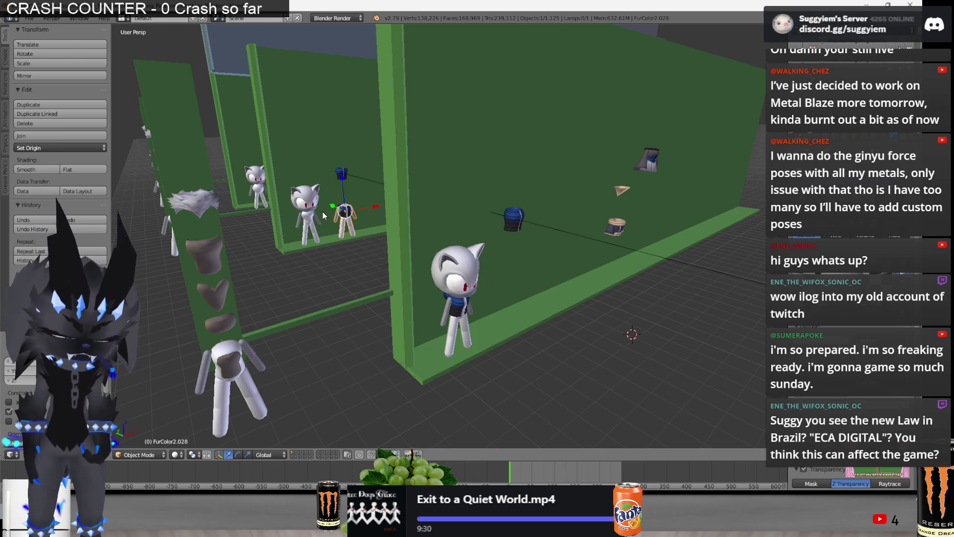
key("KP_Decimal")
scroll(475, 222, "down", 4)
Duplicate the puffer vest onto the bare left cat and enter Edit Mode on the copy
middle_click_drag(475, 222, 462, 245)
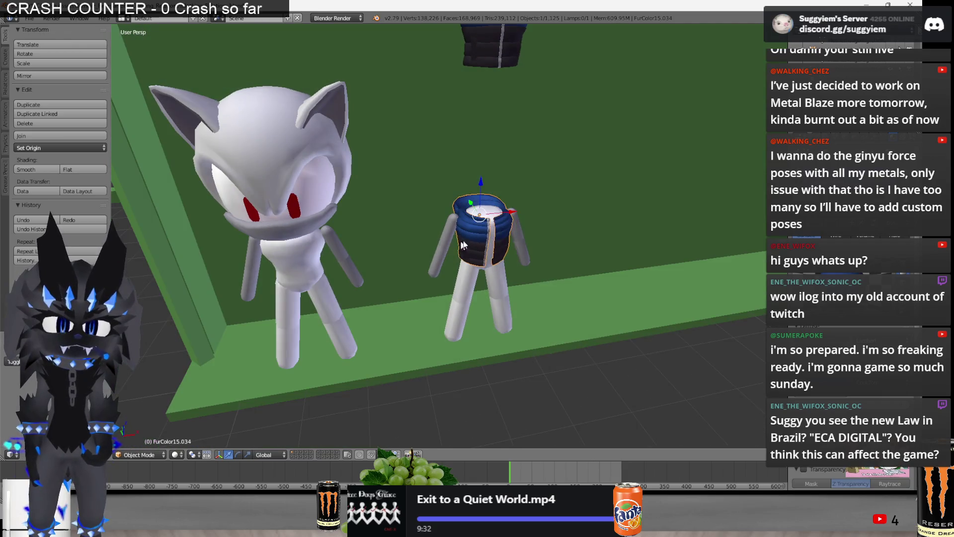
key("shift+d")
left_click(338, 266)
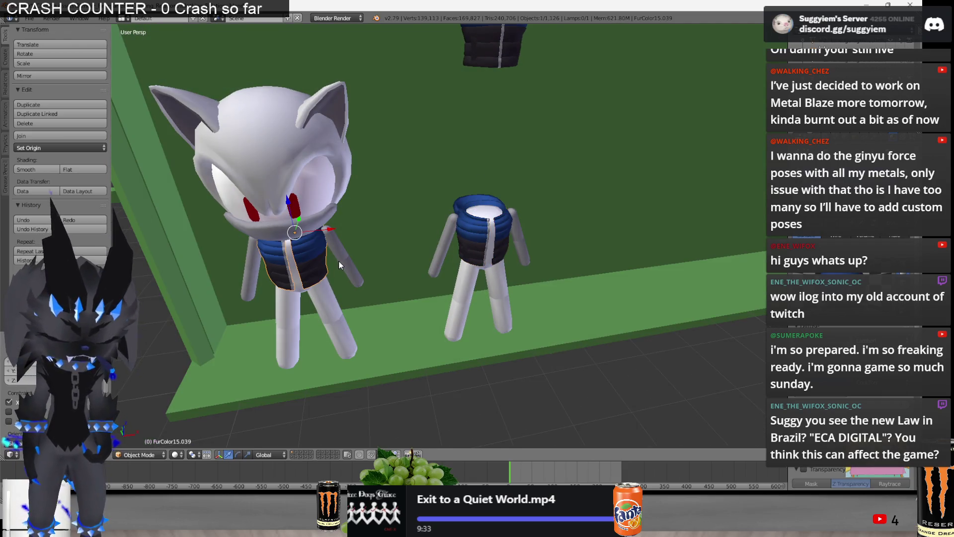
key("KP_Decimal")
key("Tab")
scroll(338, 262, "down", 2)
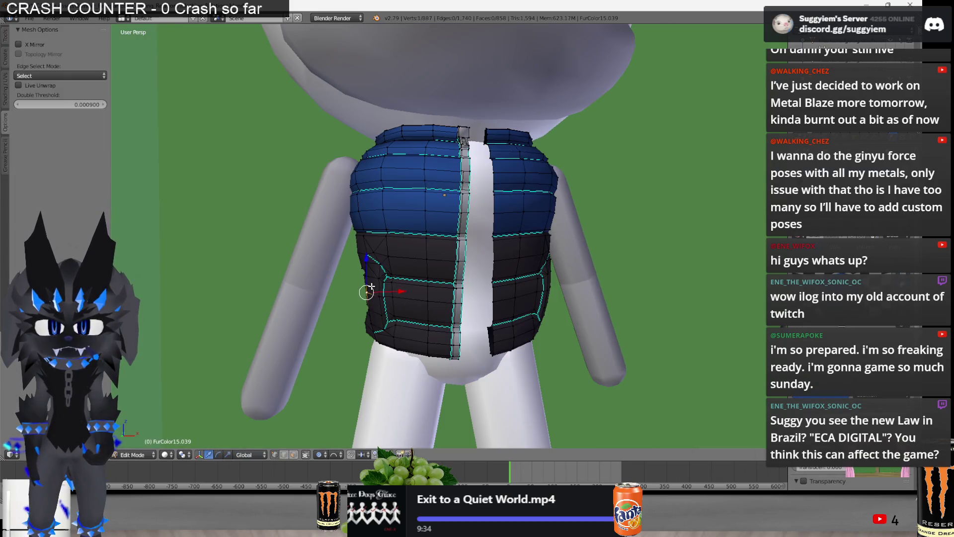
Scale the vest copy and its loops with soft falloff so it hugs the cat's torso
middle_click_drag(371, 286, 533, 313)
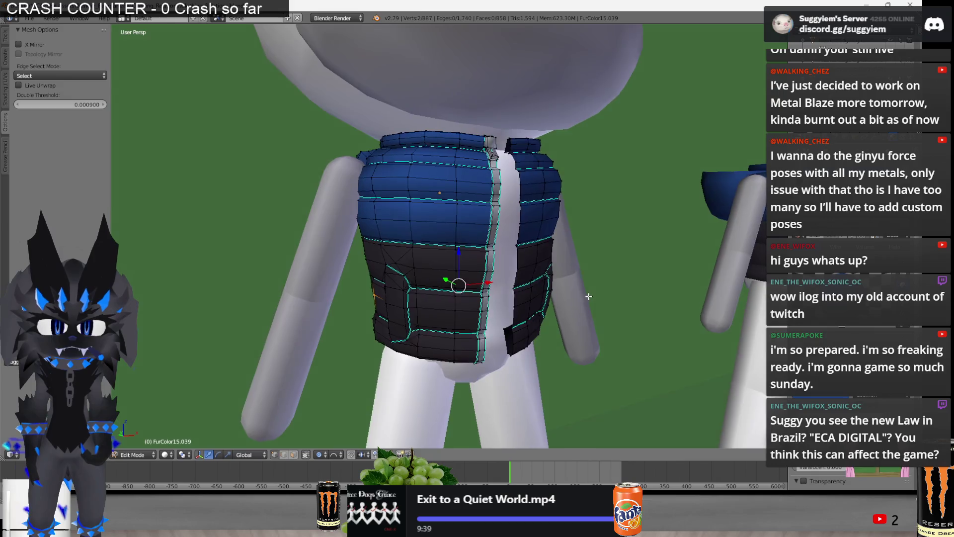
middle_click_drag(533, 313, 572, 294)
key("s")
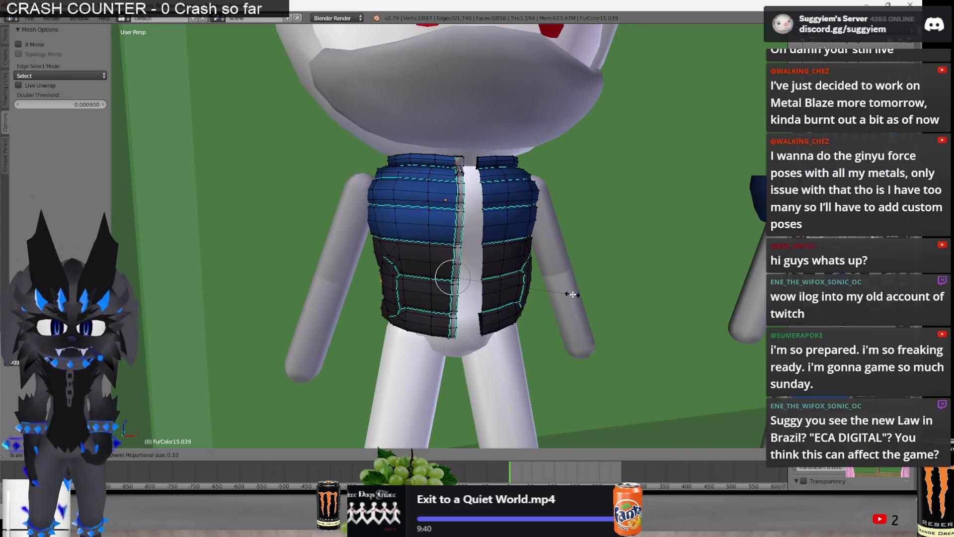
left_click(568, 296)
middle_click_drag(568, 296, 420, 336)
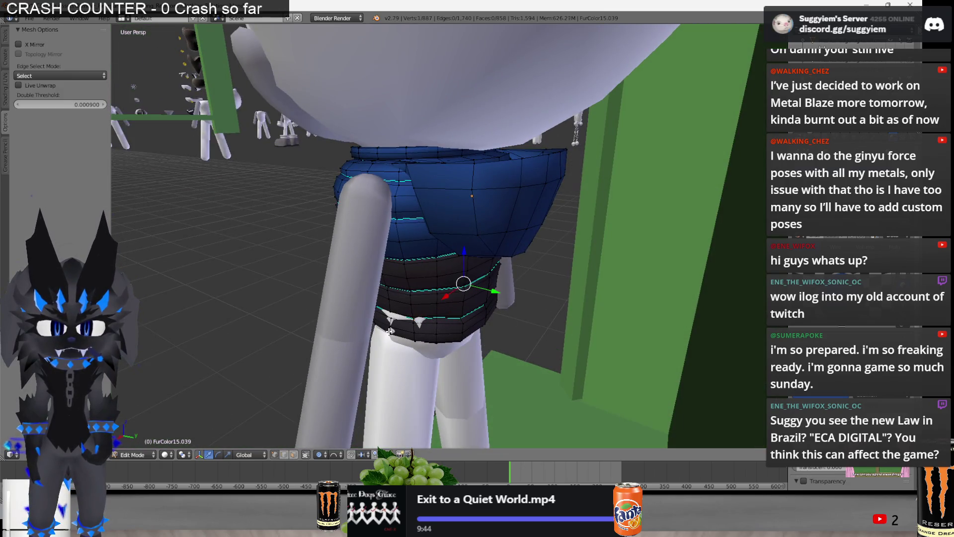
key("s")
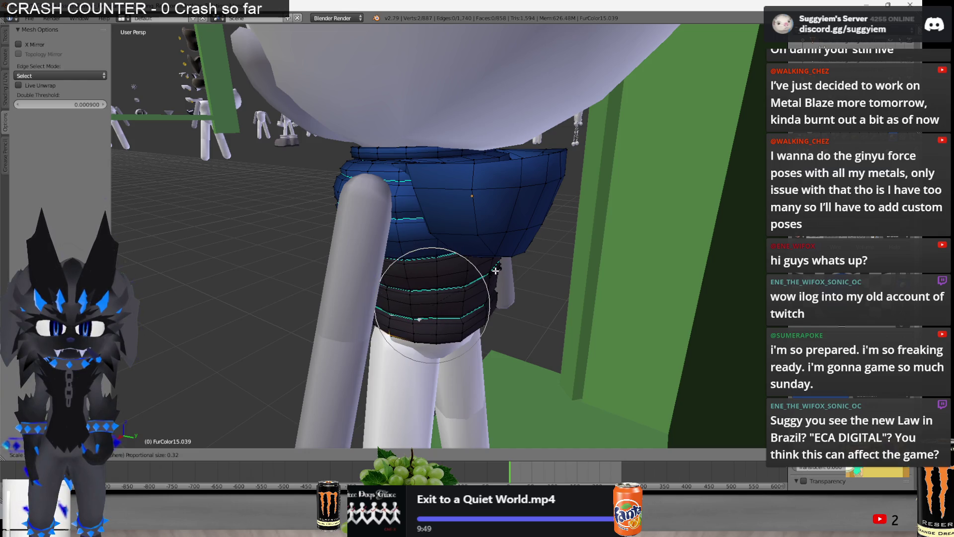
left_click(499, 270)
middle_click_drag(499, 270, 566, 263)
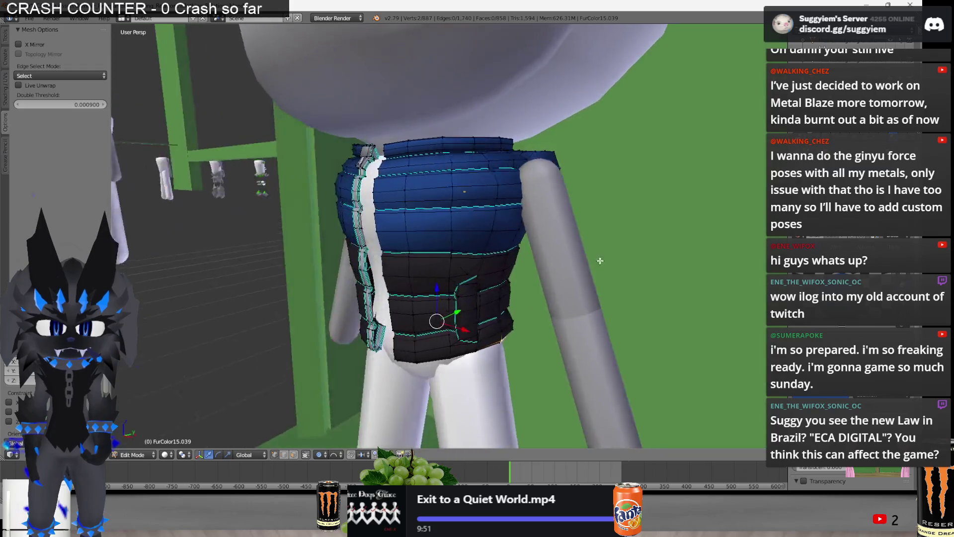
key("Tab")
key("Tab")
scroll(566, 263, "up", 2)
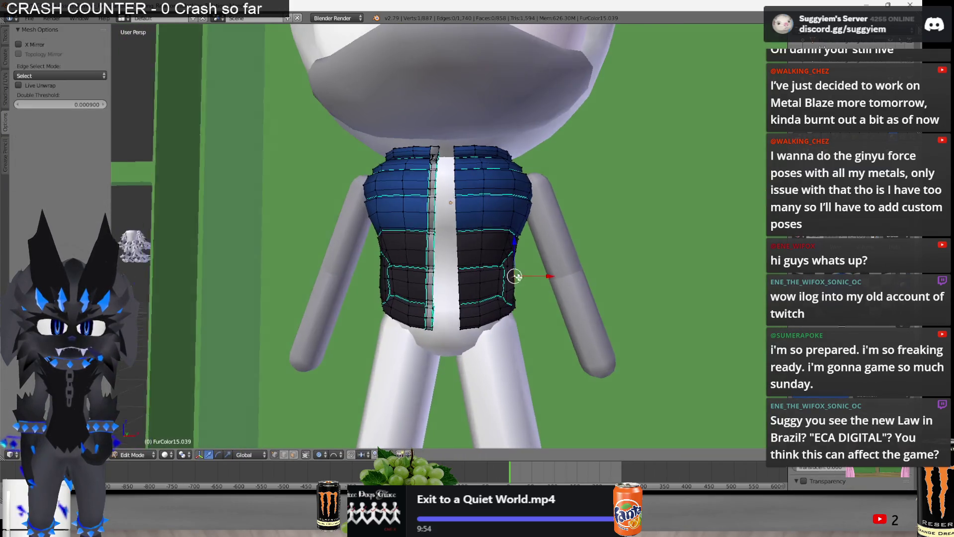
scroll(520, 279, "down", 1)
Scale down the vest's lower section and check the fit inside in wireframe shading
key("s")
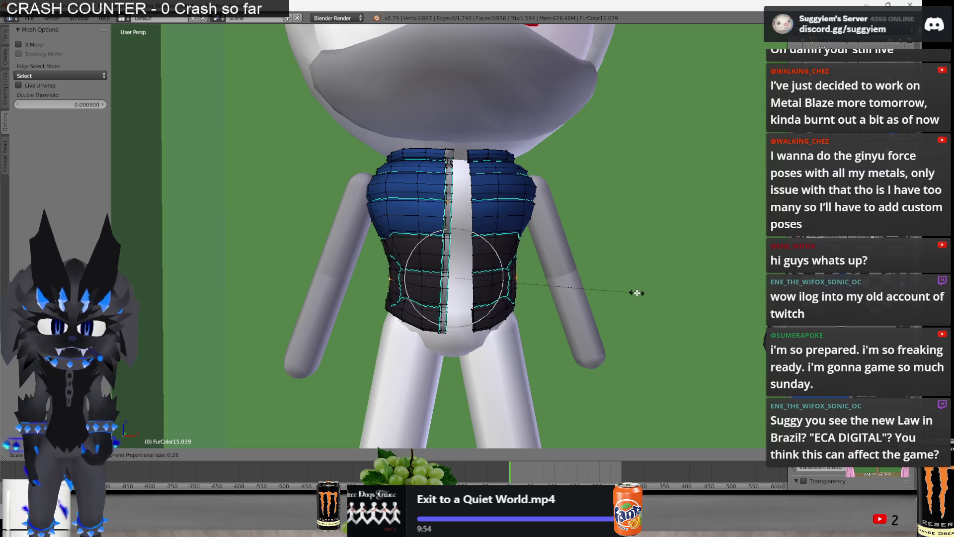
left_click(631, 290)
middle_click_drag(630, 290, 408, 276)
key("z")
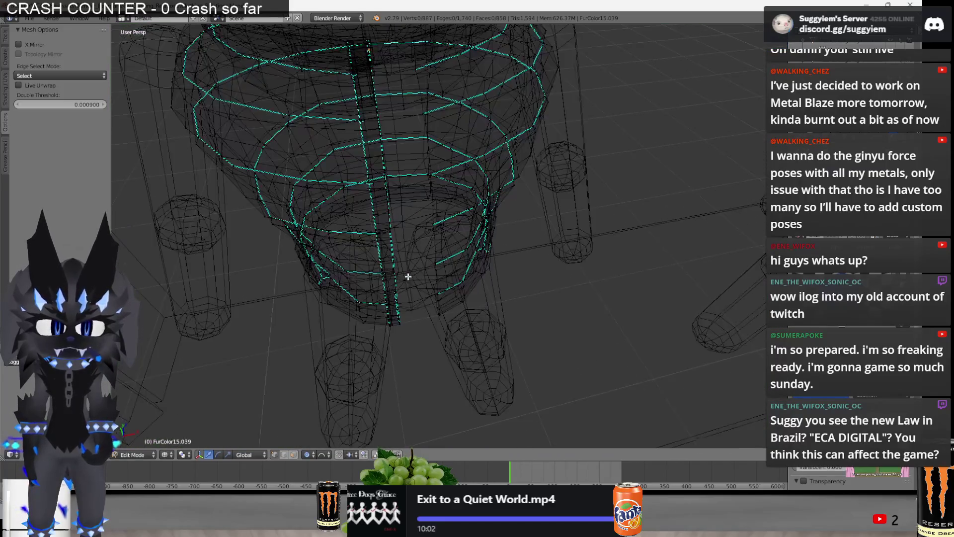
scroll(390, 355, "up", 3)
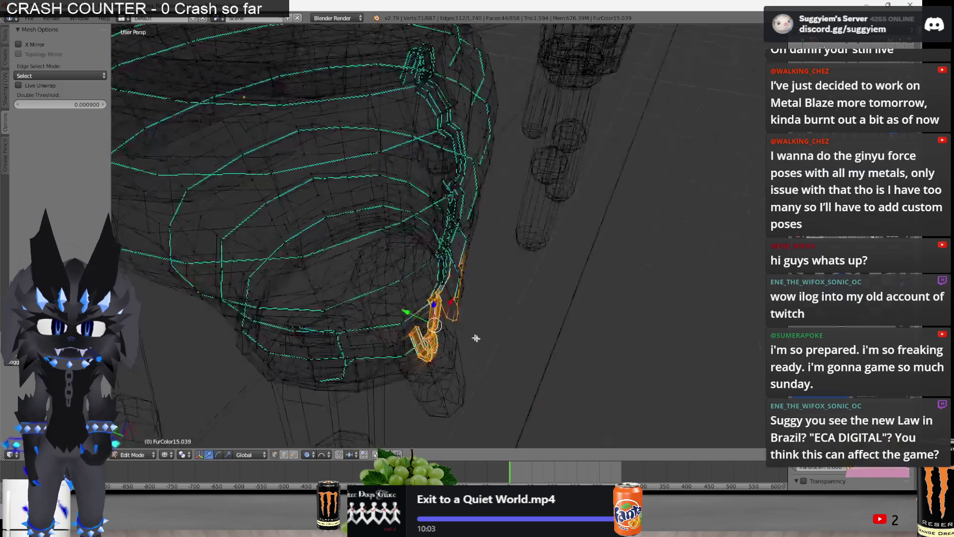
middle_click_drag(389, 355, 414, 308)
key("z")
Shift the zipper vertices and slide the side seam vertices along Y into place
key("g")
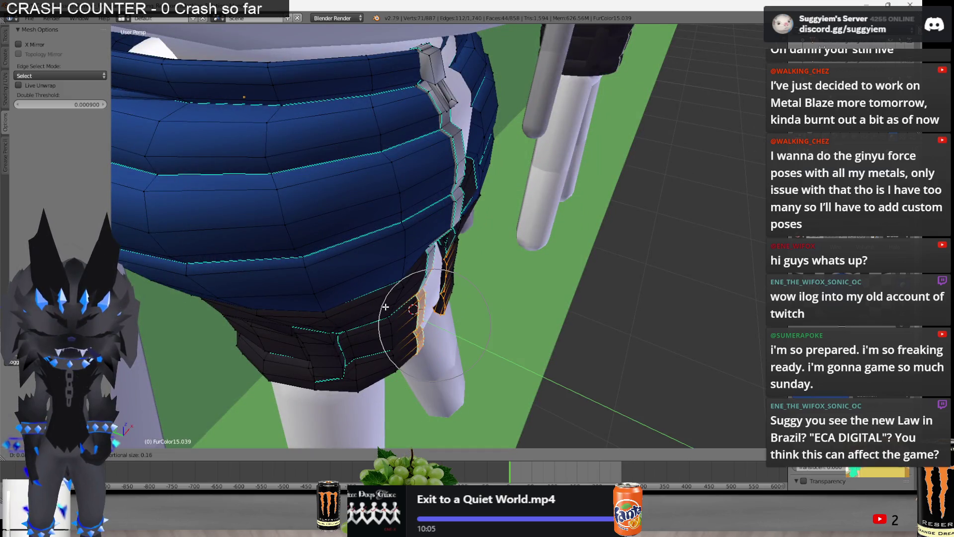
left_click(381, 307)
middle_click_drag(381, 308, 403, 267)
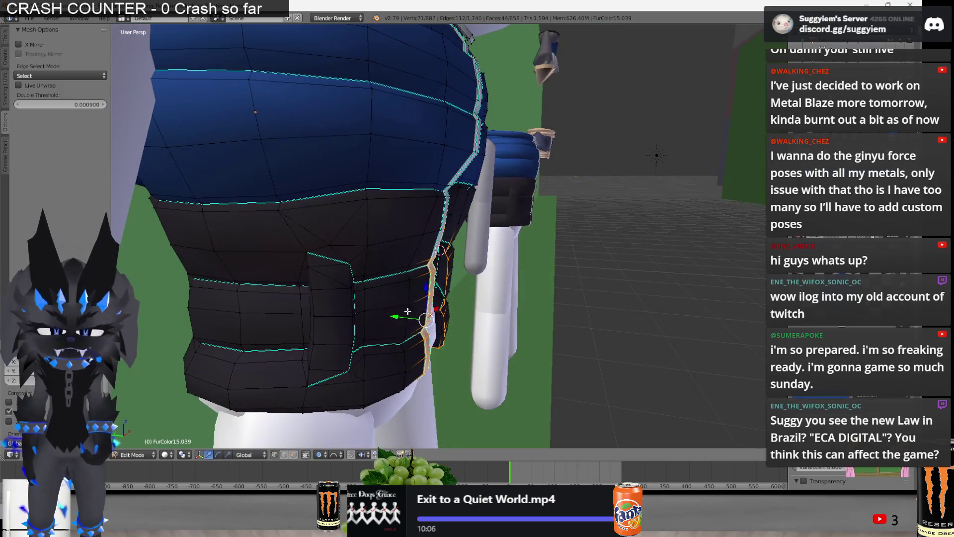
key("g")
key("y")
left_click(402, 315)
mouse_move(396, 315)
middle_mouse_down()
mouse_move(443, 341)
mouse_move(422, 300)
middle_mouse_up()
key("Tab")
Back in Edit Mode, pull the zipper edge vertices into line along the front opening
middle_click_drag(395, 300, 483, 351)
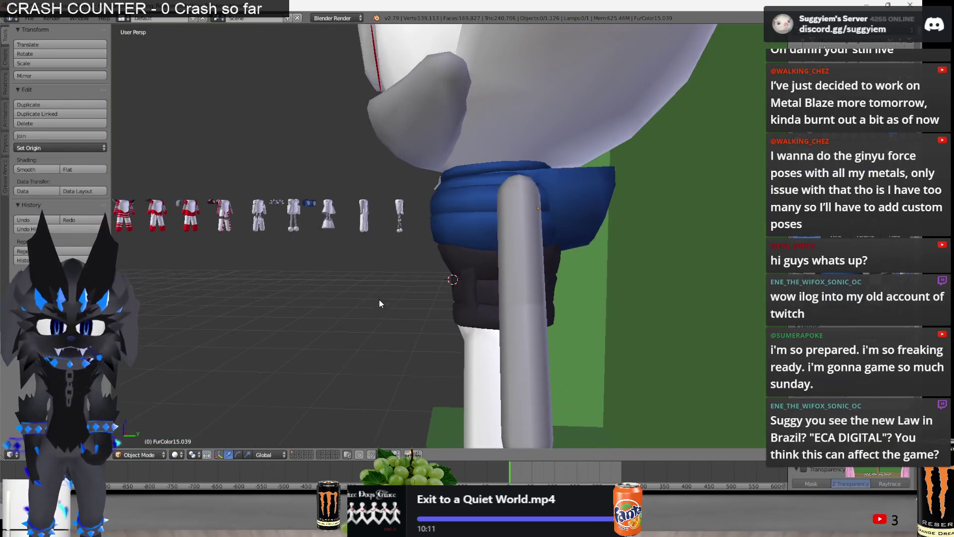
key("Tab")
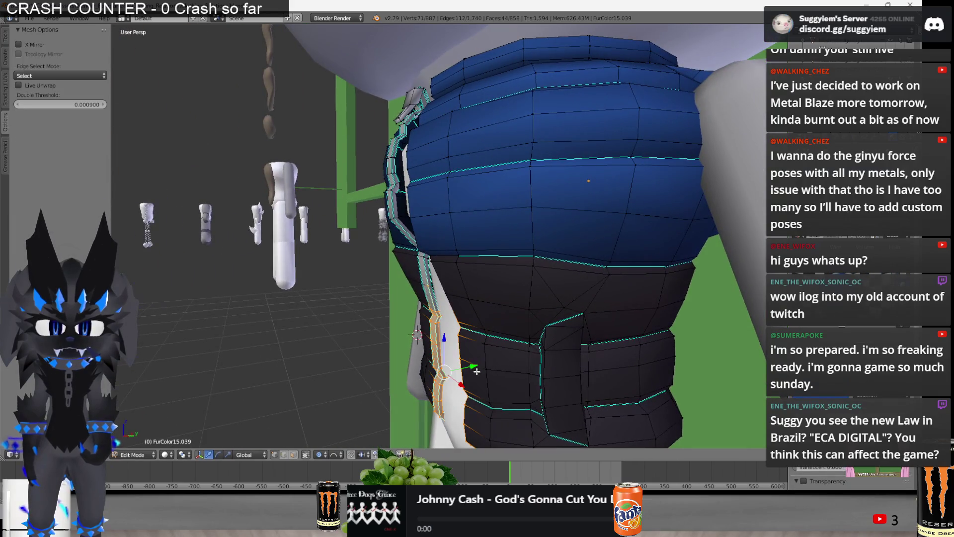
middle_click_drag(454, 405, 388, 215)
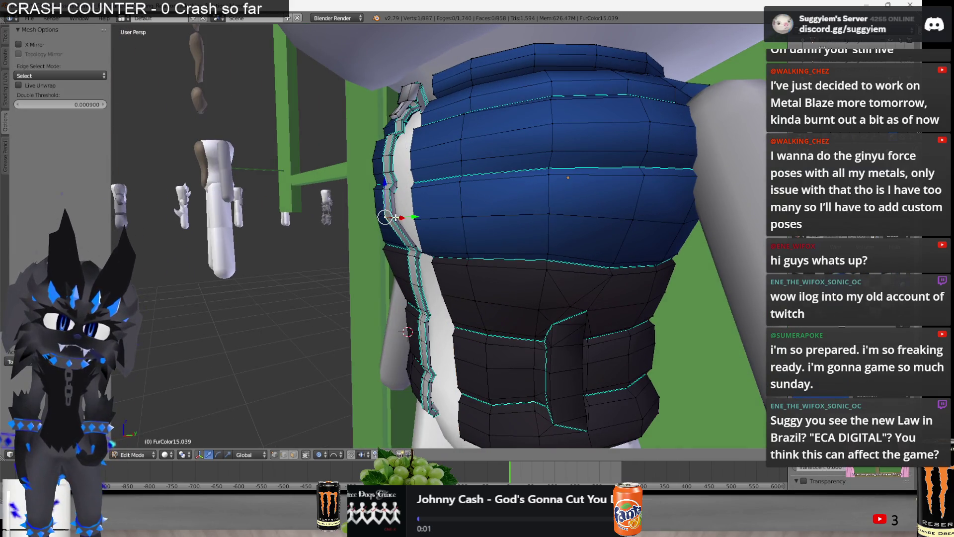
middle_click_drag(421, 221, 399, 198)
key("g")
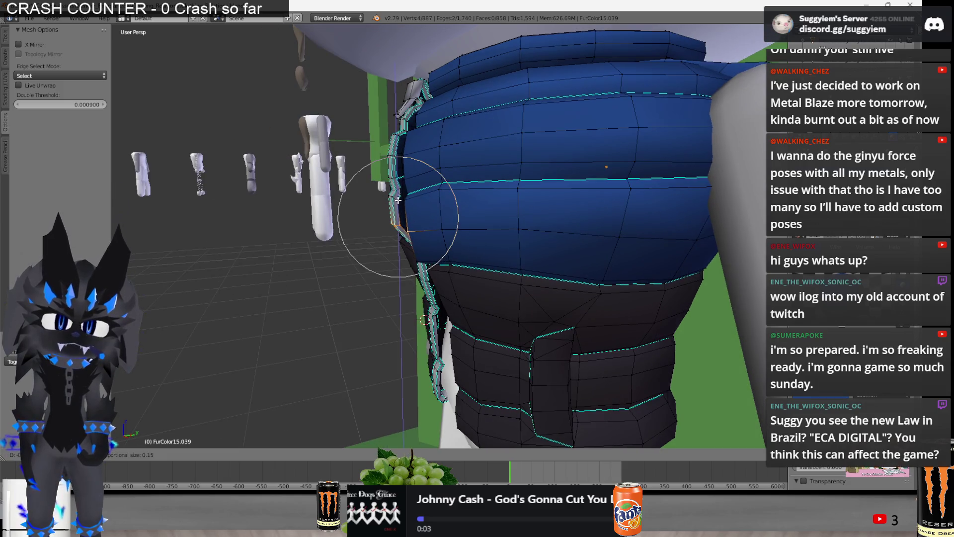
left_click(399, 198)
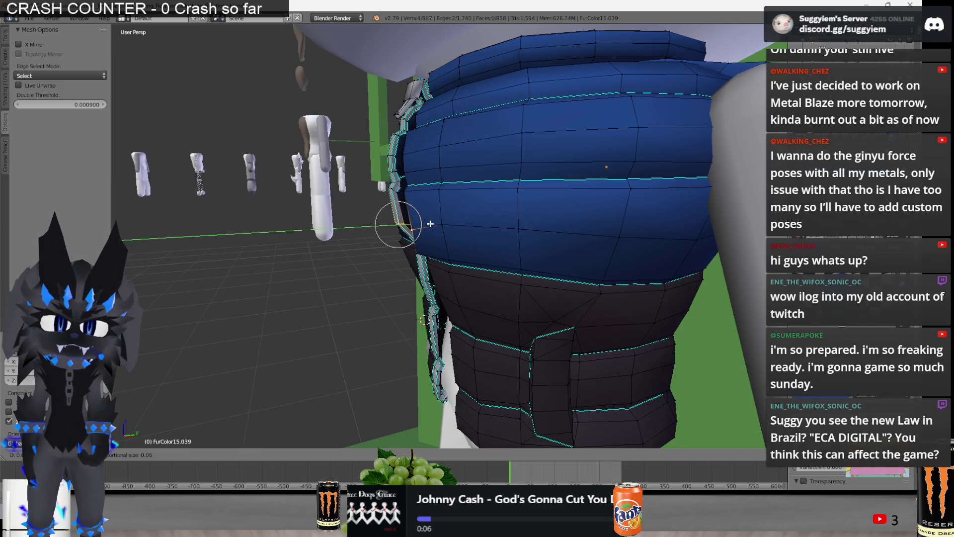
middle_click_drag(395, 222, 498, 218)
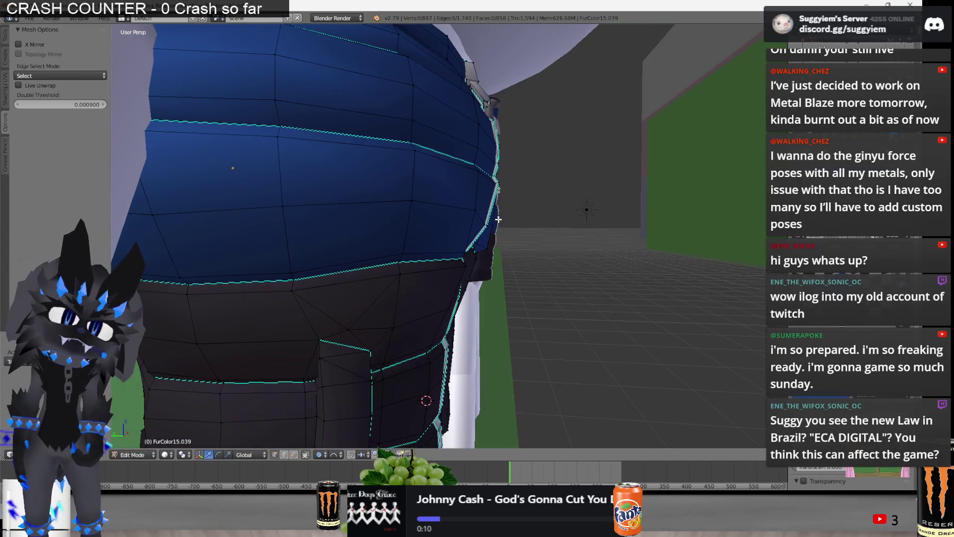
left_click_drag(472, 251, 469, 251)
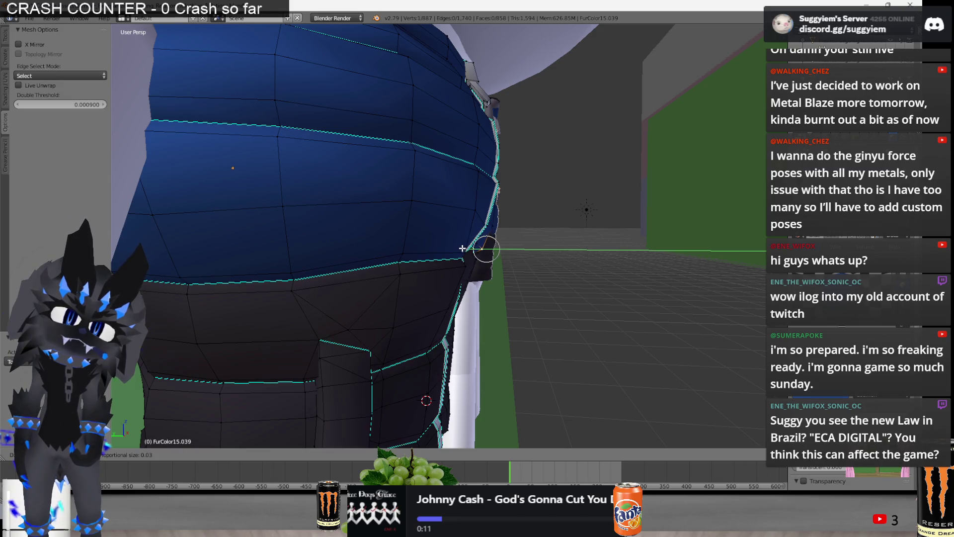
left_click(462, 247)
Lower the selected front vertices slightly and inspect the vest from front and side, cancelling a chest tweak
middle_click_drag(462, 248, 414, 274)
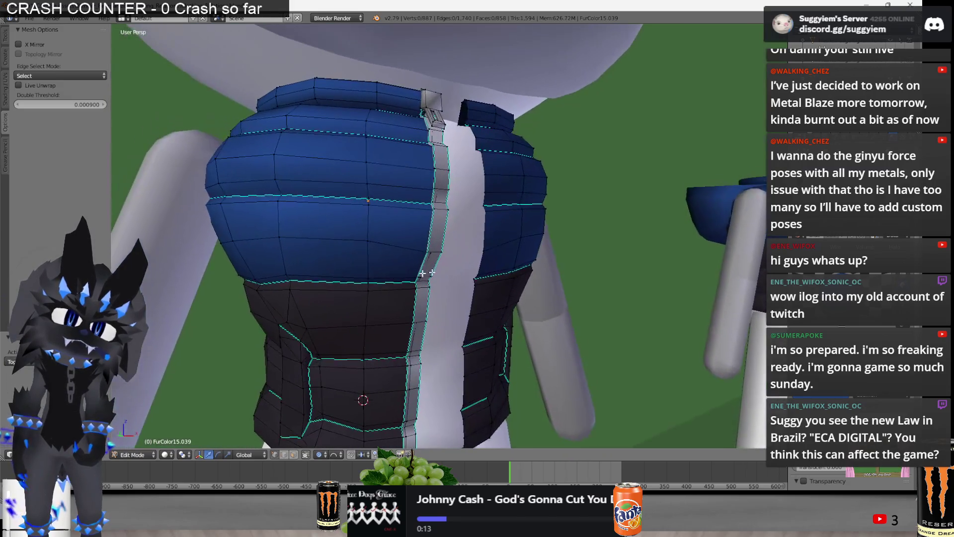
middle_click_drag(525, 231, 470, 249)
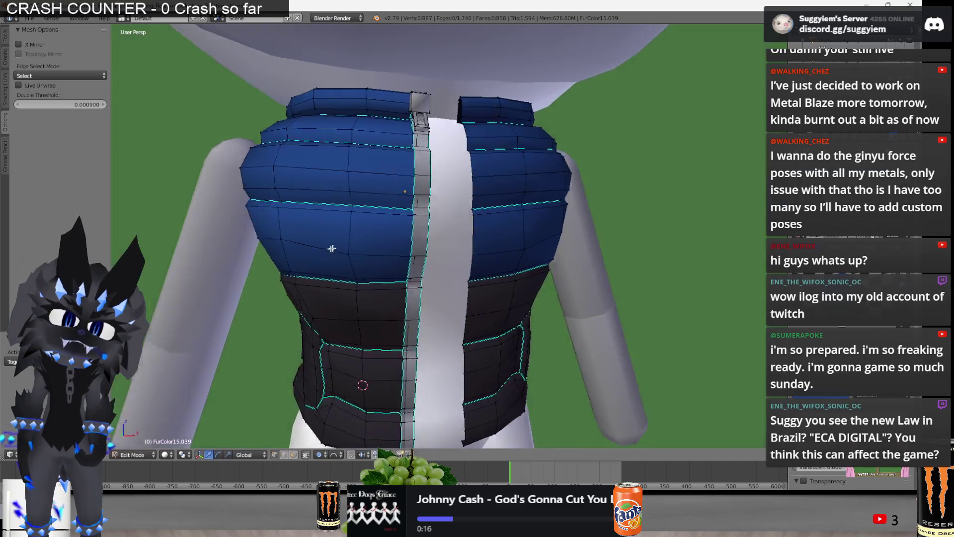
key("g")
left_click(543, 225)
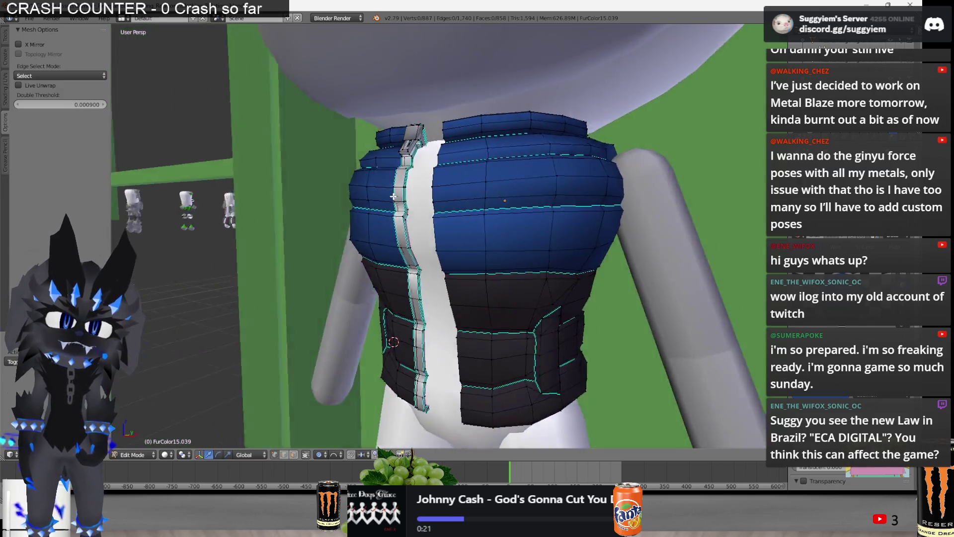
middle_click_drag(408, 199, 527, 259)
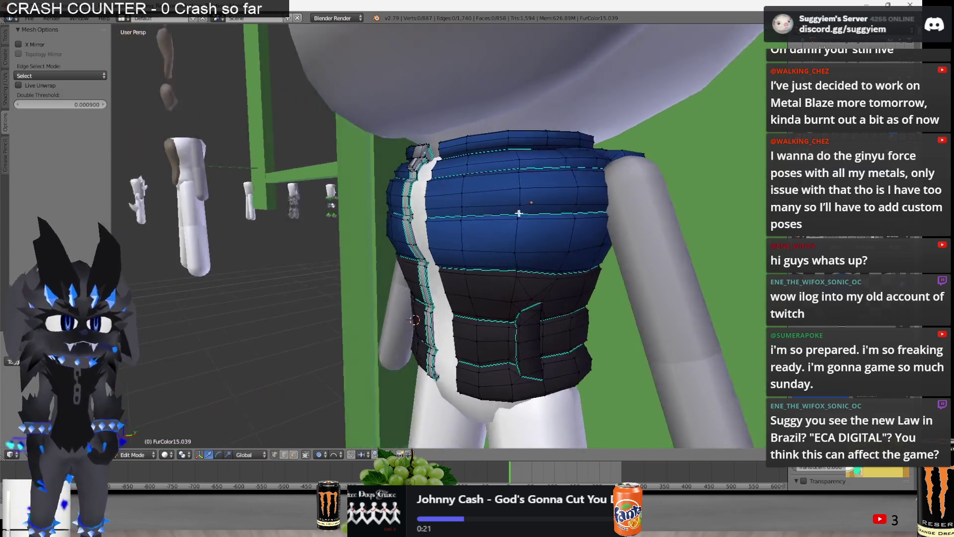
mouse_move(521, 280)
middle_mouse_down()
mouse_move(542, 266)
mouse_move(350, 258)
mouse_move(373, 268)
mouse_move(321, 265)
middle_mouse_up()
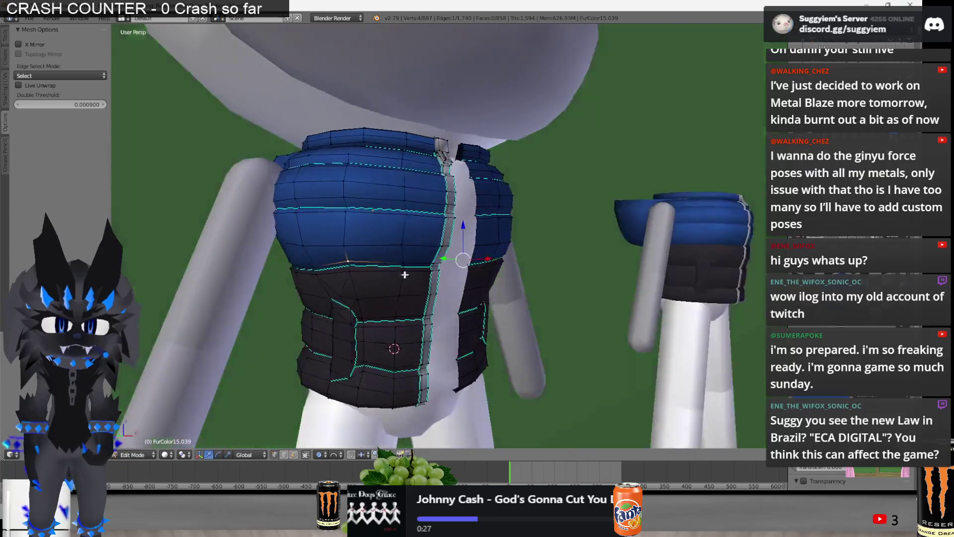
middle_click_drag(318, 274, 432, 285)
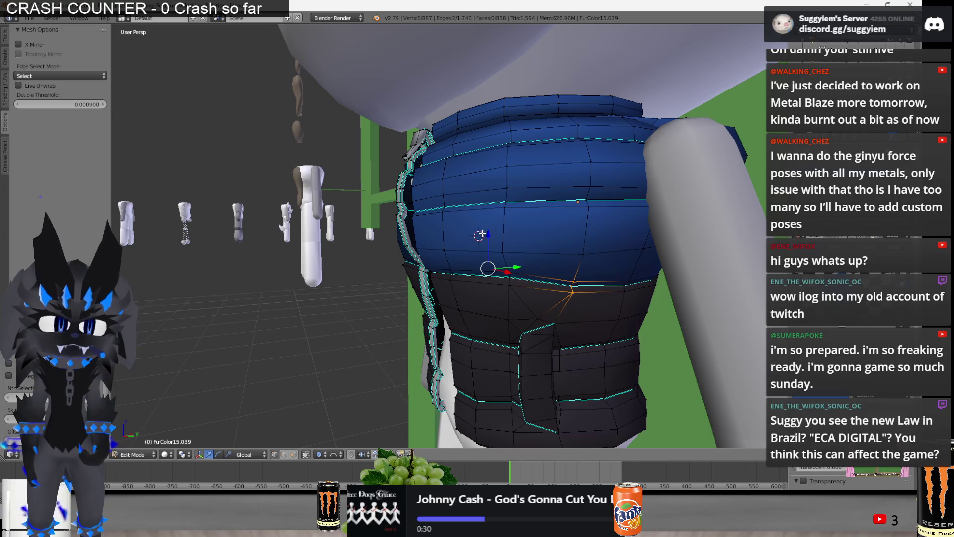
key("g")
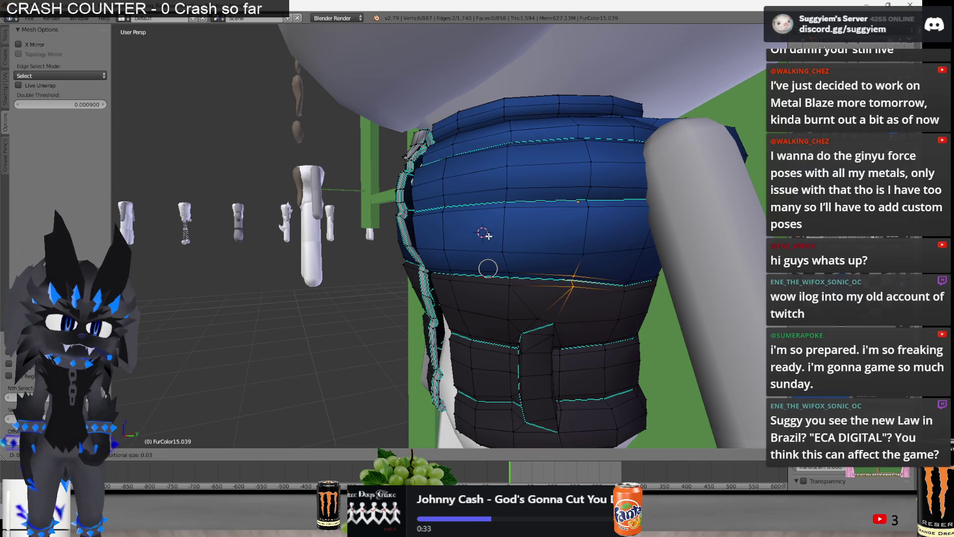
key("Escape")
middle_click_drag(611, 283, 274, 265)
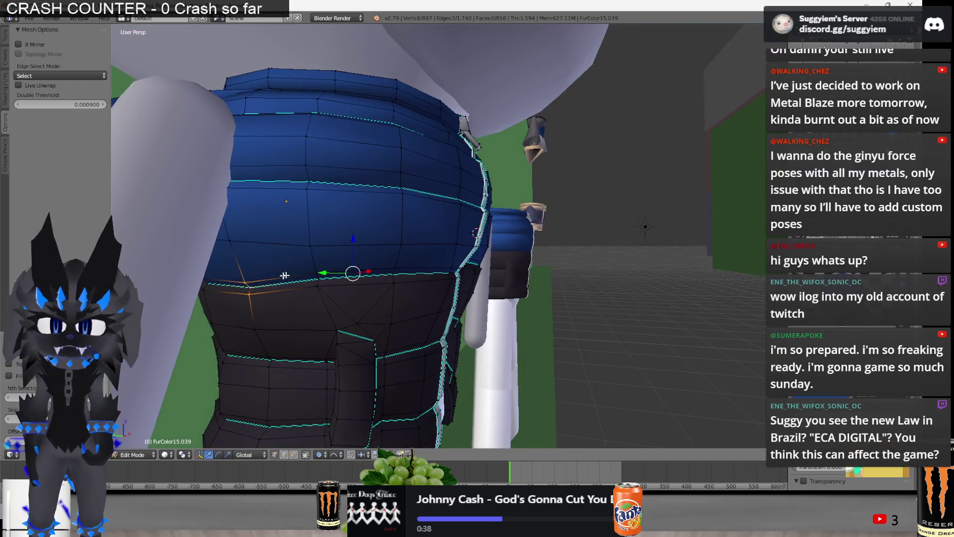
mouse_move(352, 240)
middle_mouse_down()
mouse_move(643, 305)
mouse_move(541, 298)
mouse_move(468, 237)
middle_mouse_up()
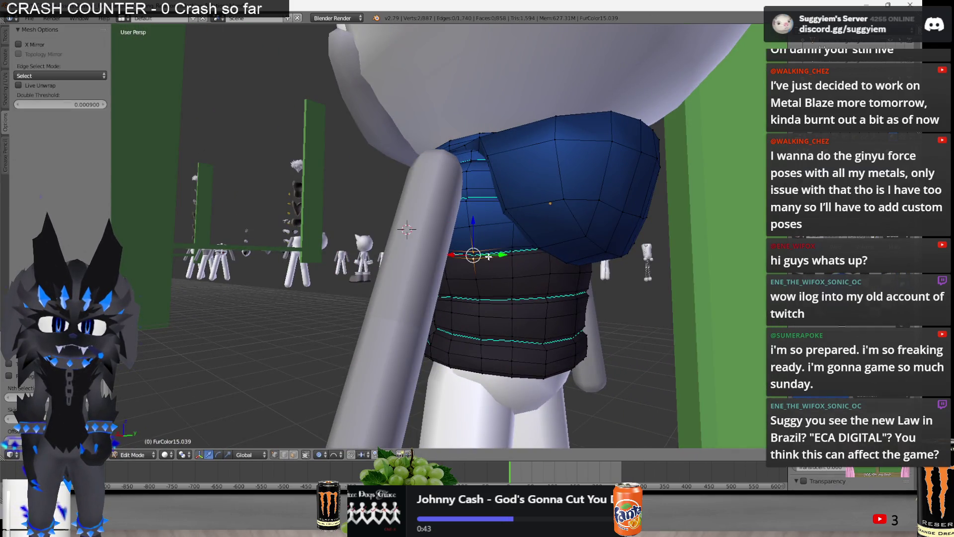
scroll(557, 265, "up", 3)
Reposition the vest's waist loop along one axis after cancelling a first attempt
middle_click_drag(557, 265, 484, 236)
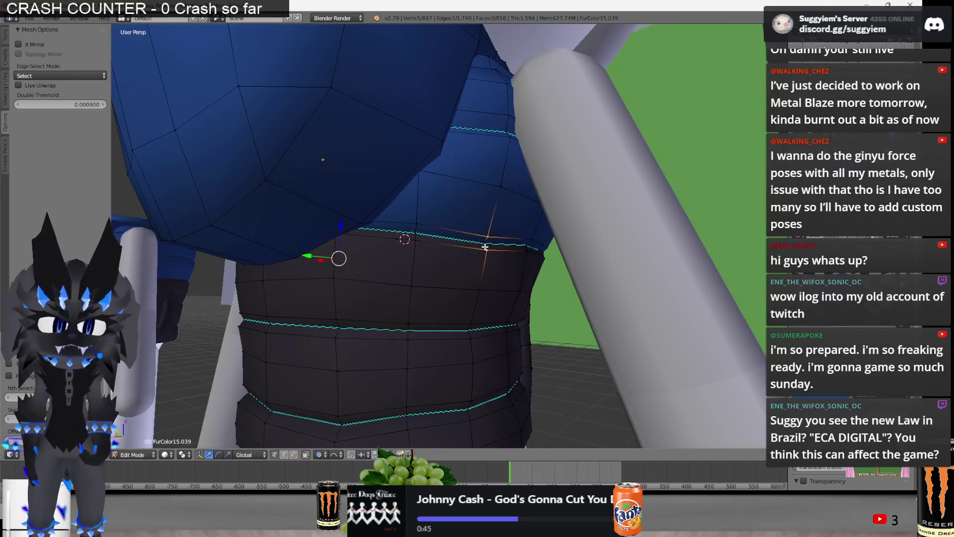
left_click(353, 230)
key("g")
right_click(363, 222)
mouse_move(363, 222)
middle_mouse_down()
mouse_move(520, 233)
mouse_move(468, 334)
mouse_move(507, 254)
middle_mouse_up()
left_click_drag(538, 255, 529, 254)
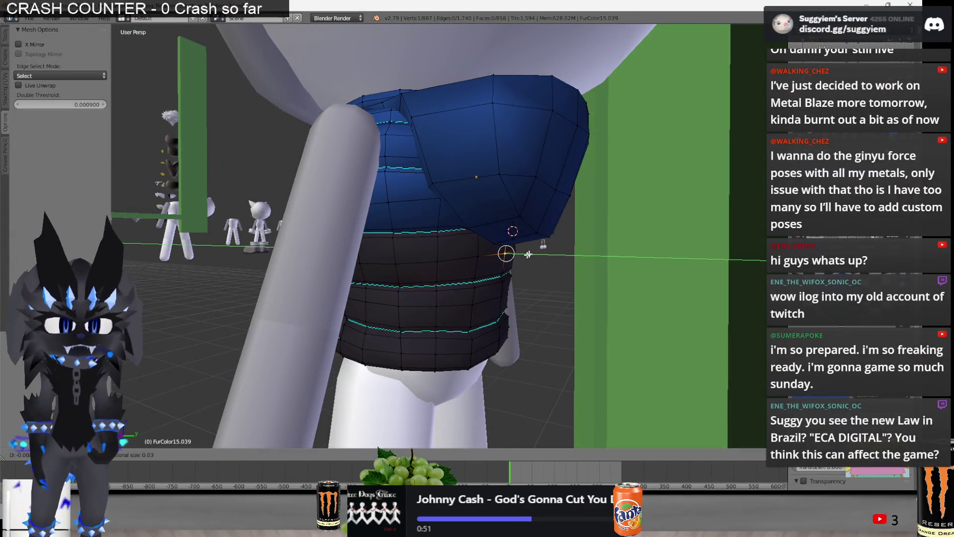
scroll(524, 256, "down", 10)
scroll(525, 257, "down", 8)
scroll(525, 258, "down", 3)
scroll(524, 260, "down", 1)
left_click(524, 260)
Widen the waist loops with proportional falloff to start the puffy ridges
mouse_move(524, 260)
middle_mouse_down()
mouse_move(374, 296)
mouse_move(368, 330)
mouse_move(521, 329)
middle_mouse_up()
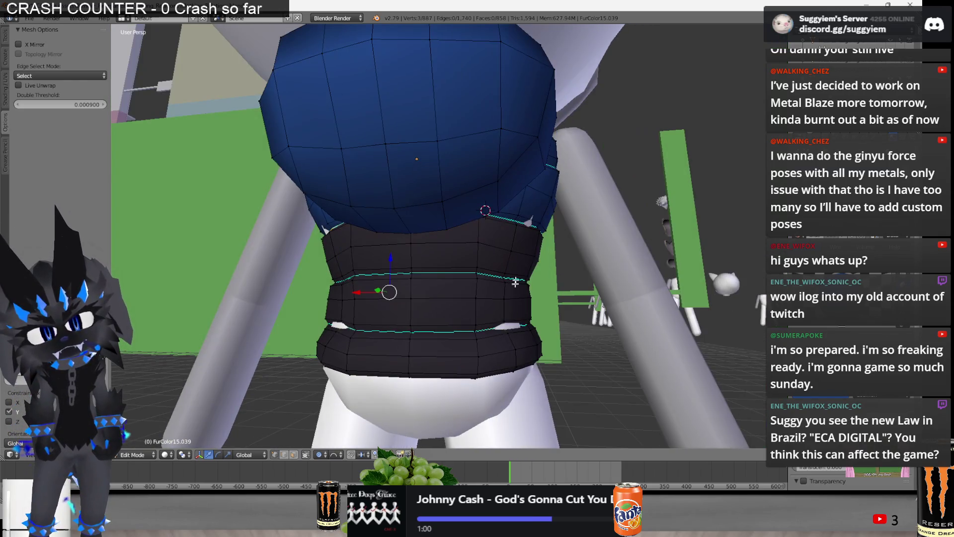
middle_click_drag(478, 246, 472, 253)
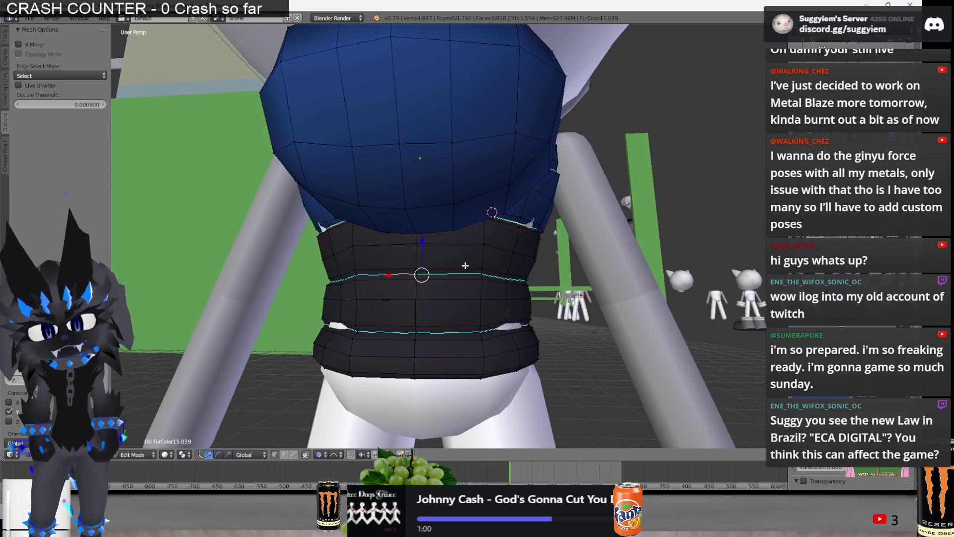
key("s")
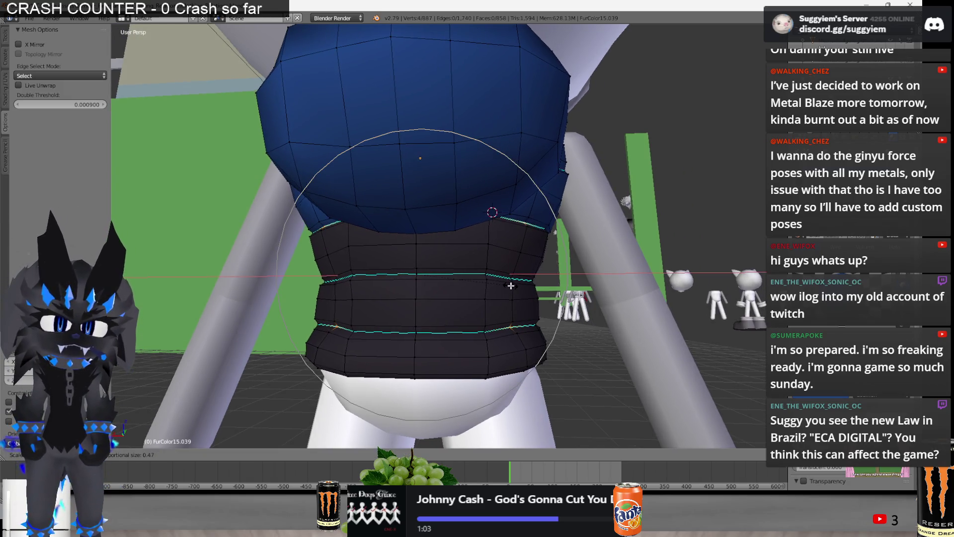
scroll(507, 286, "up", 2)
scroll(511, 285, "up", 2)
scroll(513, 286, "up", 2)
scroll(517, 286, "up", 2)
scroll(517, 287, "up", 3)
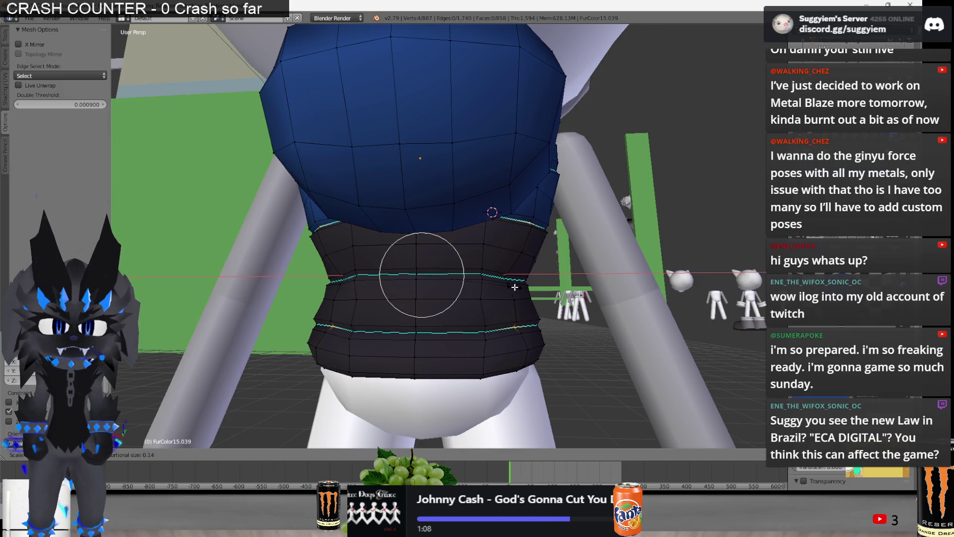
left_click(510, 288)
middle_click_drag(510, 288, 352, 287)
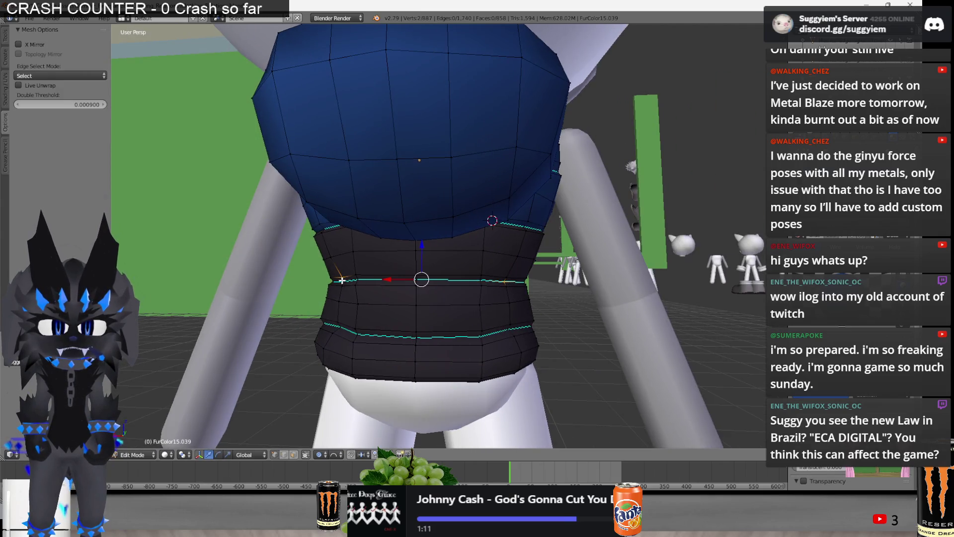
key("s")
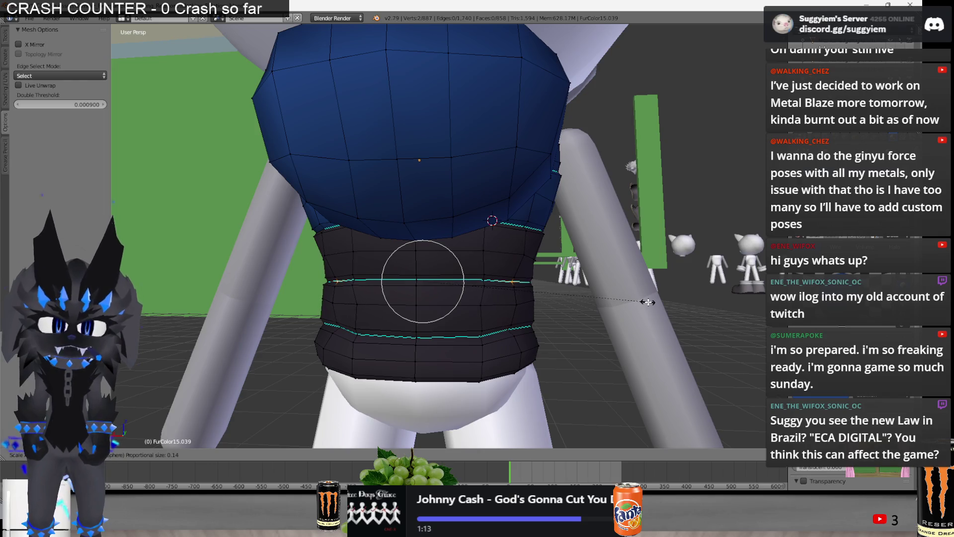
left_click(646, 301)
Resize the vest's lower edge loop with soft falloff and try a Y-axis nudge
middle_click_drag(647, 301, 558, 303)
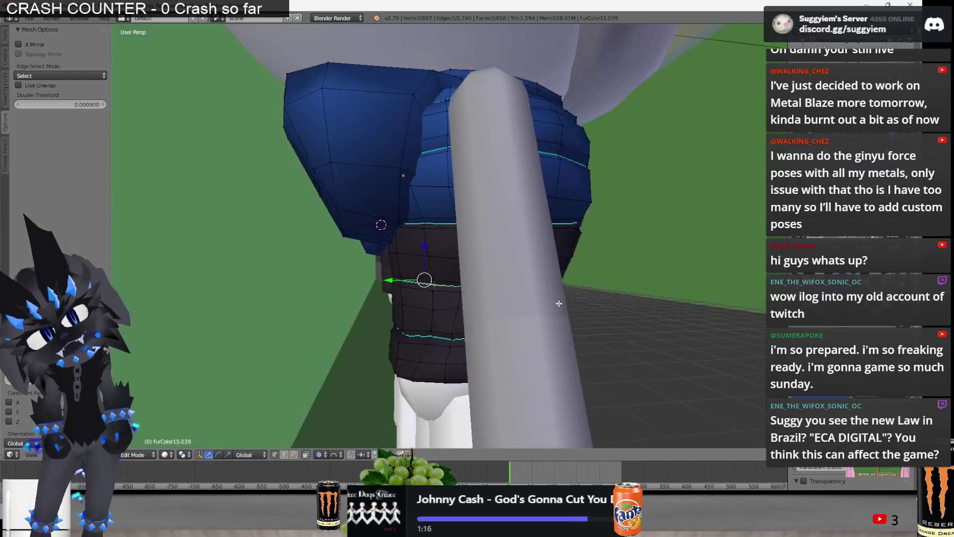
left_click(409, 336, "alt")
mouse_move(408, 337)
middle_mouse_down()
mouse_move(376, 346)
mouse_move(507, 332)
middle_mouse_up()
key("s")
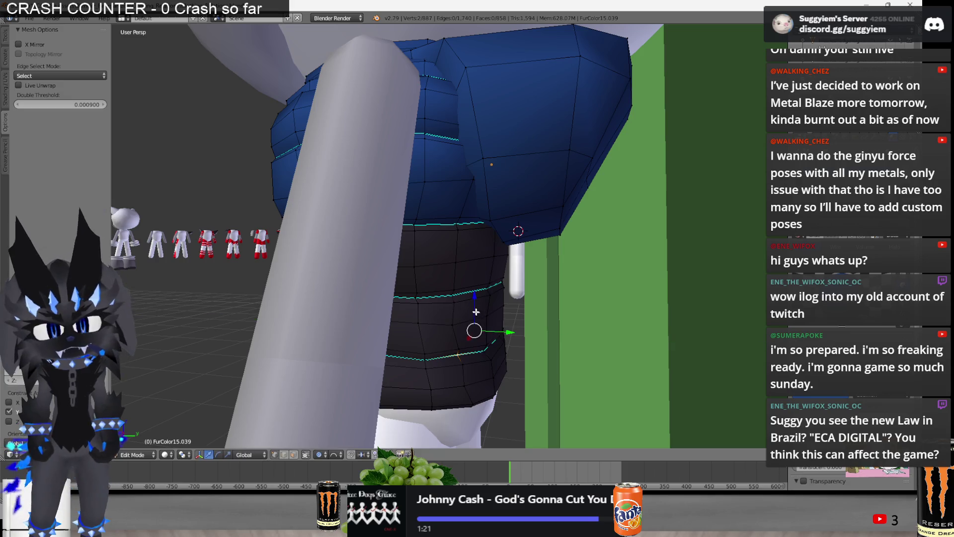
left_click(458, 320)
mouse_move(458, 320)
middle_mouse_down()
mouse_move(341, 298)
mouse_move(537, 311)
mouse_move(416, 314)
mouse_move(468, 325)
middle_mouse_up()
key("g")
key("y")
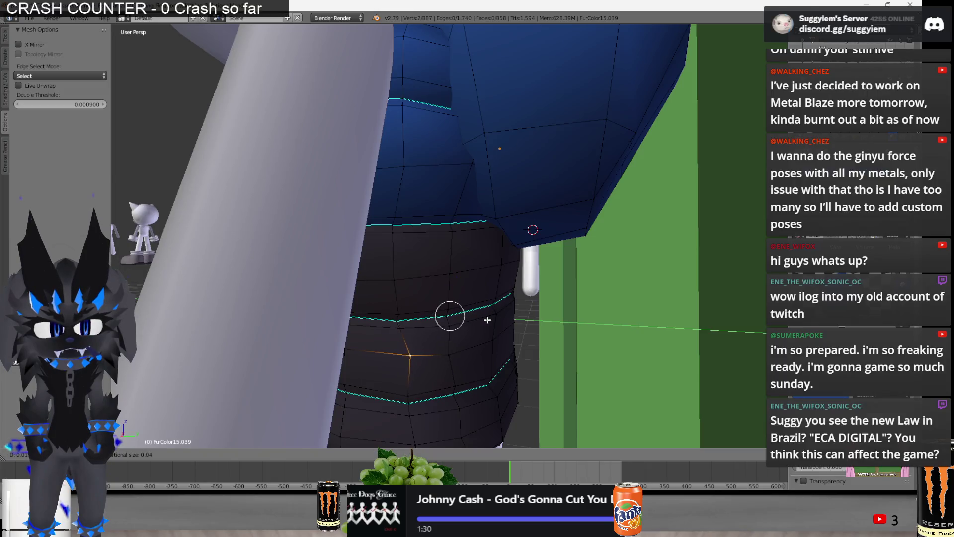
key("Escape")
Reselect the black band's vertices and pinch its loops into rounded ridges
mouse_move(618, 389)
middle_mouse_down()
mouse_move(449, 381)
mouse_move(555, 350)
middle_mouse_up()
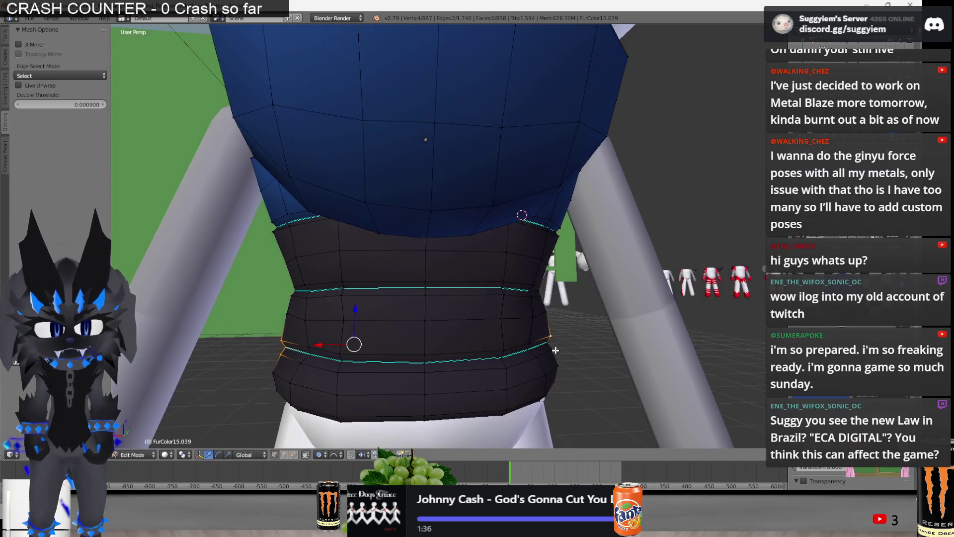
mouse_move(537, 362)
middle_mouse_down()
mouse_move(546, 339)
mouse_move(433, 329)
mouse_move(522, 366)
mouse_move(519, 388)
middle_mouse_up()
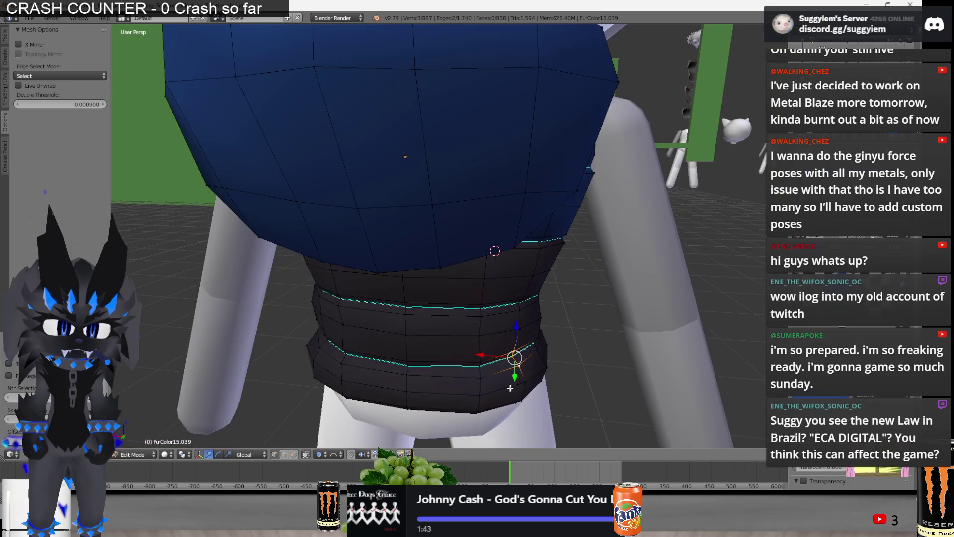
mouse_move(368, 349)
middle_mouse_down()
mouse_move(310, 355)
mouse_move(363, 366)
mouse_move(314, 346)
mouse_move(527, 347)
middle_mouse_up()
right_click(313, 346)
key("a")
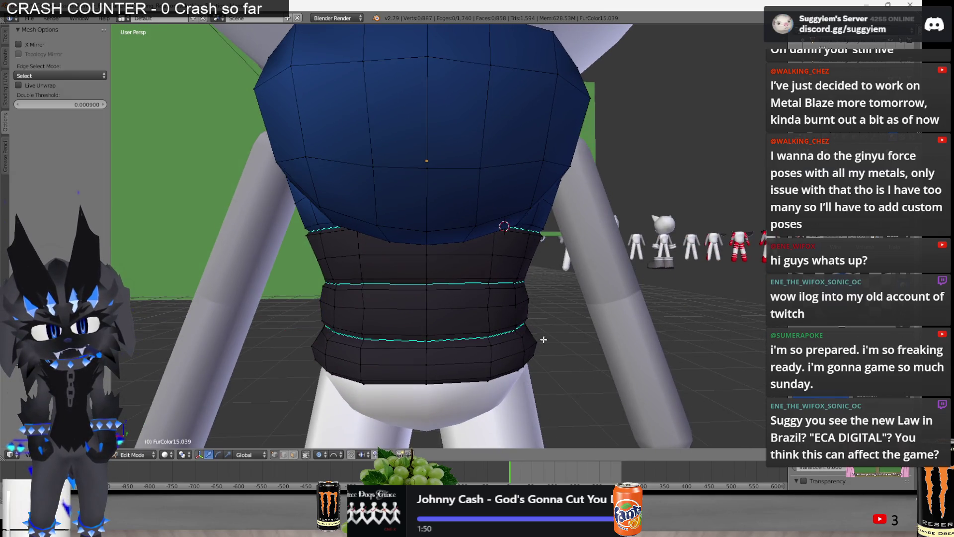
key("s")
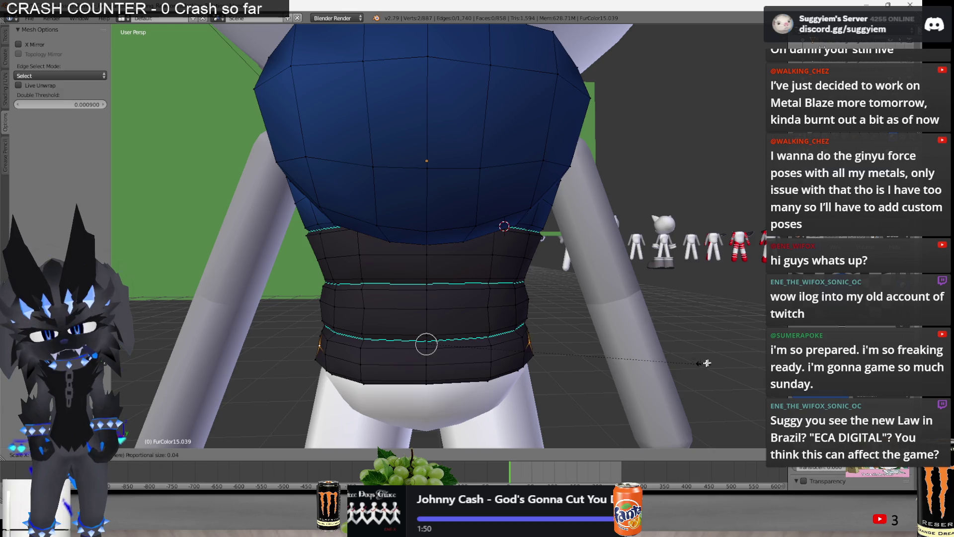
left_click(713, 362)
Inspect the waist band from below, front and side, undoing the last tweak
mouse_move(713, 361)
middle_mouse_down()
mouse_move(427, 359)
mouse_move(396, 159)
mouse_move(293, 166)
middle_mouse_up()
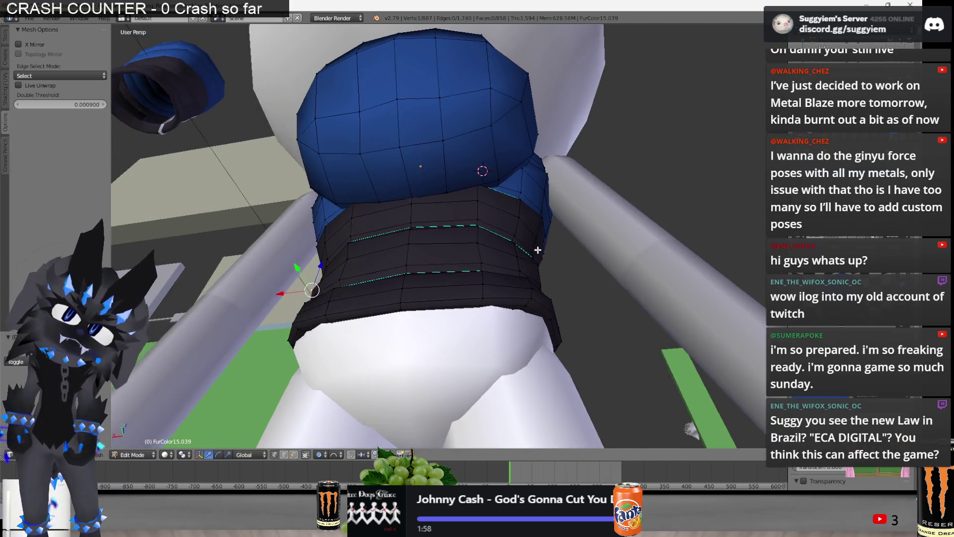
middle_click_drag(537, 250, 464, 307)
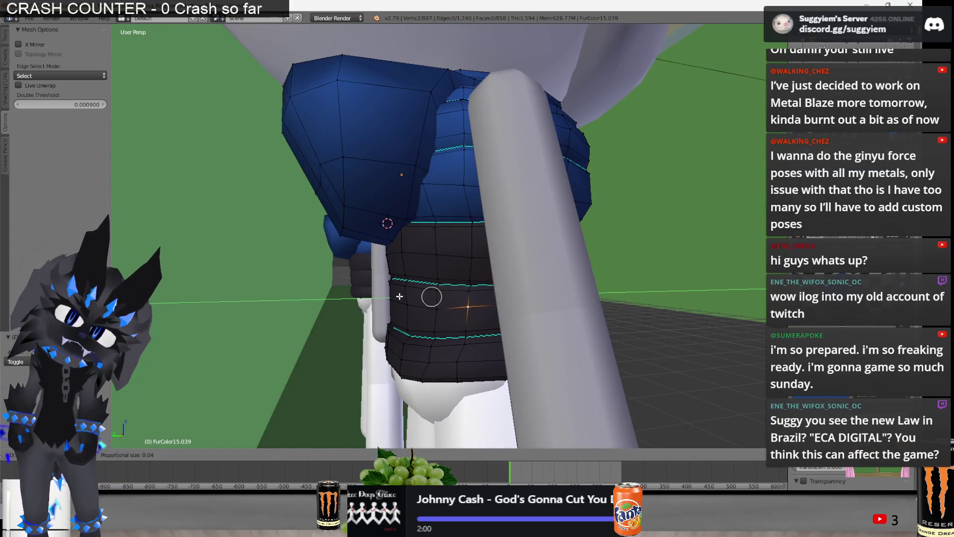
middle_click_drag(395, 298, 485, 286)
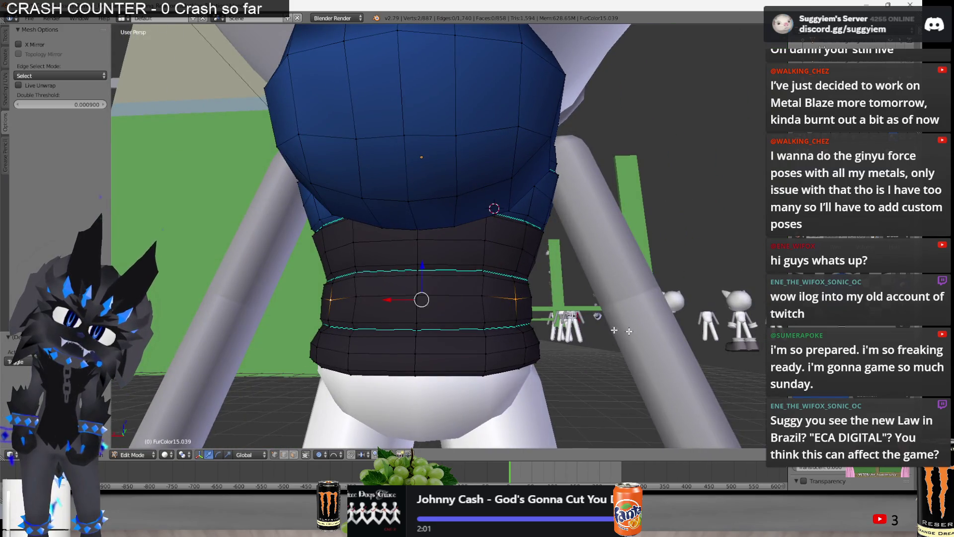
middle_click_drag(591, 327, 550, 305)
key("ctrl+z")
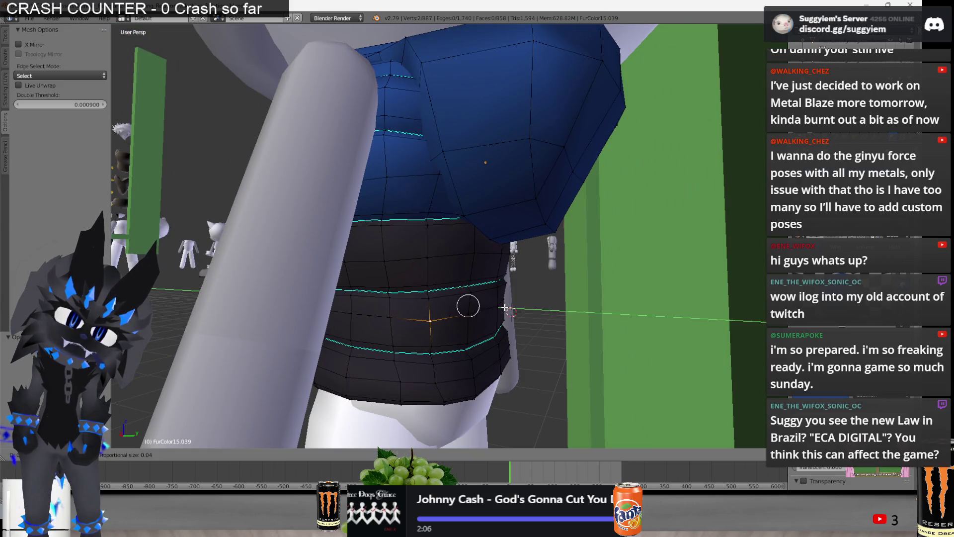
middle_click_drag(513, 310, 342, 296)
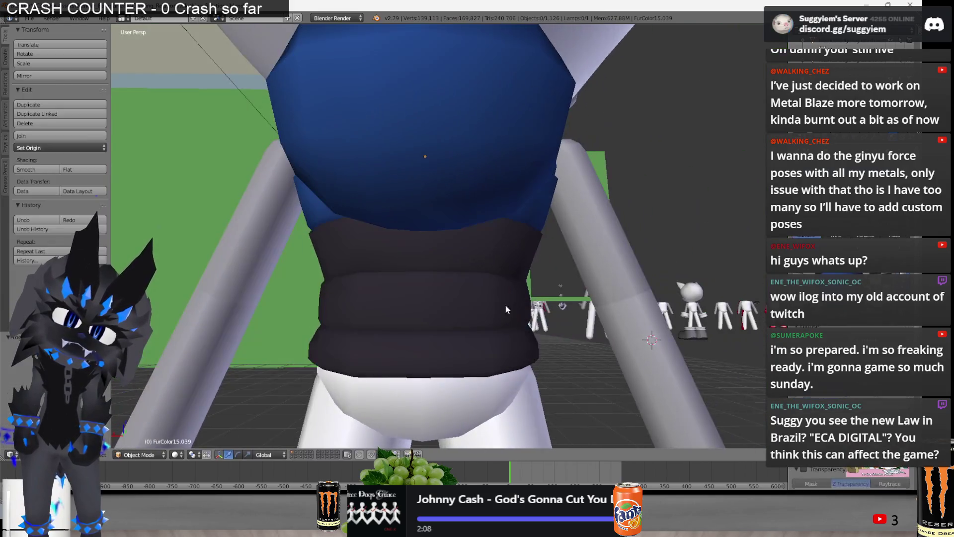
key("Tab")
middle_click_drag(485, 304, 466, 317)
key("ctrl+s")
scroll(426, 309, "down", 3)
mouse_move(395, 315)
middle_mouse_down()
mouse_move(303, 320)
mouse_move(250, 345)
mouse_move(485, 363)
middle_mouse_up()
right_click(642, 348)
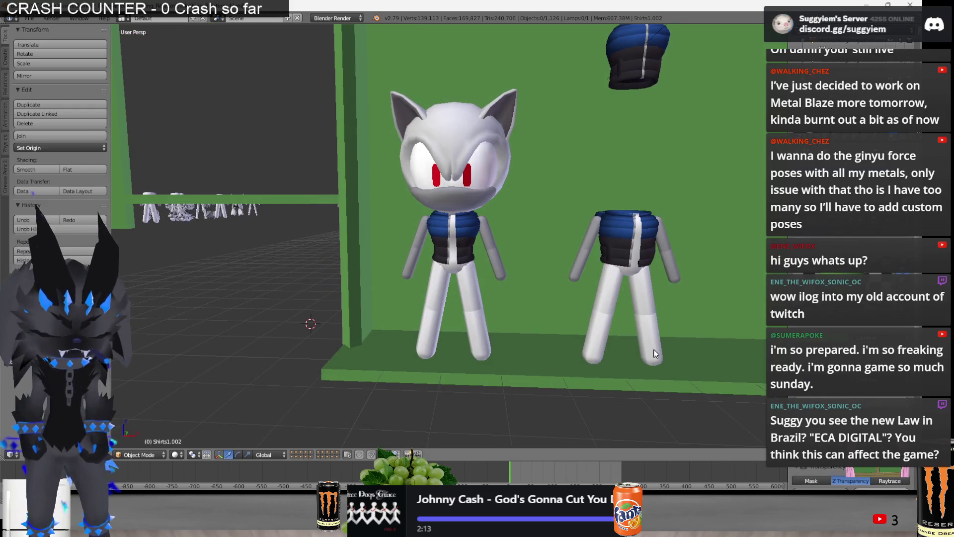
key("KP_1")
mouse_move(450, 270)
middle_mouse_down()
mouse_move(486, 274)
mouse_move(468, 272)
mouse_move(469, 313)
middle_mouse_up()
key("alt+Tab")
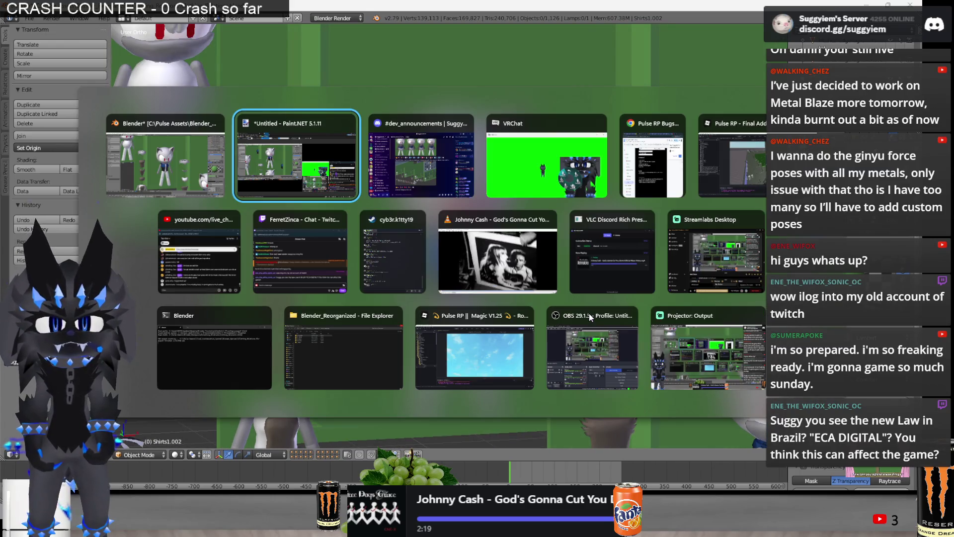
key("alt+Tab")
key("KP_5")
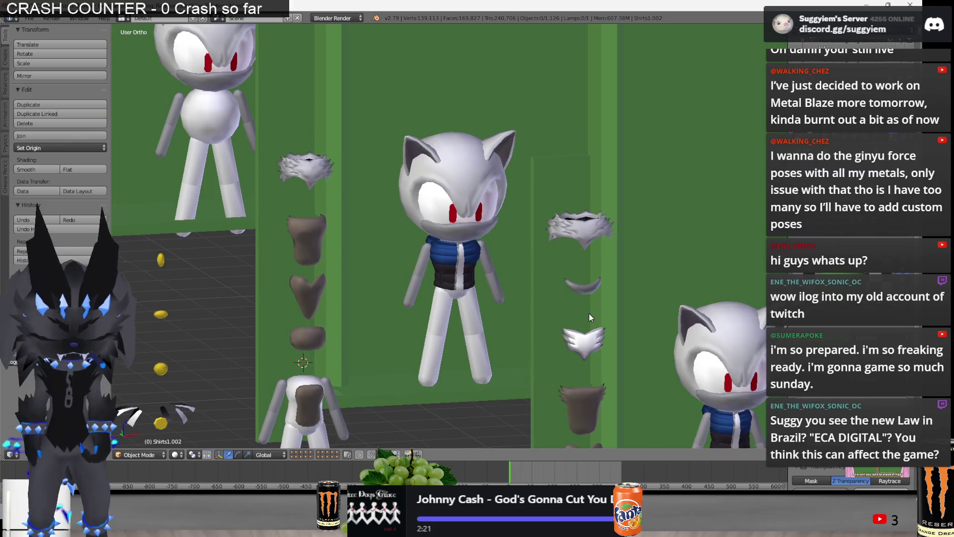
key("alt+Tab")
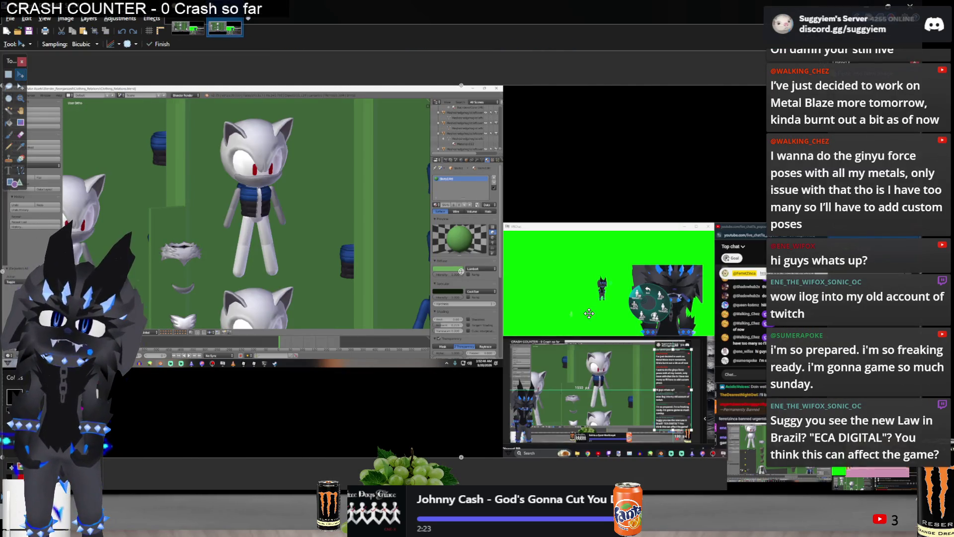
key("alt+Tab")
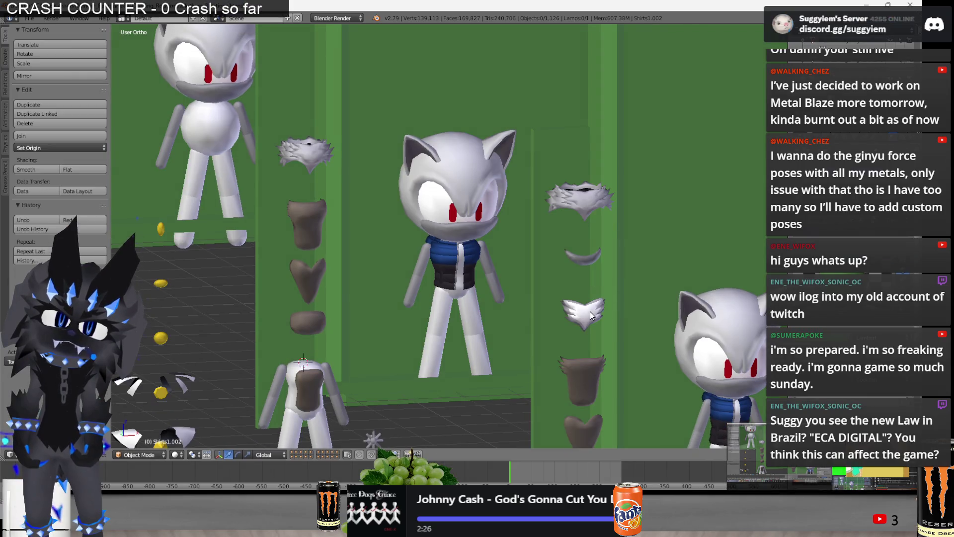
scroll(591, 315, "up", 1)
scroll(590, 315, "up", 1)
scroll(590, 317, "up", 1)
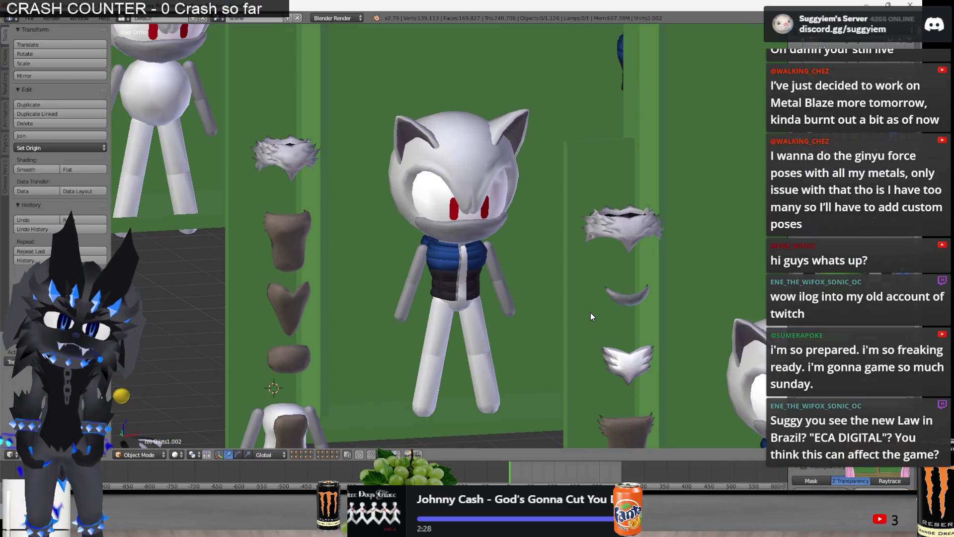
key("alt+Tab")
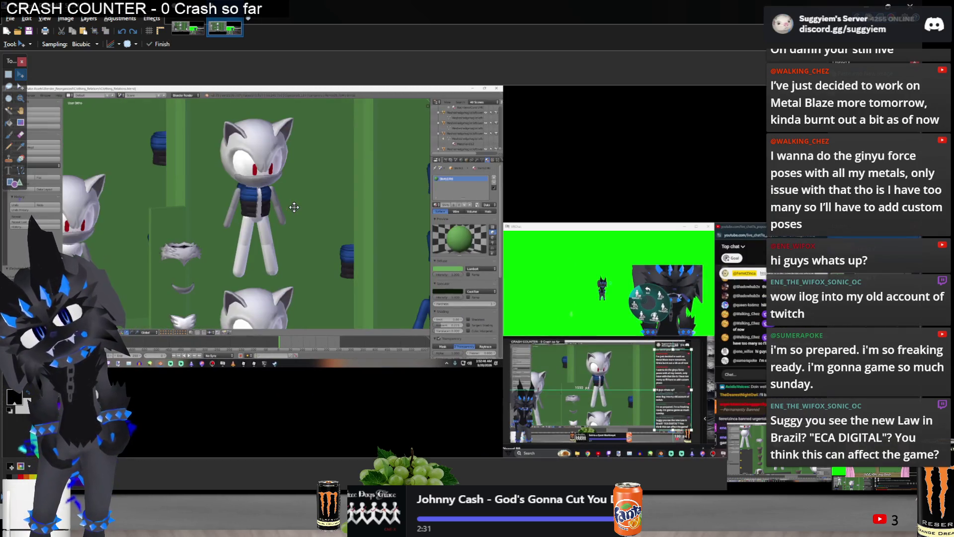
Reframe the Blender view on another cat model, then show the dressed-cat screenshot in Paint.NET
key("alt+Tab")
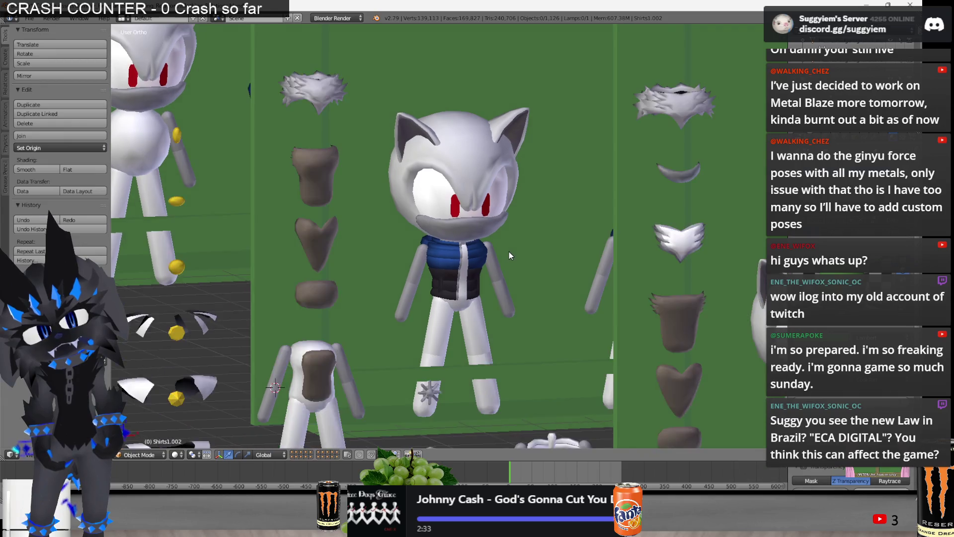
middle_click_drag(510, 242, 507, 256)
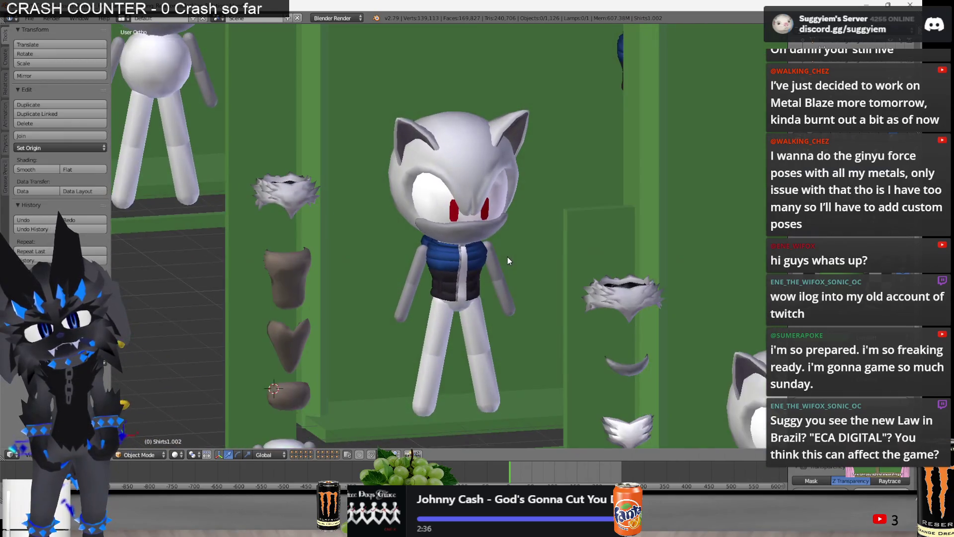
key("alt+Tab")
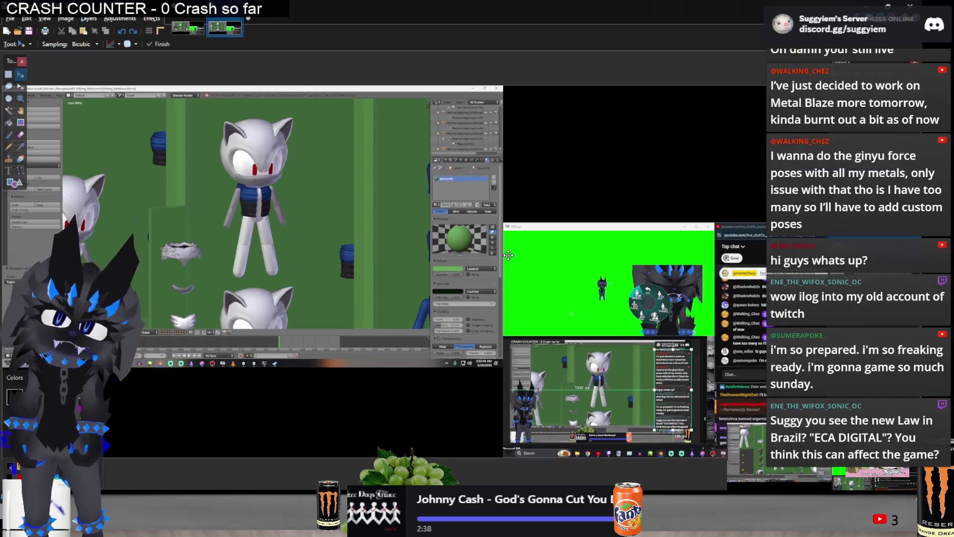
scroll(238, 220, "up", 3, "ctrl")
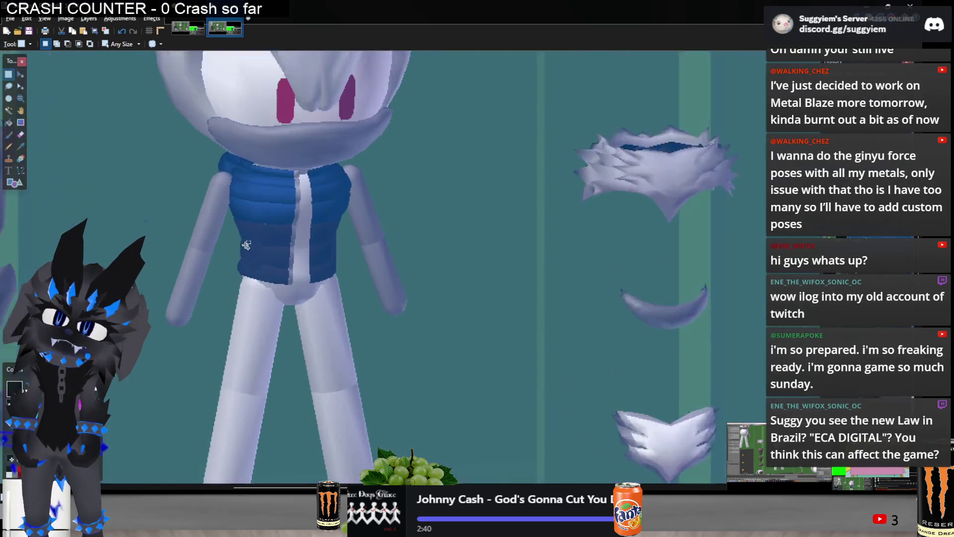
scroll(246, 218, "up", 2, "ctrl")
scroll(257, 217, "up", 2, "ctrl")
scroll(265, 216, "up", 3, "ctrl")
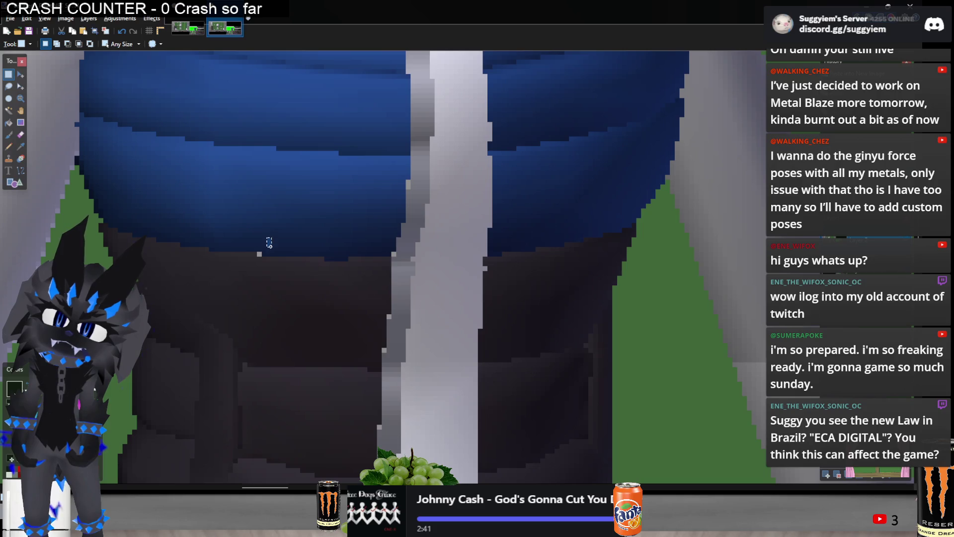
scroll(268, 254, "up", 2, "ctrl")
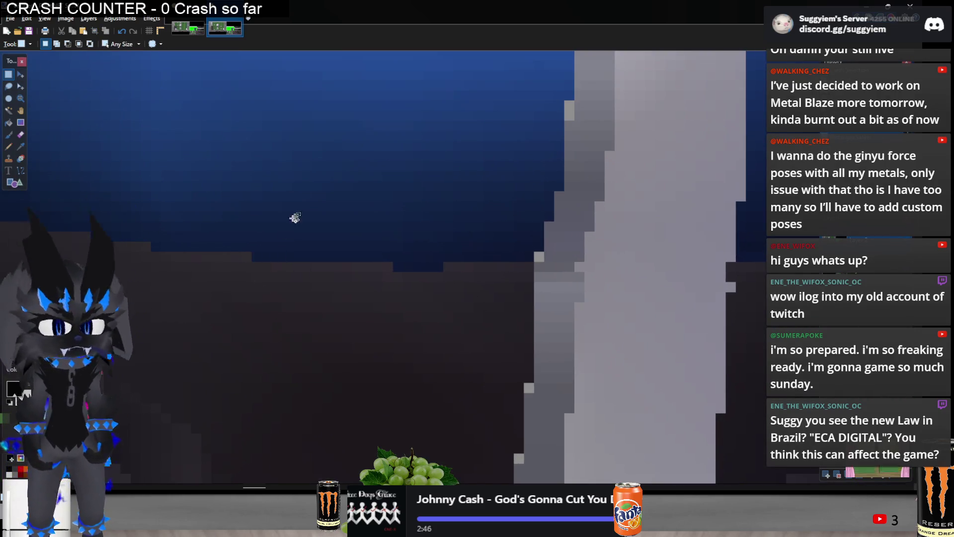
scroll(291, 221, "down", 3, "ctrl")
scroll(319, 185, "down", 2, "ctrl")
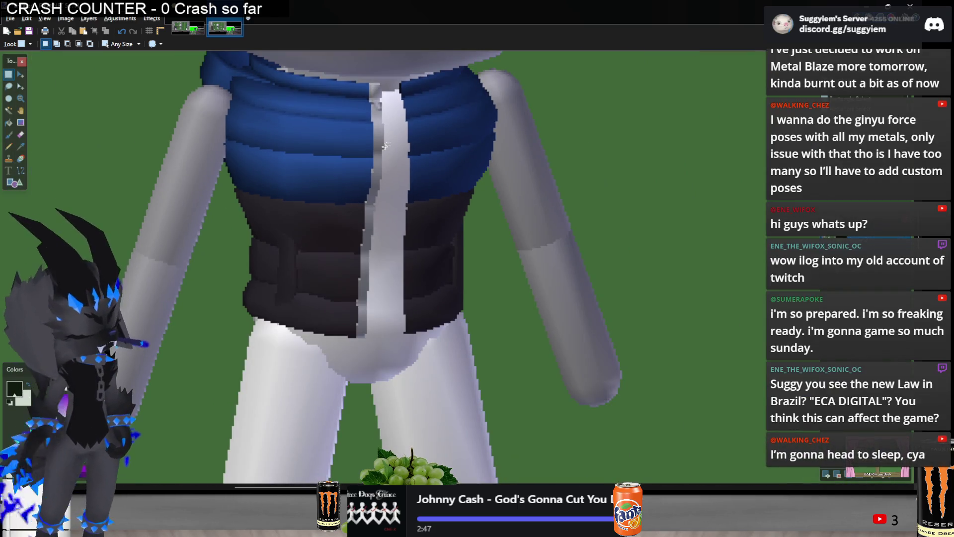
scroll(475, 116, "down", 2, "ctrl")
key("alt+Tab")
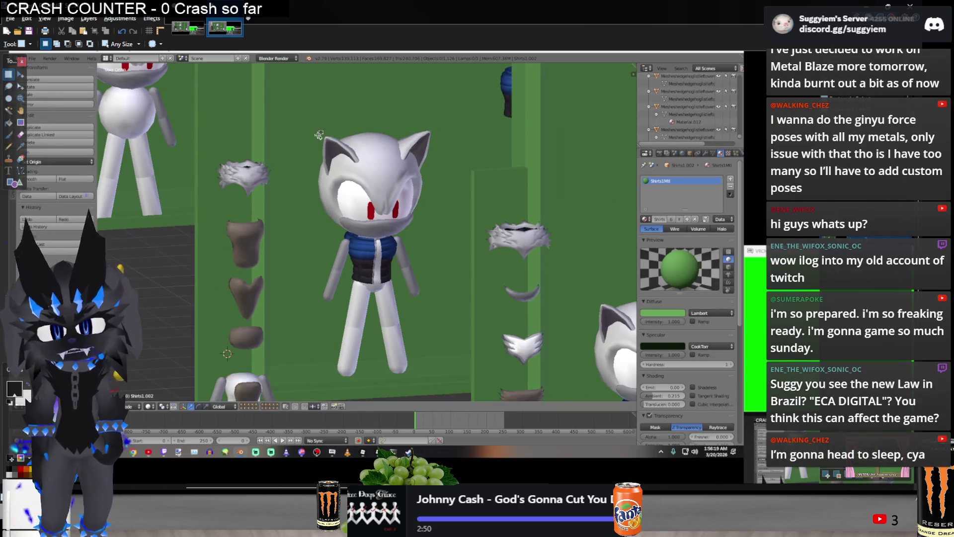
Copy the vested cat model into the first image and nudge it into place
left_click_drag(258, 92, 439, 387)
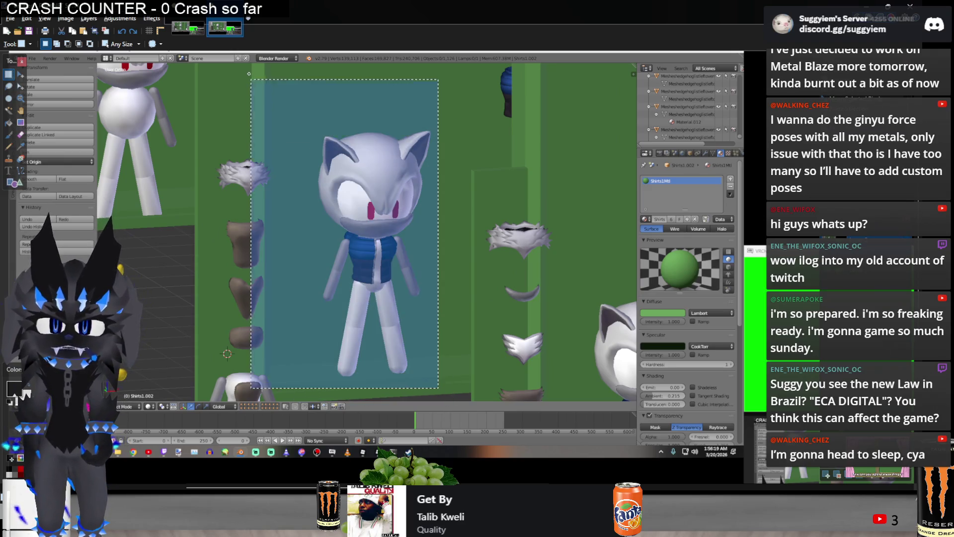
left_click(189, 34)
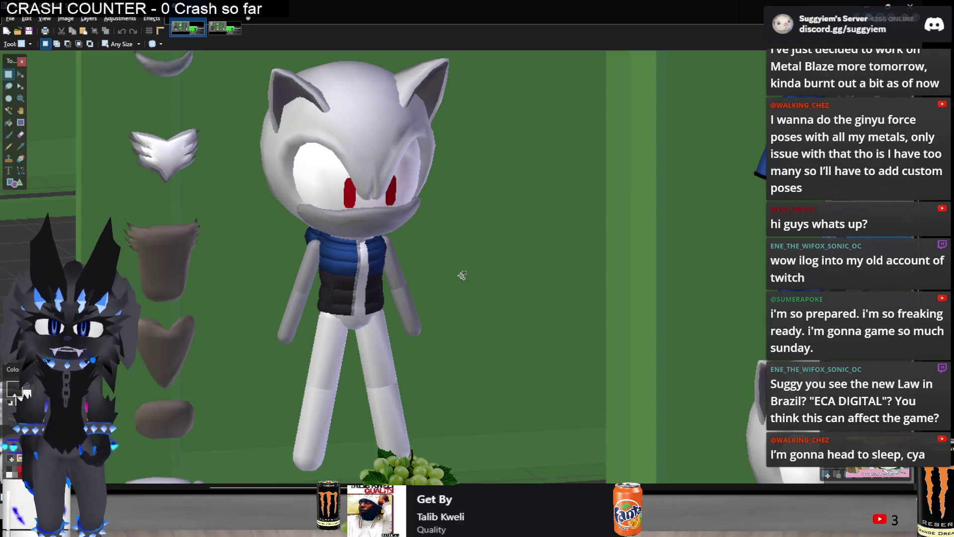
key("ctrl+v")
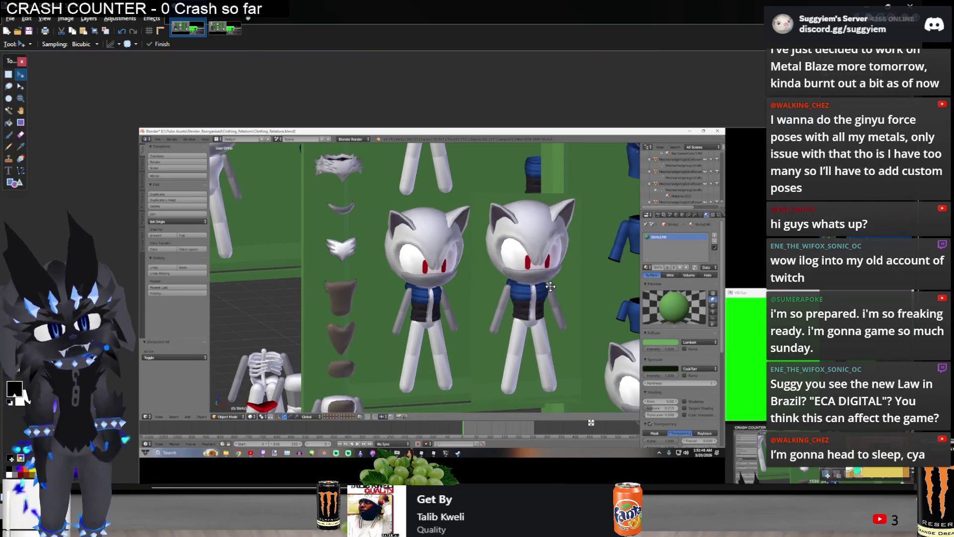
left_click_drag(551, 286, 552, 287)
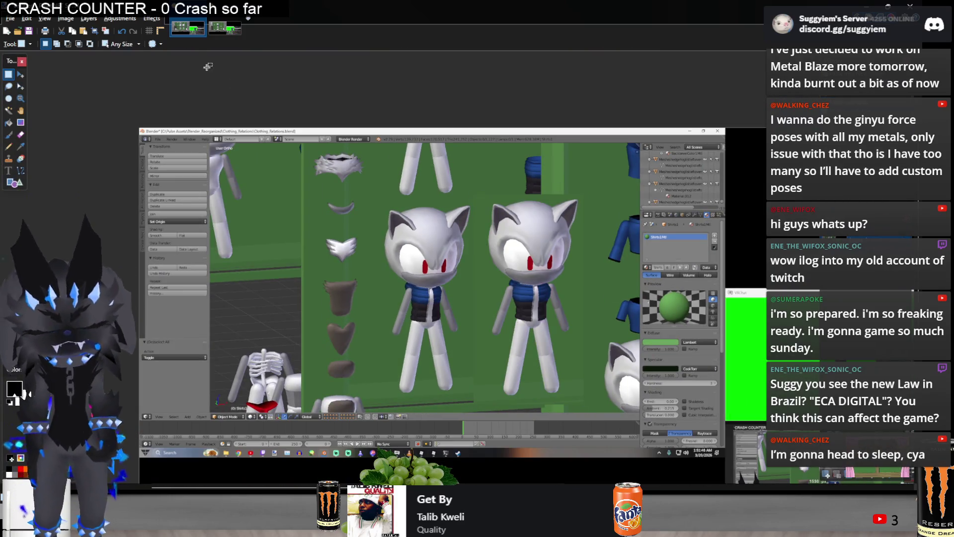
Cut the cat model from the second screenshot and paste it left of the others
left_click(230, 29)
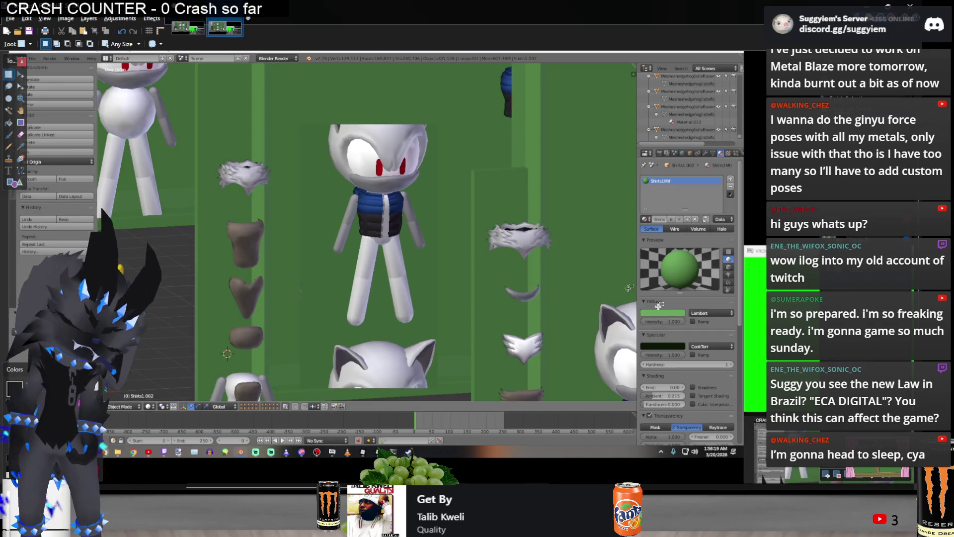
left_click_drag(297, 124, 445, 346)
key("ctrl+x")
left_click(188, 30)
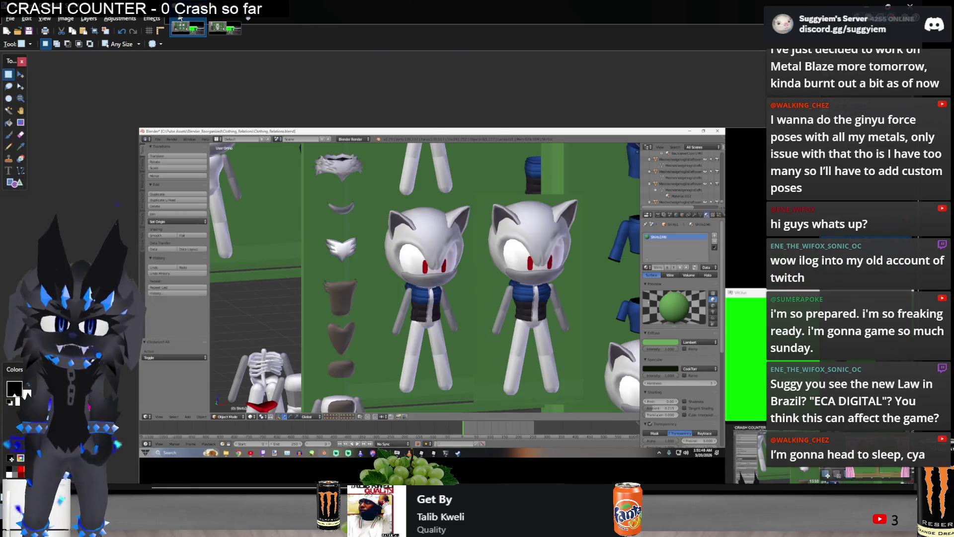
key("ctrl+v")
left_click_drag(425, 268, 315, 270)
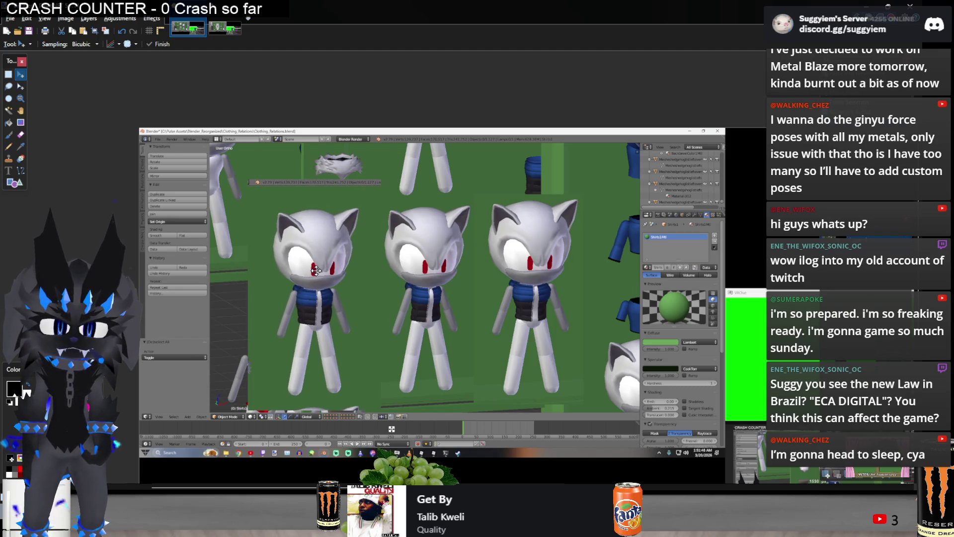
left_click_drag(315, 271, 309, 268)
key("s")
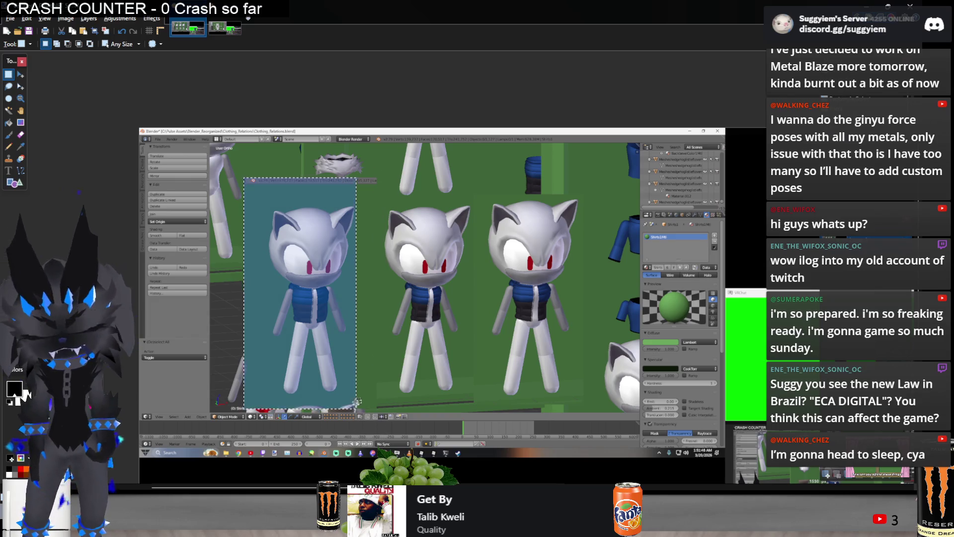
Fine-tune the left cat model's position with Move Selection and commit it
key("m")
left_click_drag(322, 333, 342, 332)
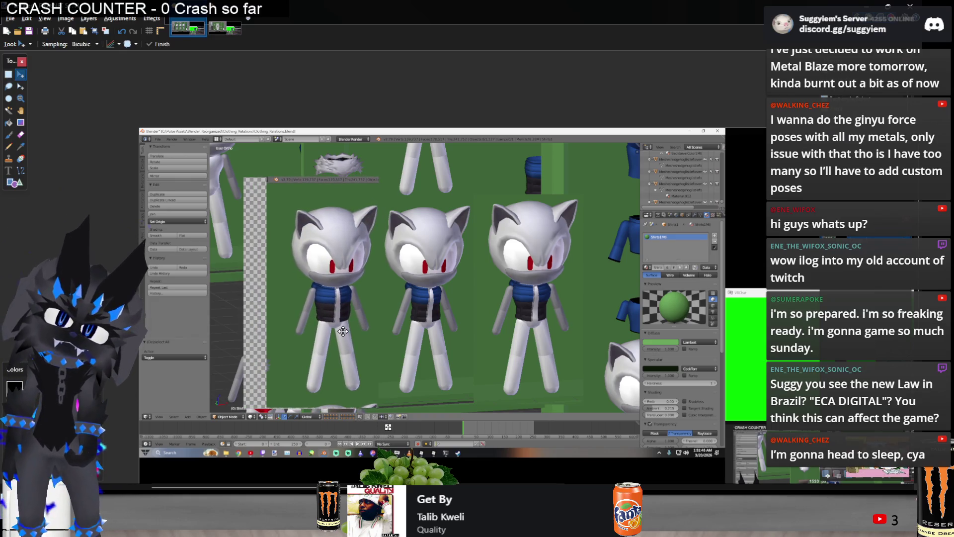
left_click_drag(342, 333, 335, 336)
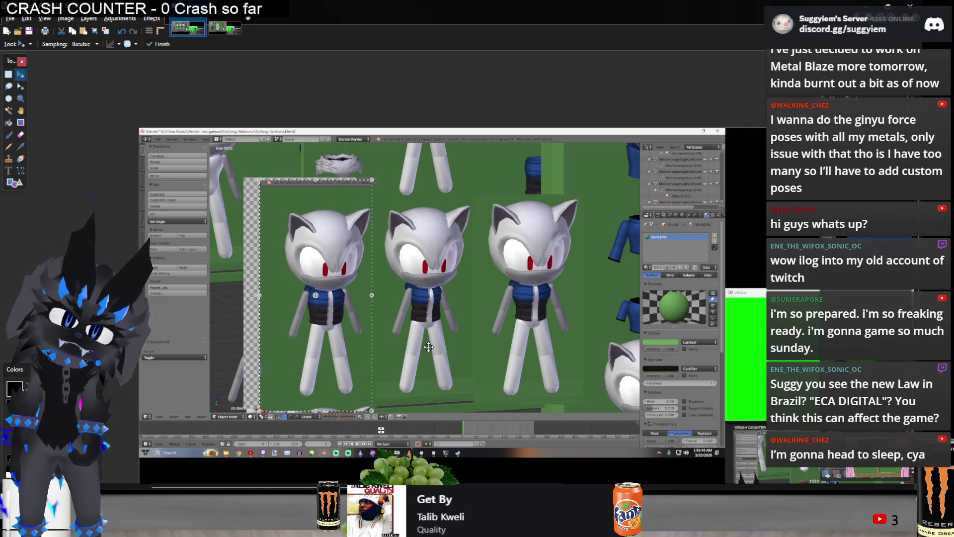
key("s")
scroll(468, 366, "up", 1, "ctrl")
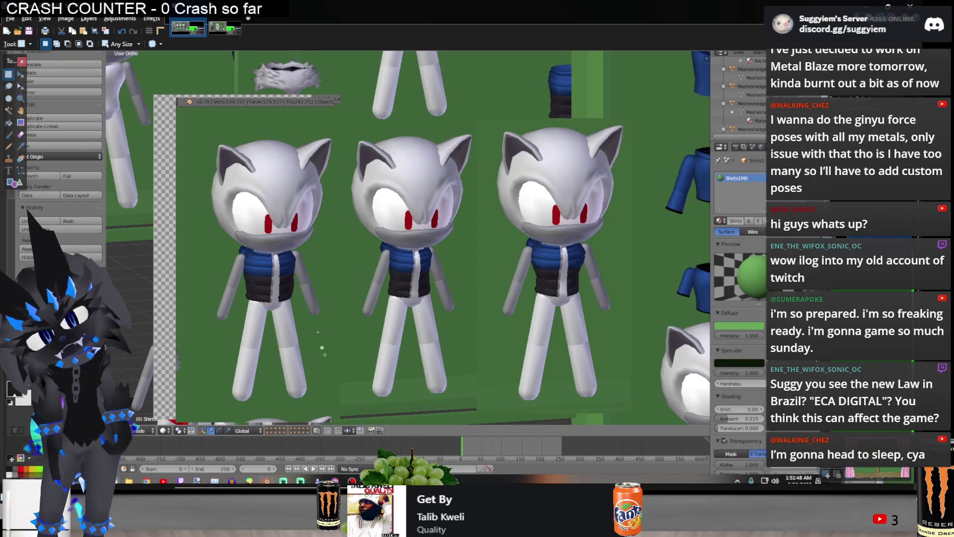
Patch the top of the image with a pasted strip of green background
left_click_drag(359, 369, 367, 367)
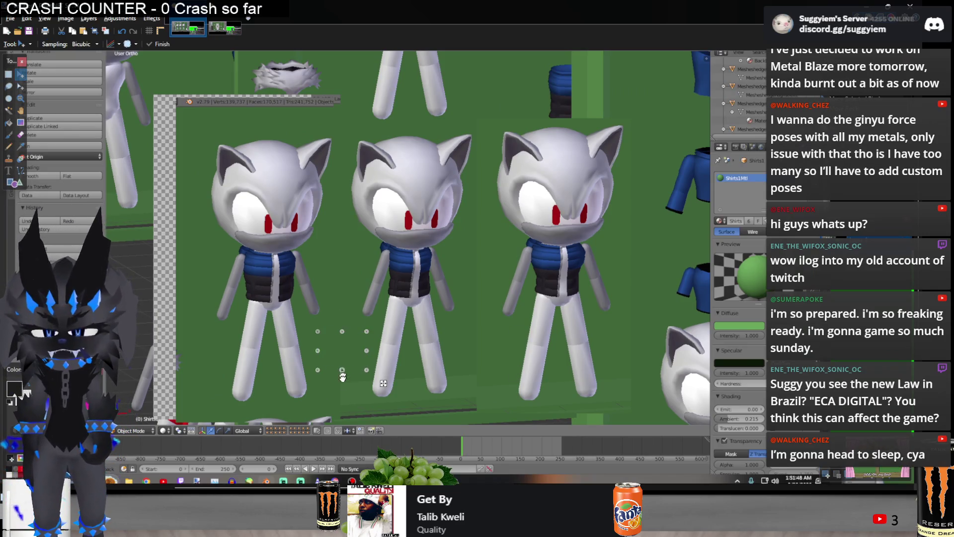
scroll(349, 389, "down", 3)
mouse_move(349, 390)
left_mouse_down()
mouse_move(174, 324)
mouse_move(710, 330)
left_mouse_up()
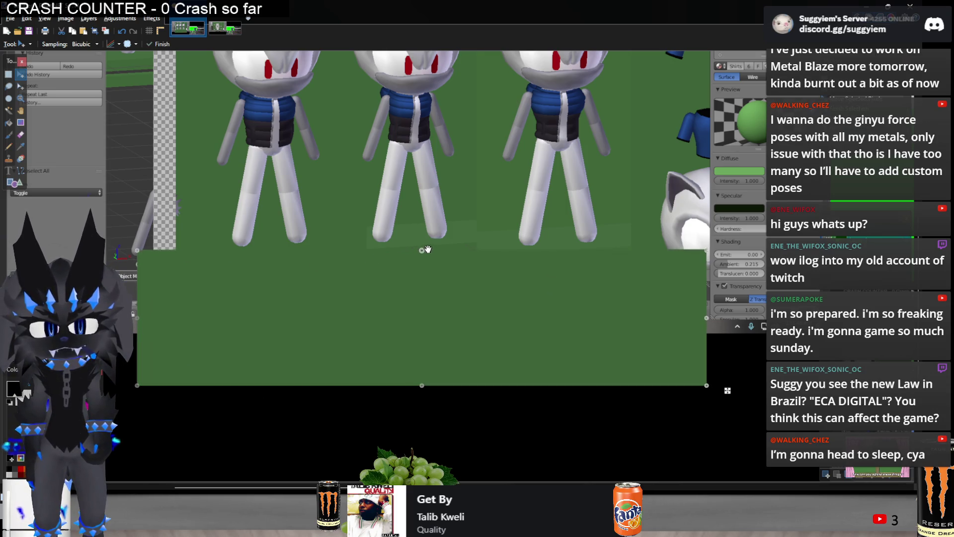
key("Return")
scroll(475, 389, "right", 5)
key("ctrl+v")
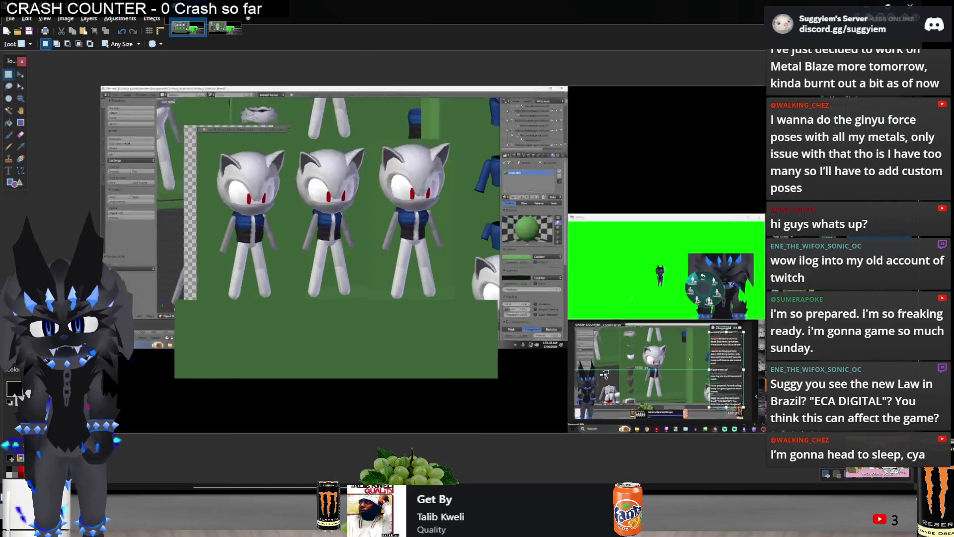
left_click_drag(295, 159, 558, 216)
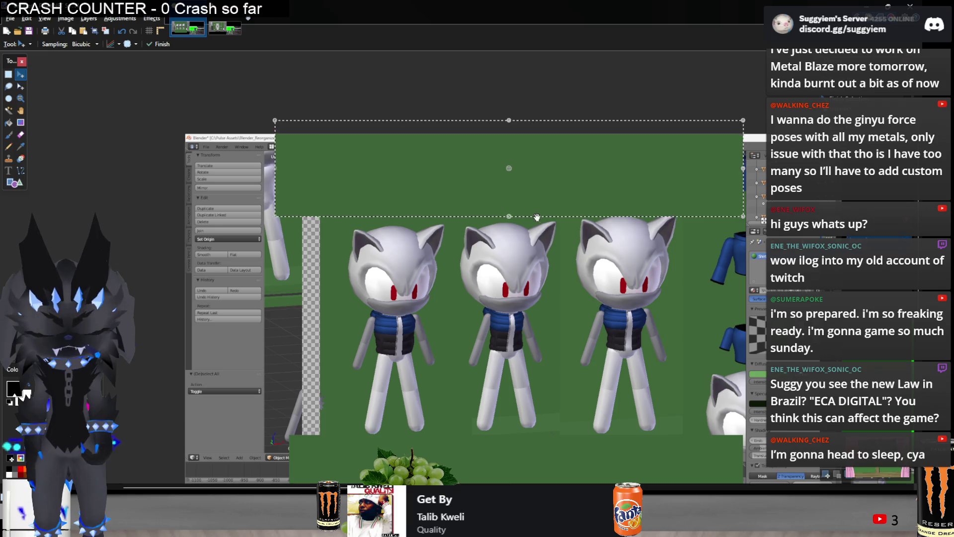
key("Return")
Shift the third cat model left, closer to the other two, then return to Blender
mouse_move(683, 210)
left_mouse_down()
mouse_move(575, 400)
mouse_move(568, 433)
left_mouse_up()
key("m")
left_click_drag(671, 342, 681, 326)
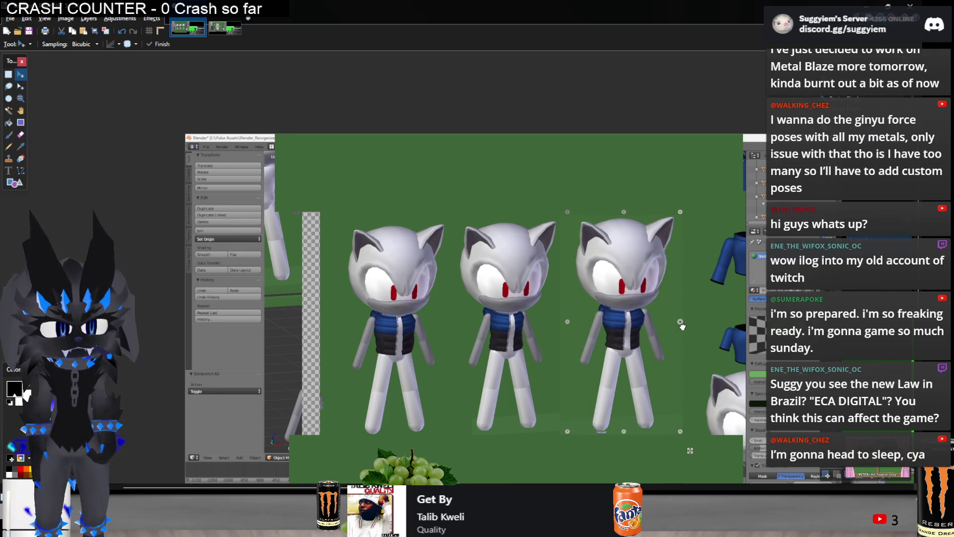
left_click_drag(682, 326, 658, 332)
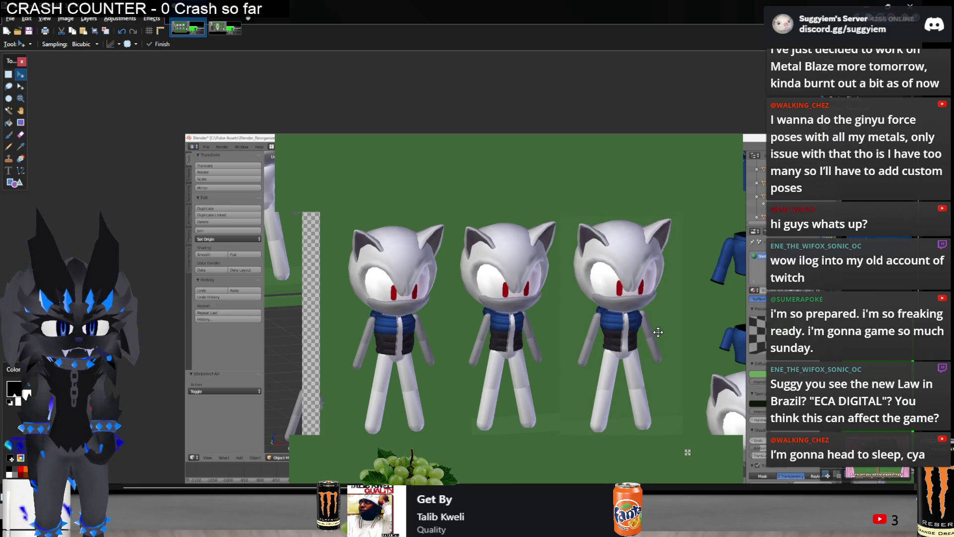
key("s")
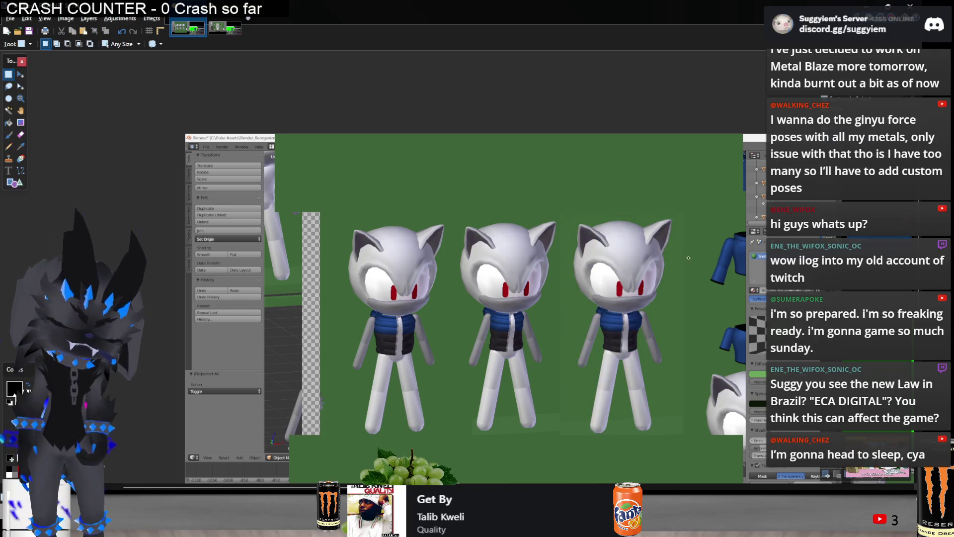
scroll(456, 215, "right", 5)
scroll(456, 216, "down", 3, "ctrl")
scroll(456, 215, "up", 4, "ctrl")
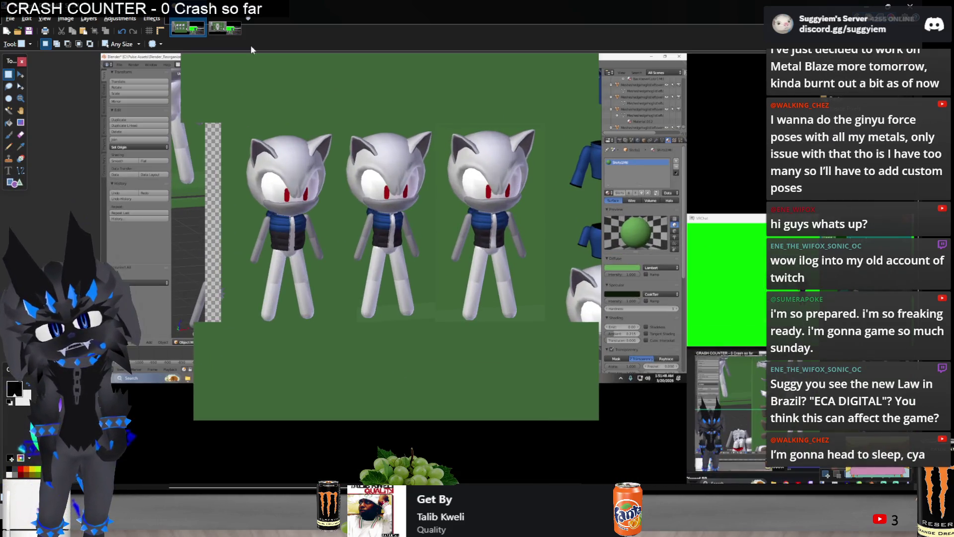
key("alt+Tab")
middle_click_drag(342, 176, 411, 195)
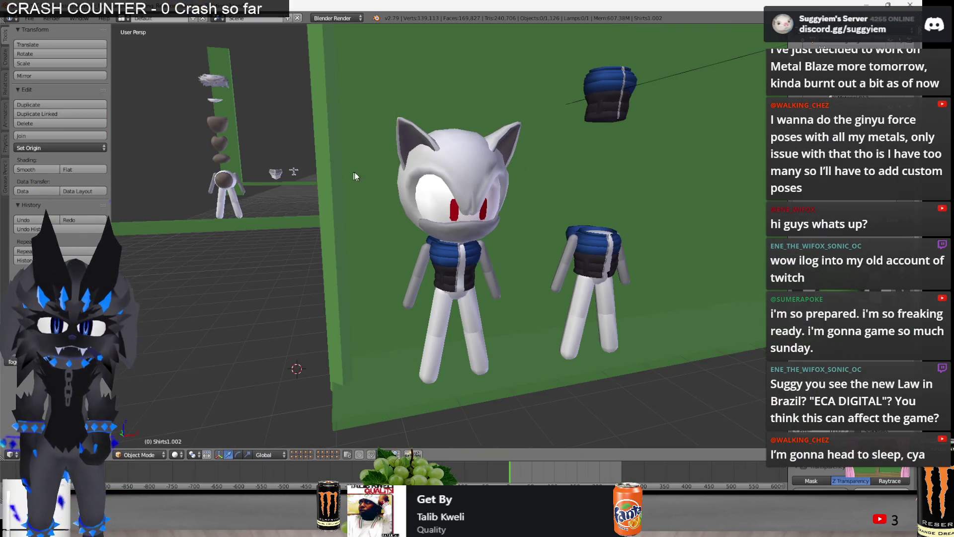
scroll(411, 193, "down", 3)
Delete the two selected objects and pick a fur piece of a cat model
left_click(525, 229)
key("Delete")
mouse_move(547, 258)
middle_mouse_down()
mouse_move(301, 190)
mouse_move(345, 256)
mouse_move(317, 234)
mouse_move(327, 244)
middle_mouse_up()
right_click(542, 266)
scroll(300, 189, "down", 3)
scroll(346, 255, "up", 5)
scroll(317, 233, "down", 3)
scroll(361, 315, "up", 4)
Select the cat model and fur body by the green wall and delete the cat model
mouse_move(360, 314)
middle_mouse_down()
mouse_move(386, 347)
mouse_move(304, 265)
middle_mouse_up()
right_click(386, 347)
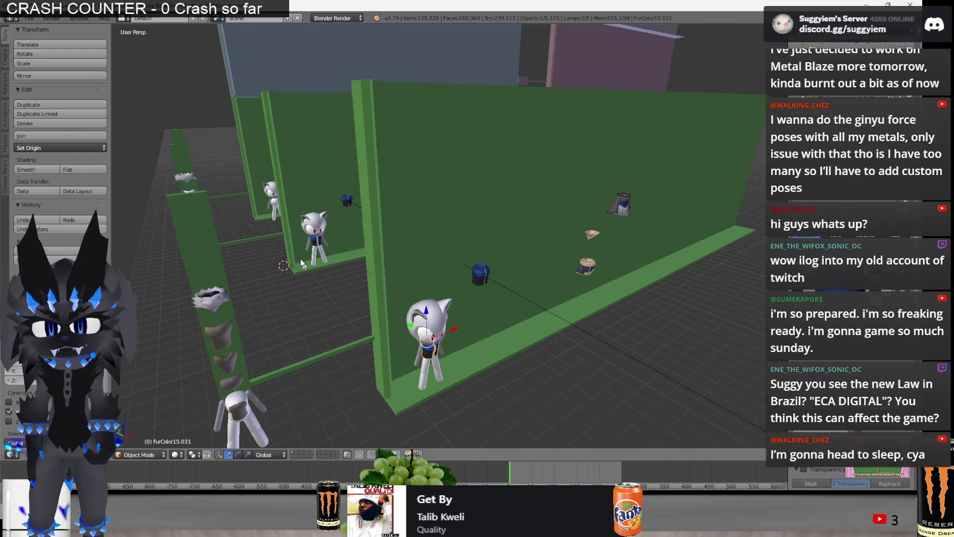
right_click(330, 250)
middle_click_drag(418, 264, 400, 239)
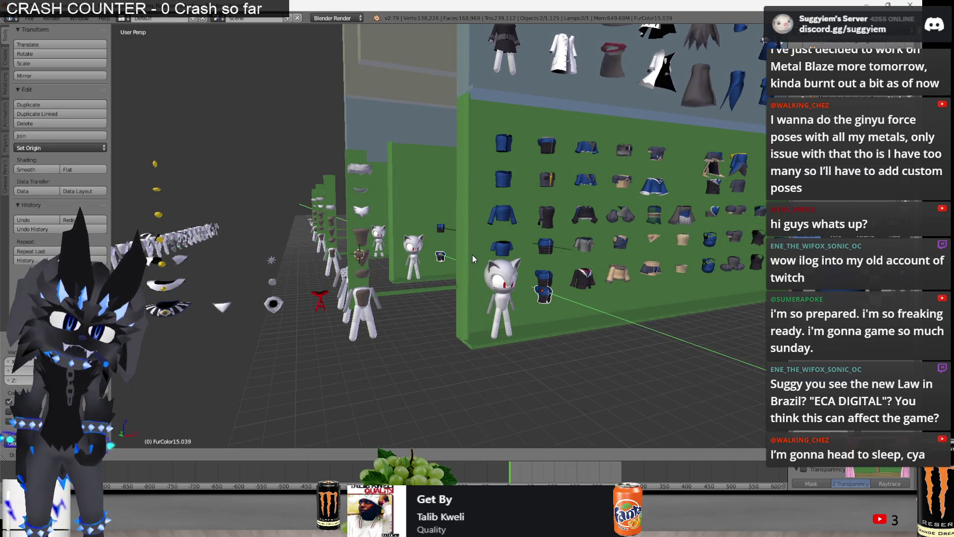
right_click(499, 285)
key("x")
left_click(484, 280)
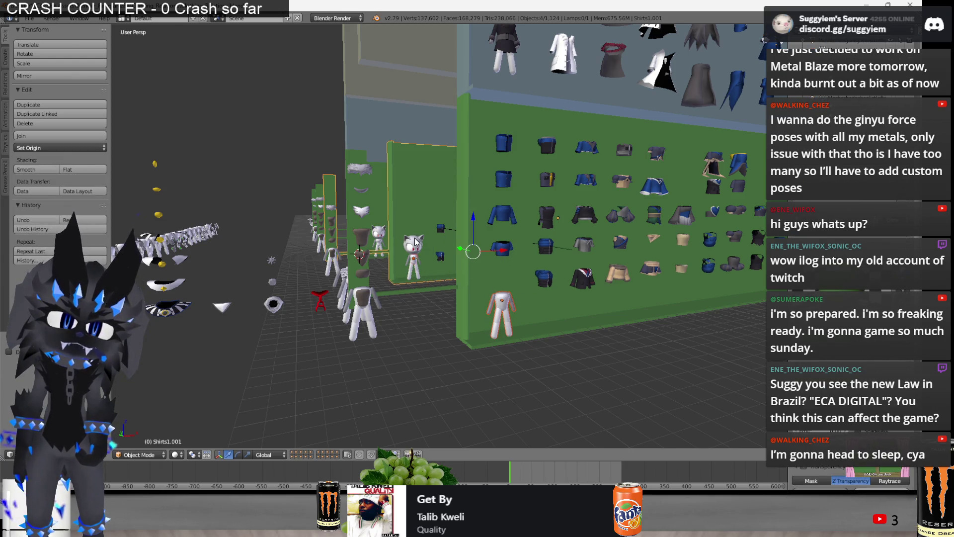
Select the wall cubes and the cat figure while moving the view toward the clothing wall
right_click(455, 257)
mouse_move(416, 264)
middle_mouse_down()
mouse_move(456, 257)
mouse_move(400, 235)
mouse_move(489, 245)
middle_mouse_up()
right_click(433, 254)
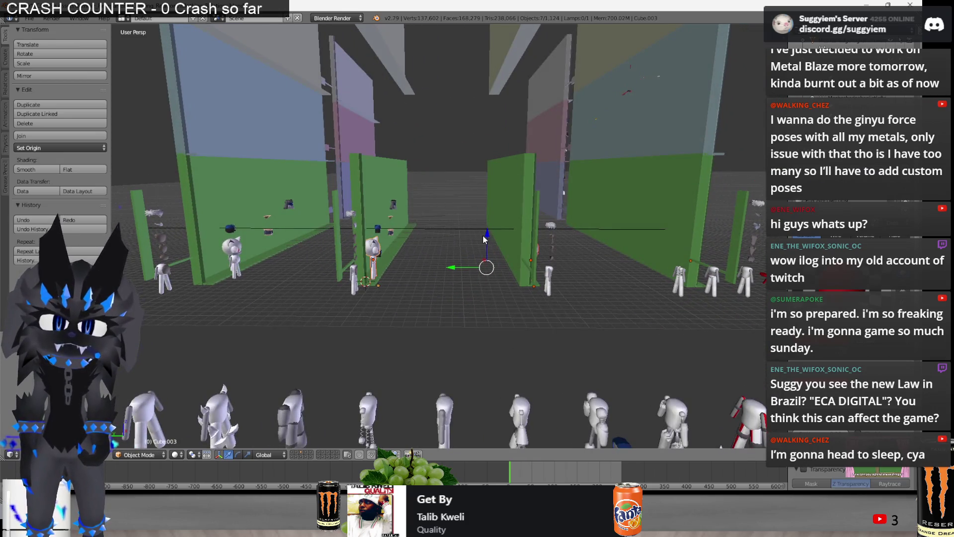
right_click(233, 267)
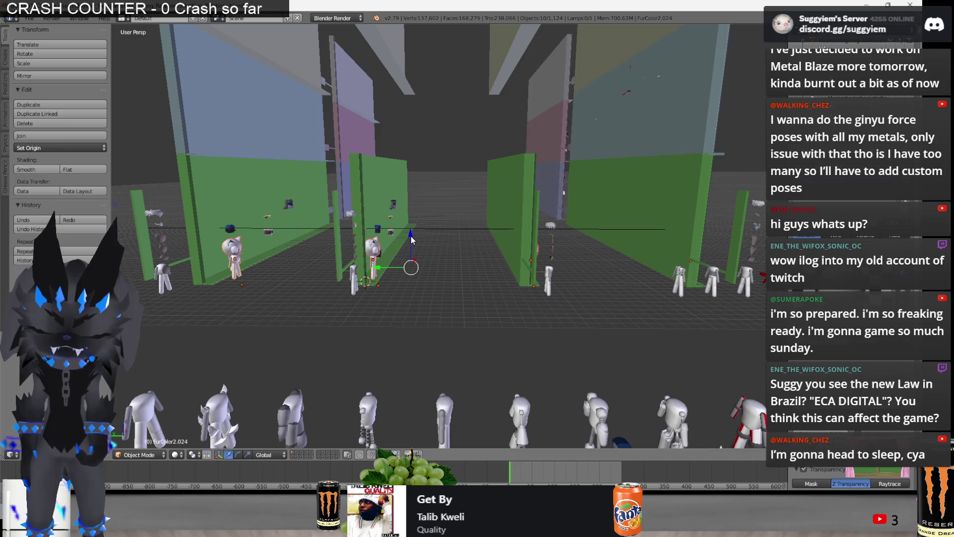
middle_click_drag(410, 237, 338, 227)
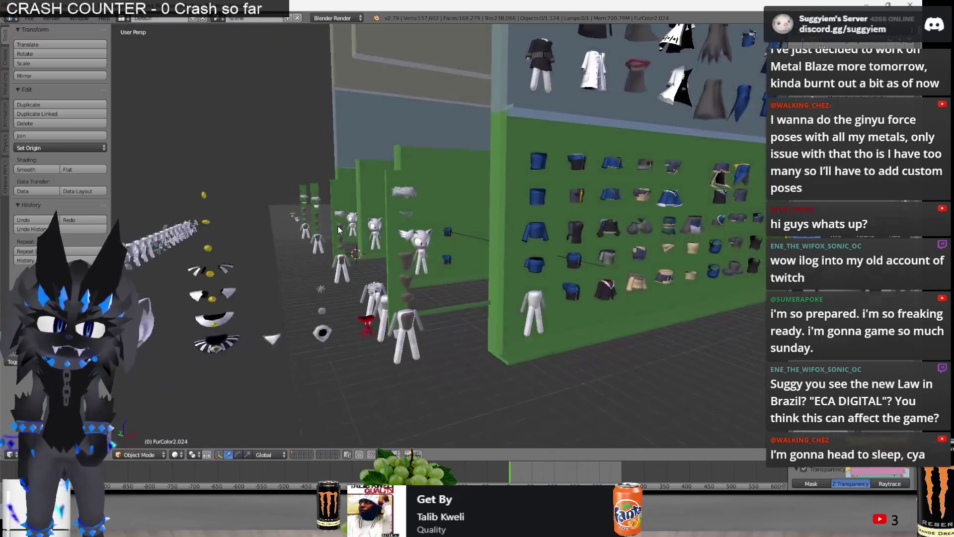
middle_click_drag(338, 226, 332, 230)
Close in on the cat figures, select the left cat's fur piece, and switch windows
right_click(443, 259)
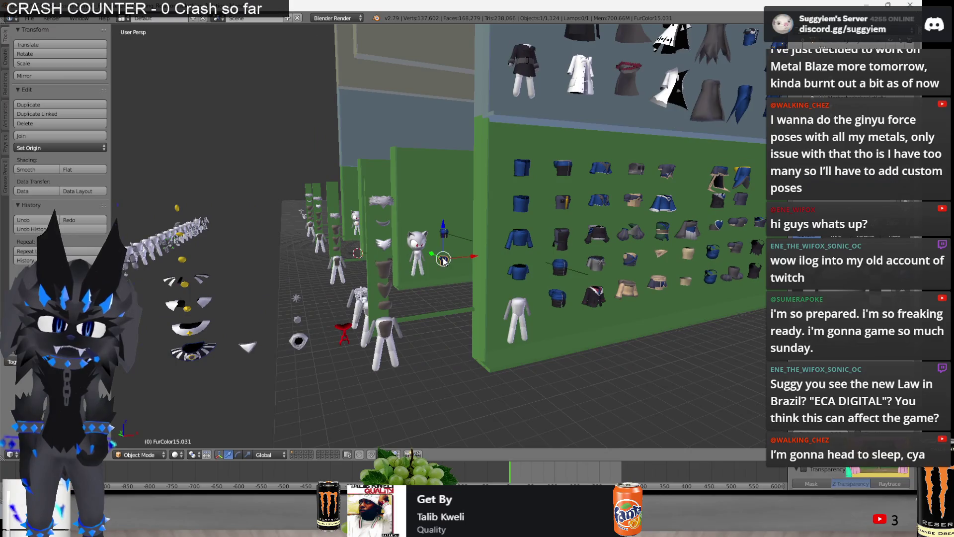
middle_click_drag(442, 259, 441, 234)
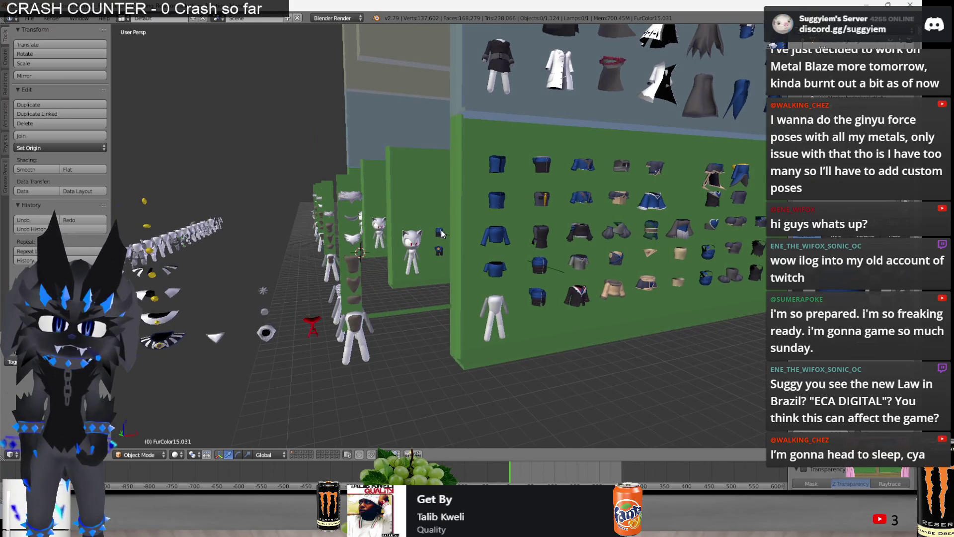
middle_click_drag(443, 314, 412, 291)
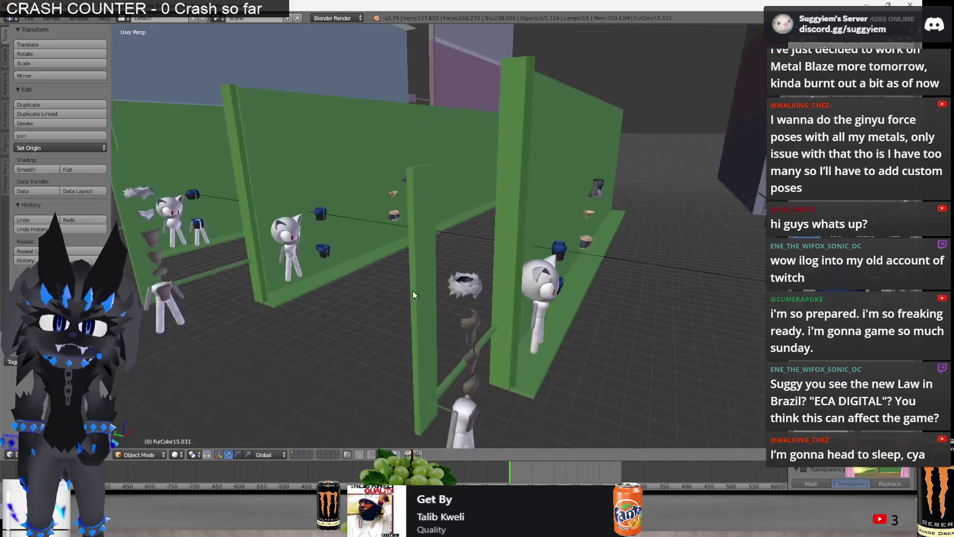
right_click(197, 223)
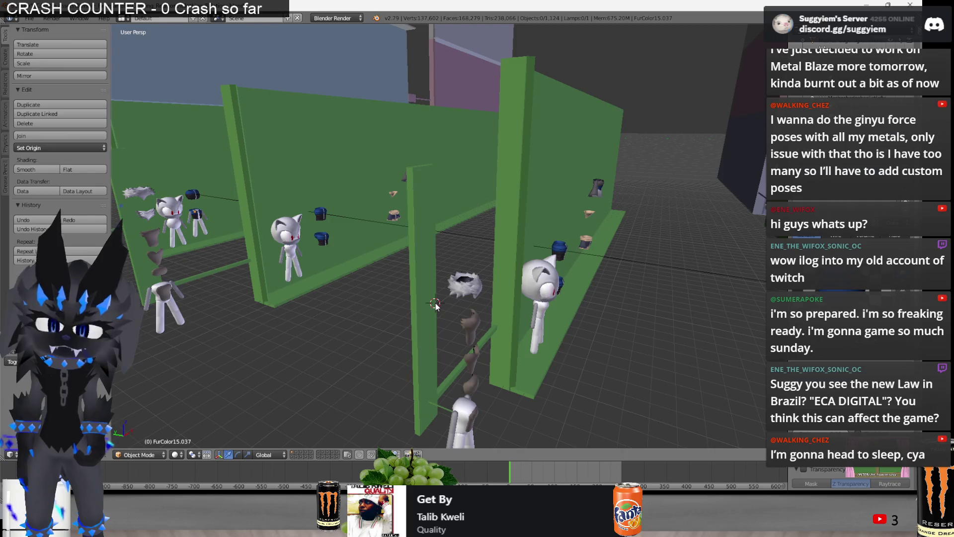
key("alt+Tab")
key("alt+Tab")
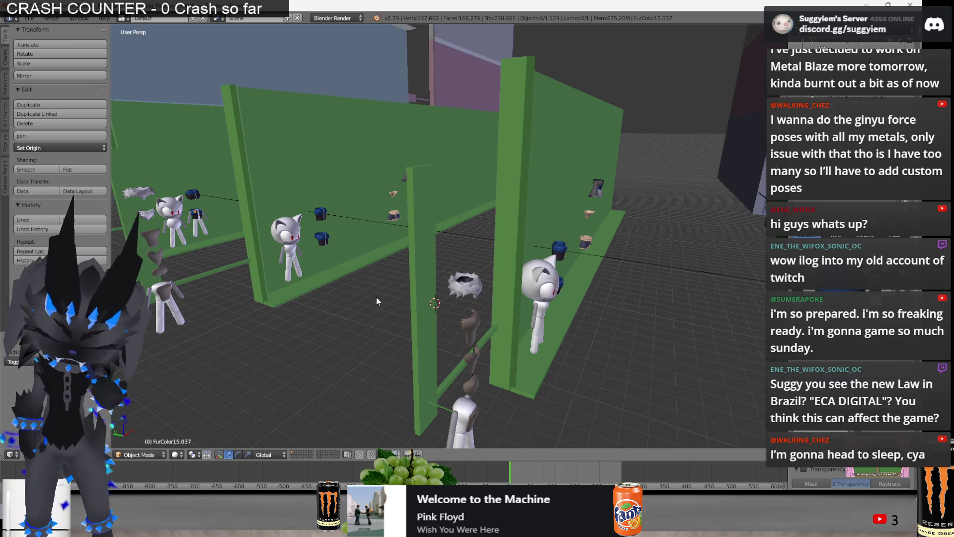
key("alt+Tab")
key("alt+Tab")
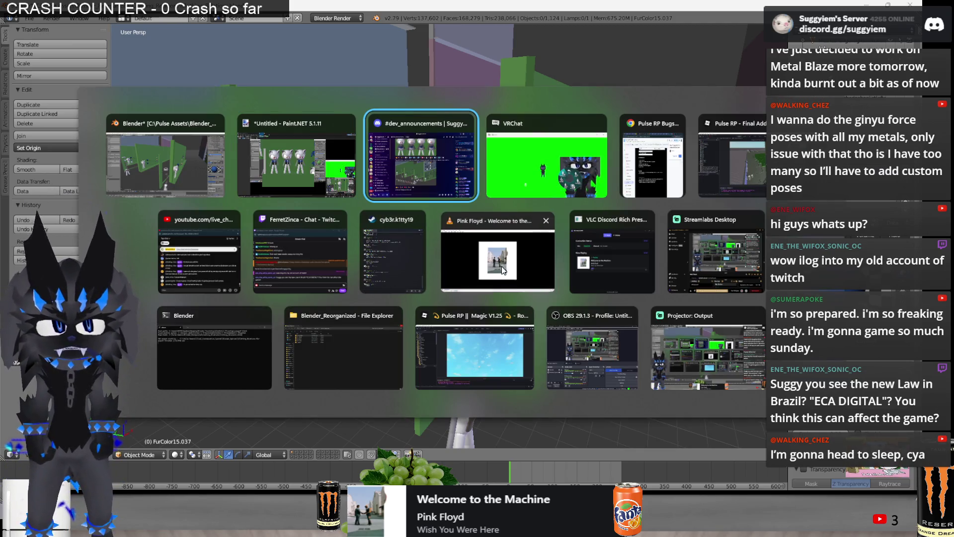
Start the coelacanth video in the media player, then return to Blender's scene
left_click(502, 270)
key("n")
key("n")
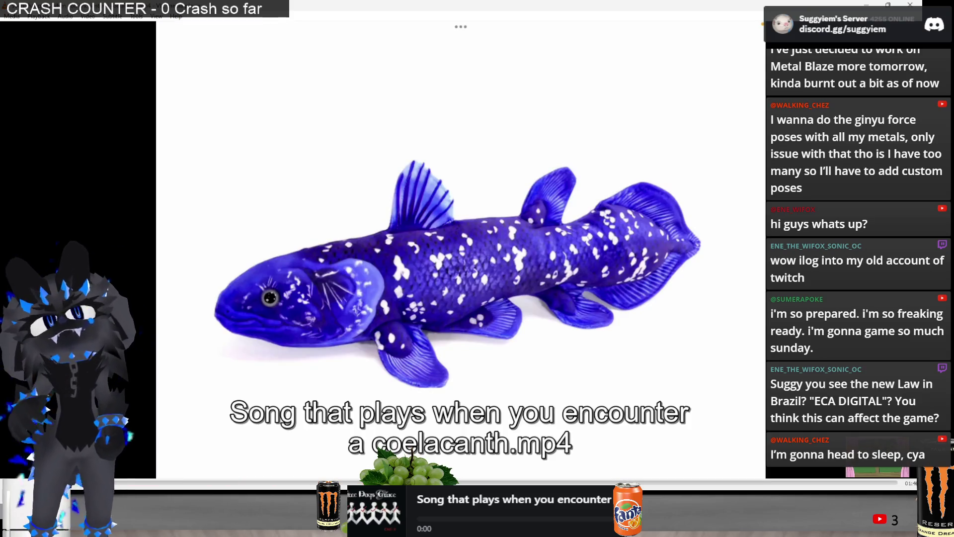
key("alt+Tab")
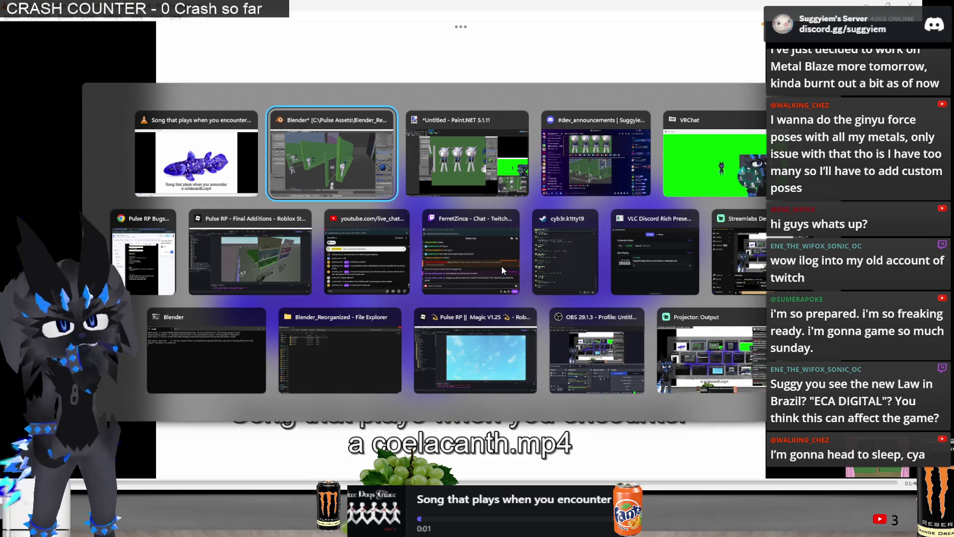
mouse_move(509, 250)
middle_mouse_down()
mouse_move(332, 246)
mouse_move(518, 263)
mouse_move(427, 247)
mouse_move(447, 247)
middle_mouse_up()
scroll(522, 280, "up", 3)
Duplicate the clothing piece onto the white cat and frame it in orthographic view
right_click(531, 246)
key("shift+d")
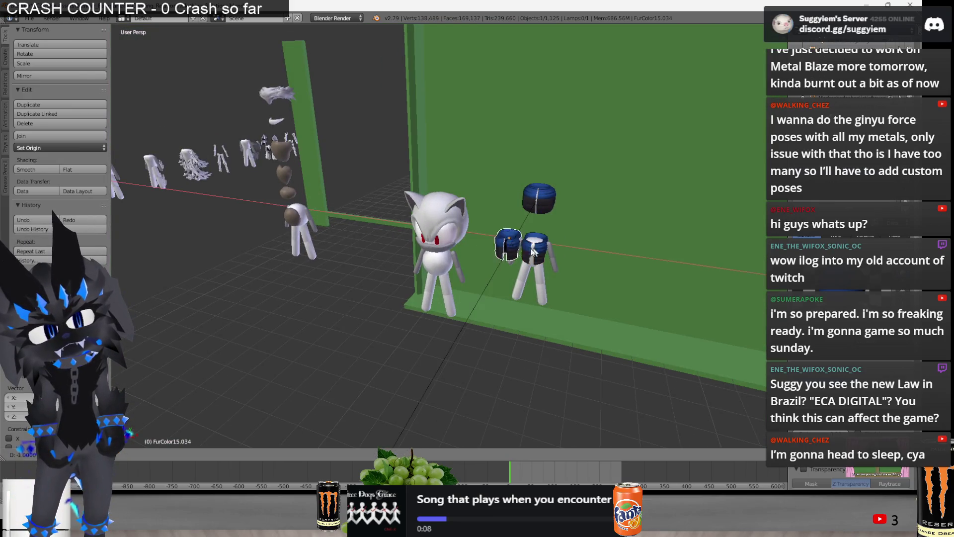
left_click(483, 254)
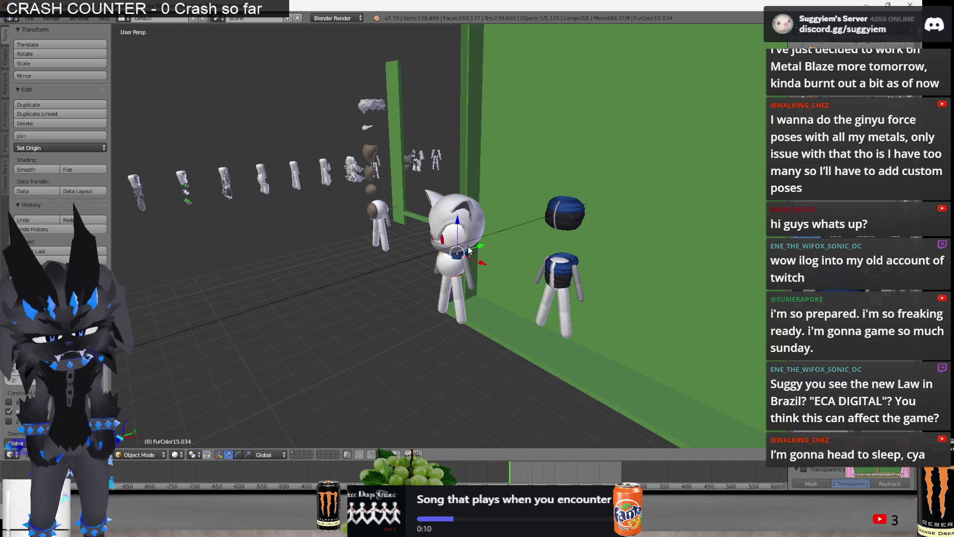
key("KP_5")
key("KP_5")
mouse_move(468, 251)
middle_mouse_down()
mouse_move(549, 239)
mouse_move(568, 253)
mouse_move(442, 230)
middle_mouse_up()
Enter Edit Mode on the vest and select its bottom edge loop in wireframe
key("Tab")
key("z")
key("z")
key("a")
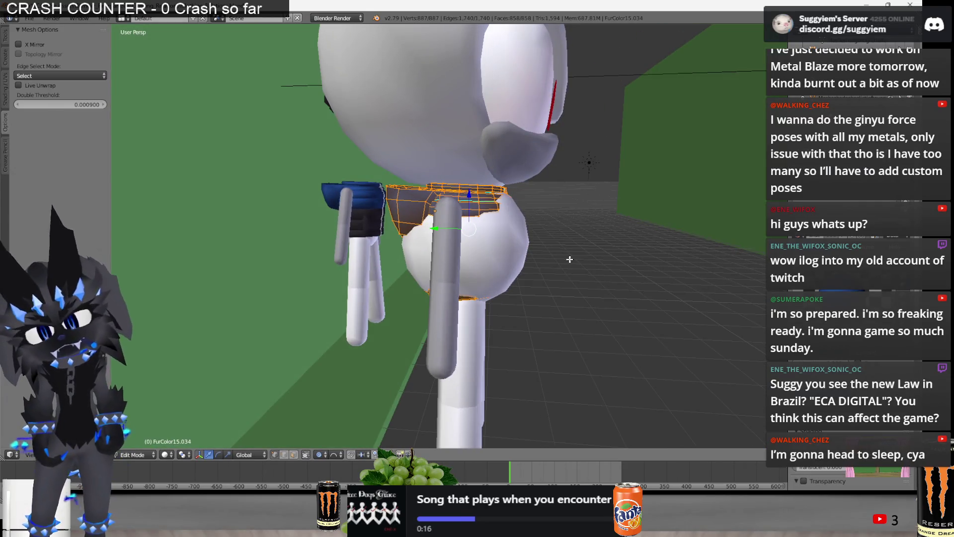
key("z")
mouse_move(417, 313)
middle_mouse_down()
mouse_move(475, 295)
mouse_move(478, 273)
middle_mouse_up()
key("a")
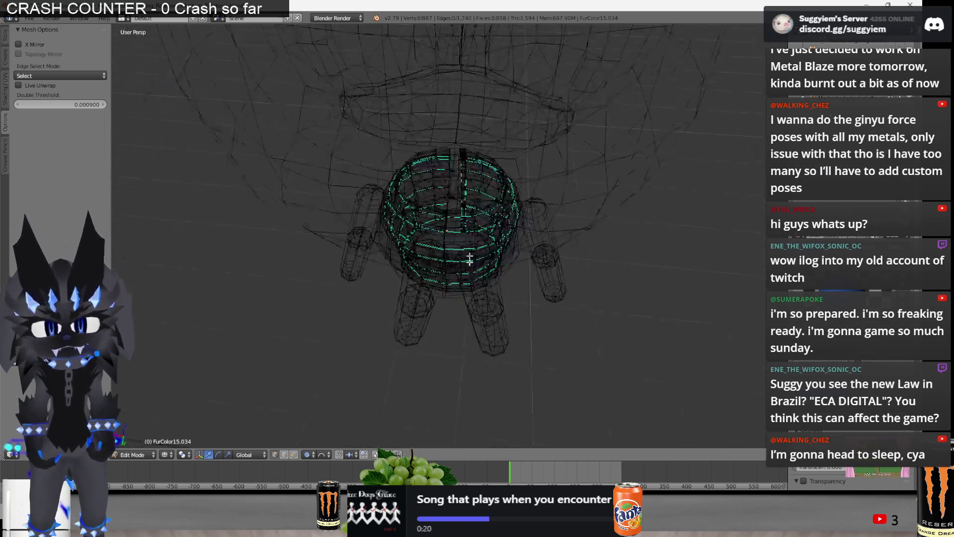
scroll(477, 273, "up", 2)
key("z")
key("z")
right_click(448, 275, "alt")
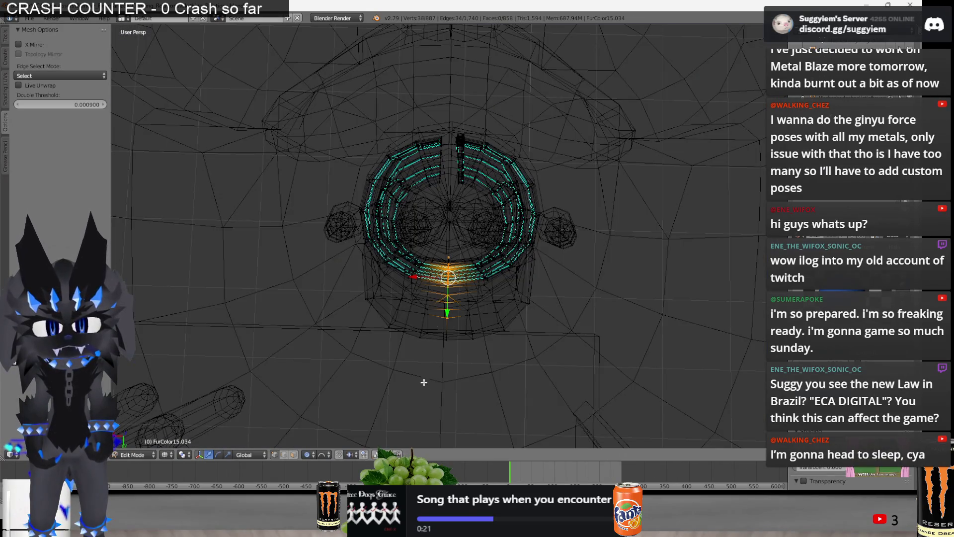
mouse_move(450, 325)
middle_mouse_down()
mouse_move(596, 280)
mouse_move(485, 283)
middle_mouse_up()
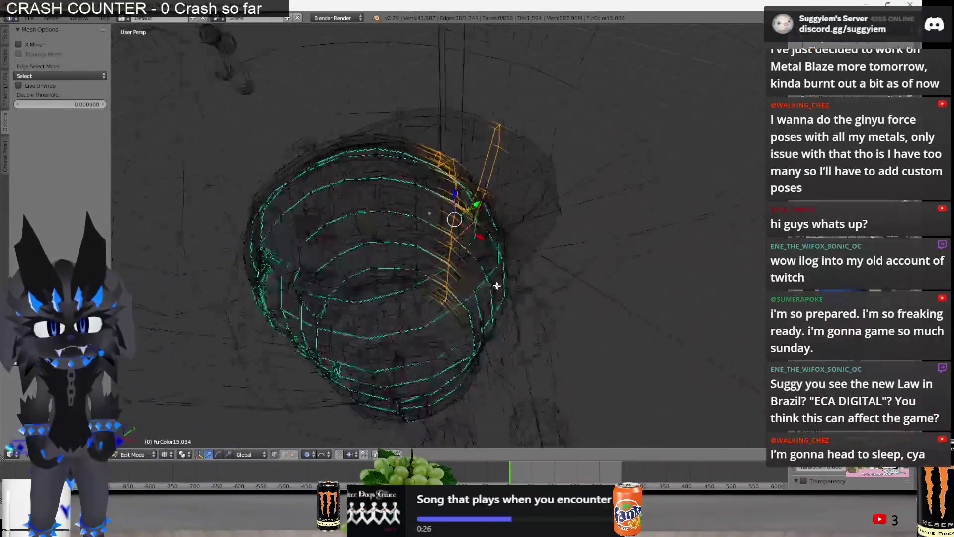
scroll(409, 240, "up", 4)
scroll(441, 249, "up", 3)
middle_click_drag(429, 266, 485, 247)
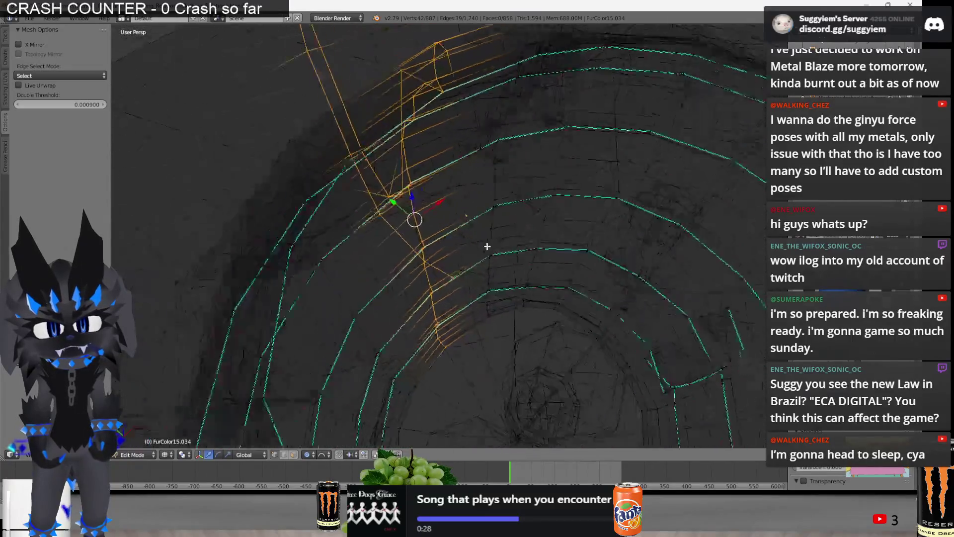
key("z")
scroll(433, 233, "down", 5)
scroll(423, 220, "down", 3)
Move the bottom loop along one axis and scale the vest part on a single axis
left_click_drag(418, 234, 419, 235)
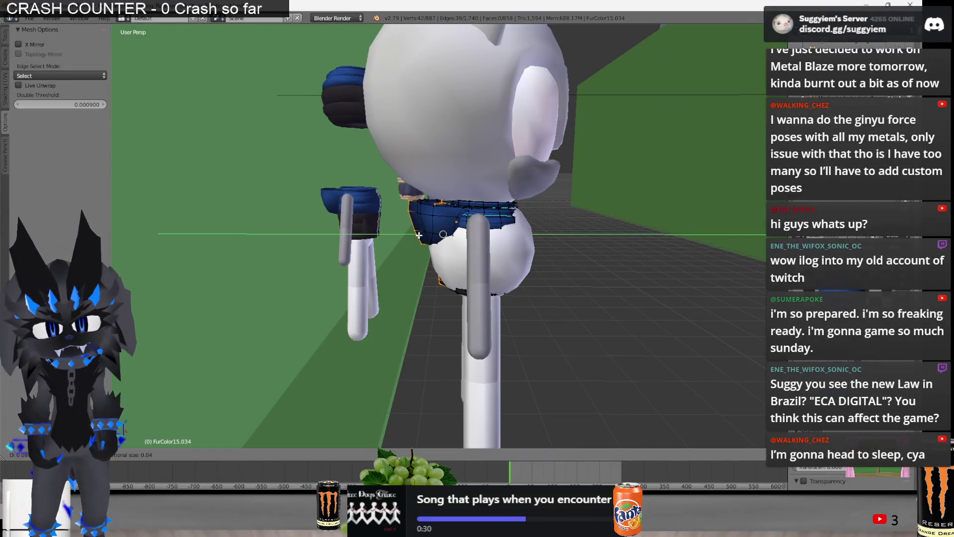
scroll(416, 234, "down", 1)
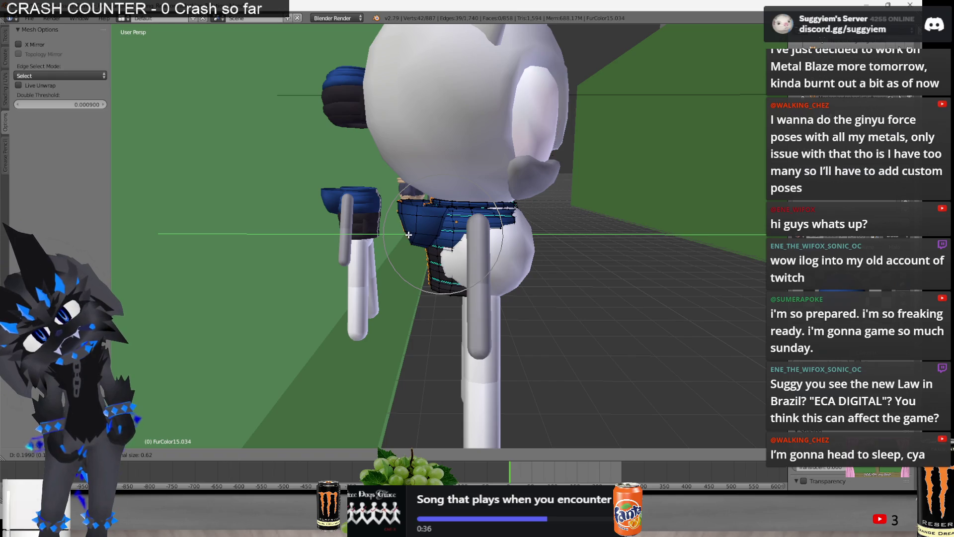
left_click(410, 234)
key("z")
mouse_move(409, 235)
middle_mouse_down()
mouse_move(465, 243)
mouse_move(462, 202)
middle_mouse_up()
mouse_move(466, 300)
middle_mouse_down()
mouse_move(440, 326)
mouse_move(448, 383)
middle_mouse_up()
middle_click_drag(425, 256, 462, 246)
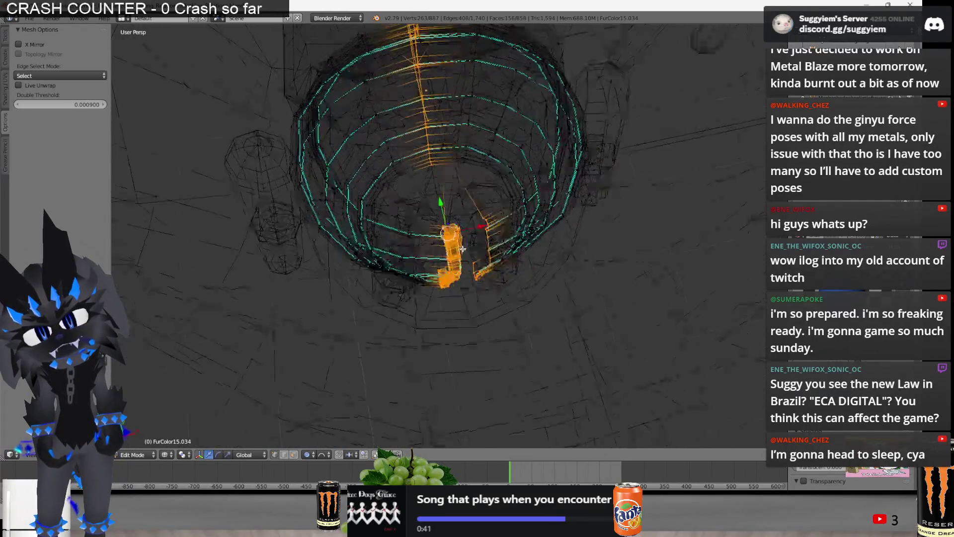
key("z")
scroll(462, 246, "up", 3)
key("s")
mouse_move(532, 288)
middle_mouse_down()
mouse_move(579, 260)
mouse_move(571, 228)
mouse_move(431, 196)
mouse_move(533, 202)
middle_mouse_up()
left_click(424, 209)
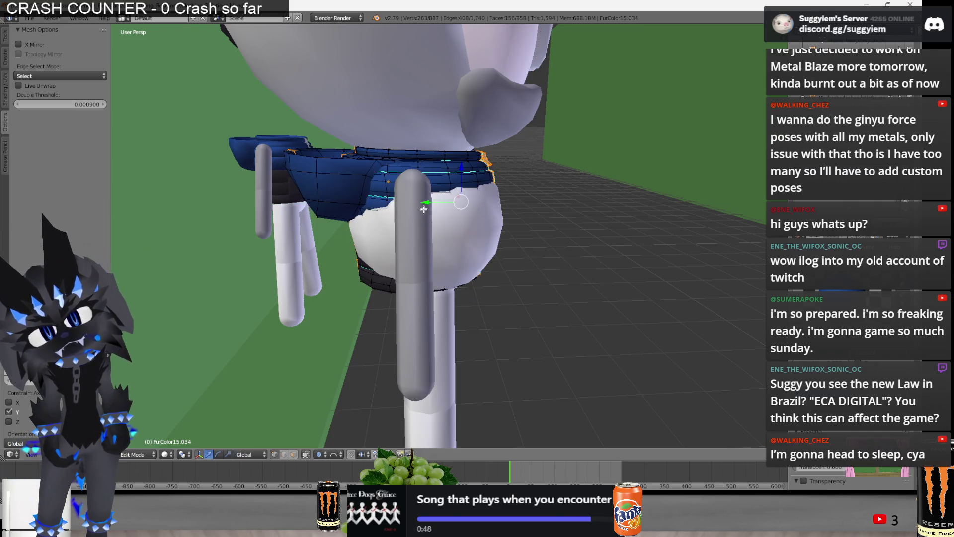
Softly move the selected vest vertices along Y with proportional editing
key("z")
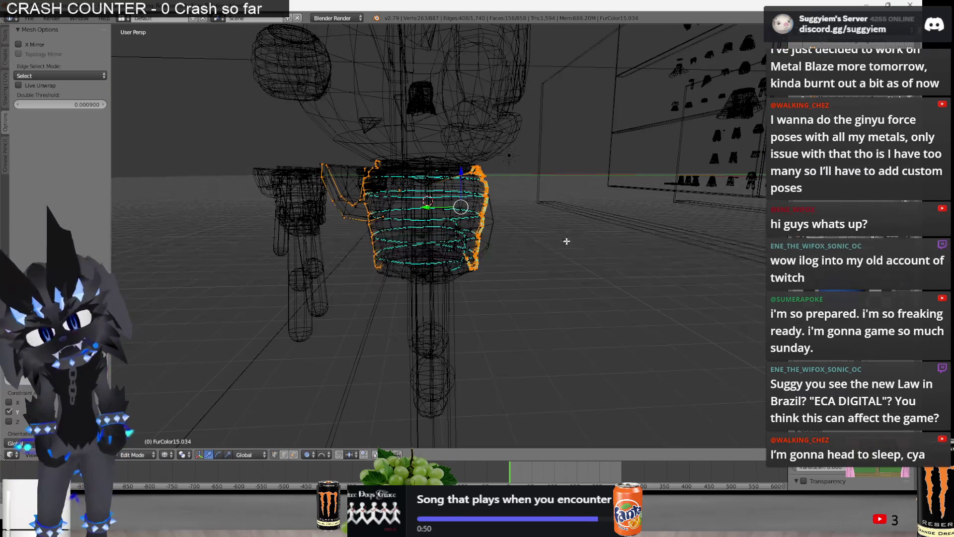
key("z")
scroll(576, 240, "up", 5)
middle_click_drag(576, 240, 485, 209)
key("g")
key("y")
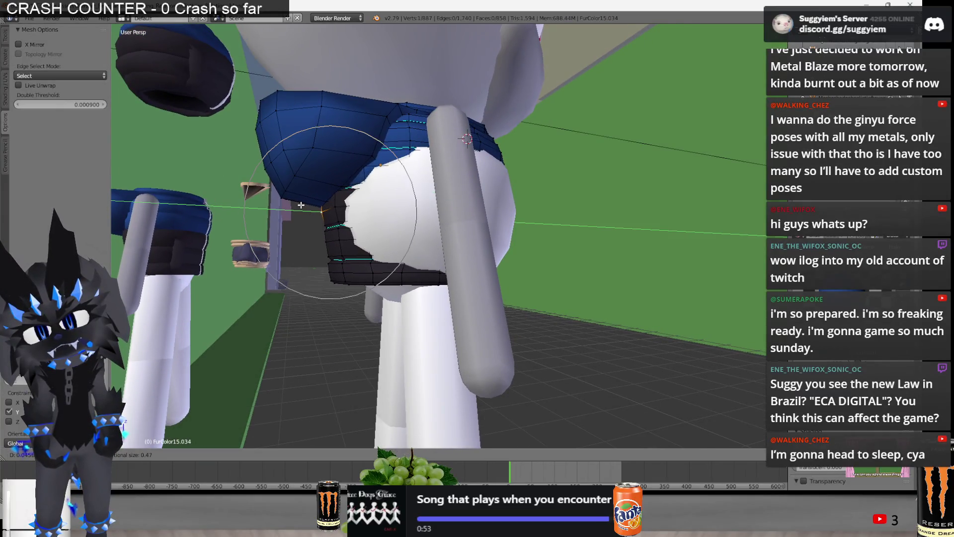
scroll(298, 204, "up", 3)
left_click(300, 205)
mouse_move(300, 204)
middle_mouse_down()
mouse_move(497, 227)
mouse_move(520, 212)
mouse_move(477, 224)
mouse_move(396, 213)
mouse_move(428, 233)
mouse_move(524, 226)
middle_mouse_up()
key("z")
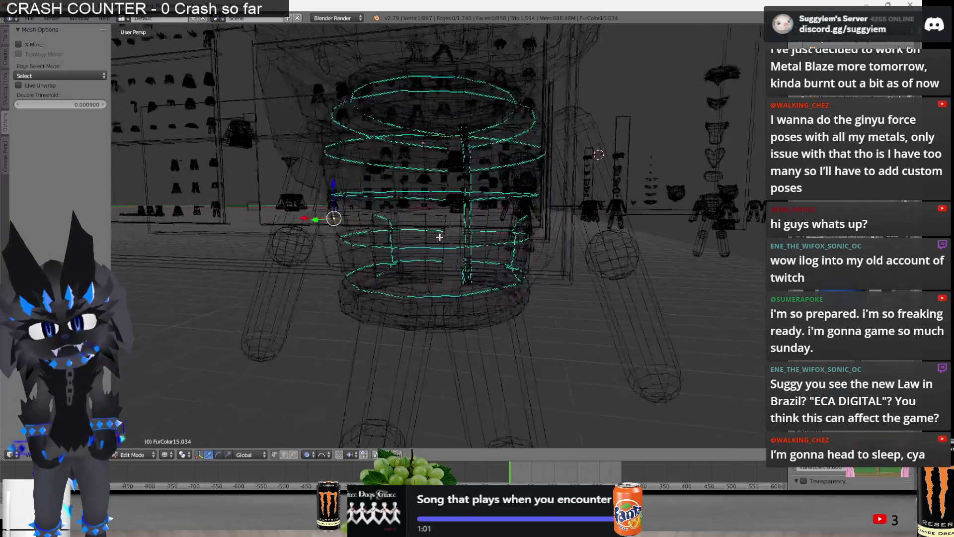
key("z")
Brush-select and reshape the vest's black lower band around the cat's belly
key("c")
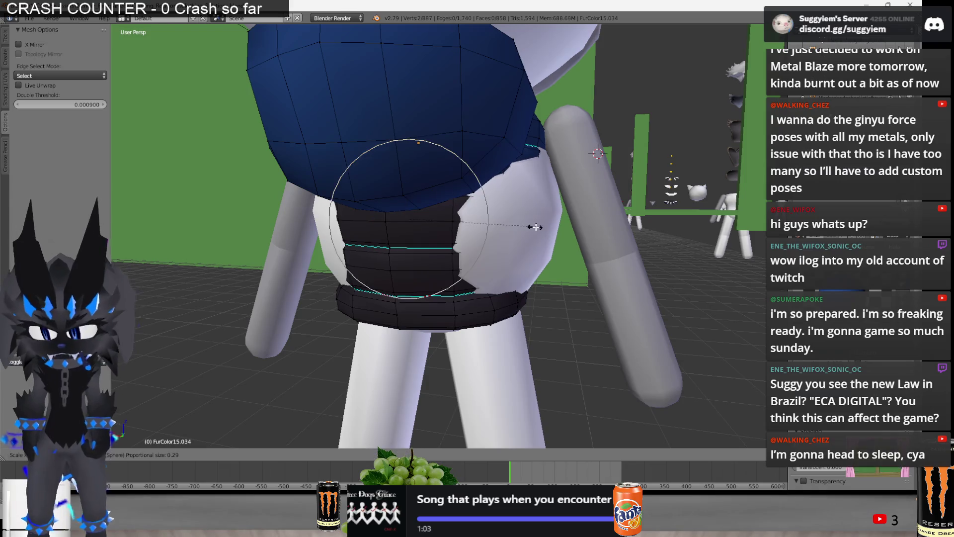
key("Escape")
middle_click_drag(426, 223, 313, 227)
key("c")
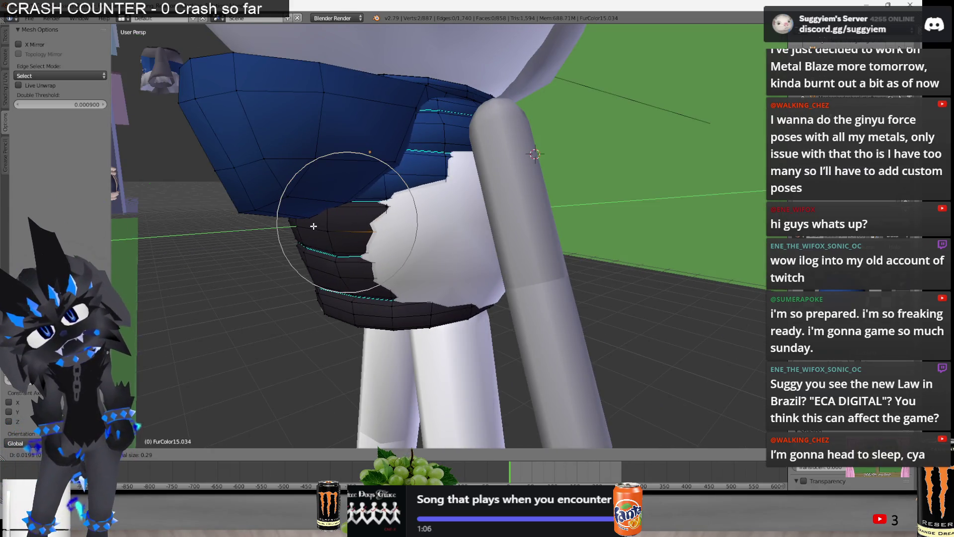
scroll(306, 227, "up", 3)
left_click(306, 226)
mouse_move(306, 227)
middle_mouse_down()
mouse_move(331, 253)
mouse_move(452, 275)
mouse_move(586, 260)
middle_mouse_up()
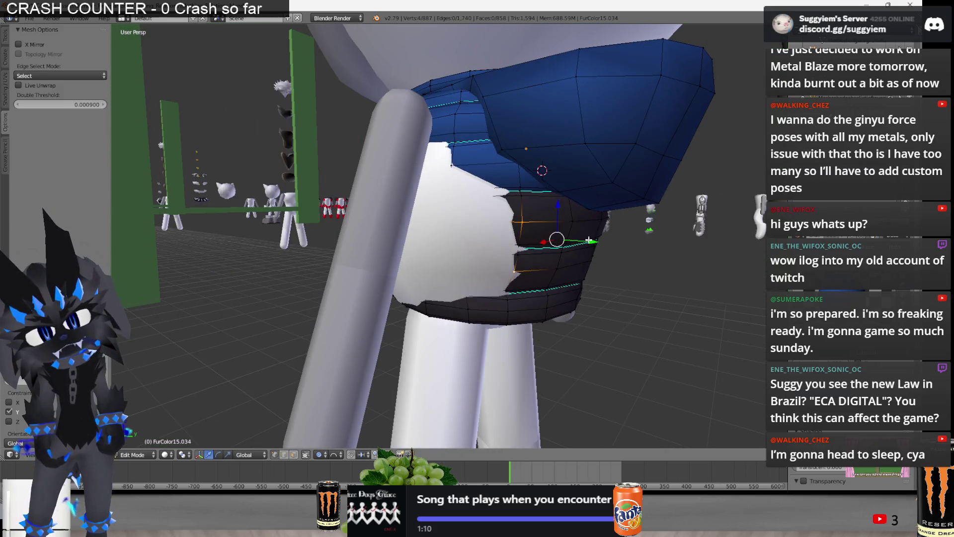
left_click_drag(589, 240, 597, 246)
mouse_move(597, 246)
middle_mouse_down()
mouse_move(626, 244)
mouse_move(584, 258)
middle_mouse_up()
Make a final Y-axis soft adjustment, leave Edit Mode, and switch to Discord
key("g")
key("y")
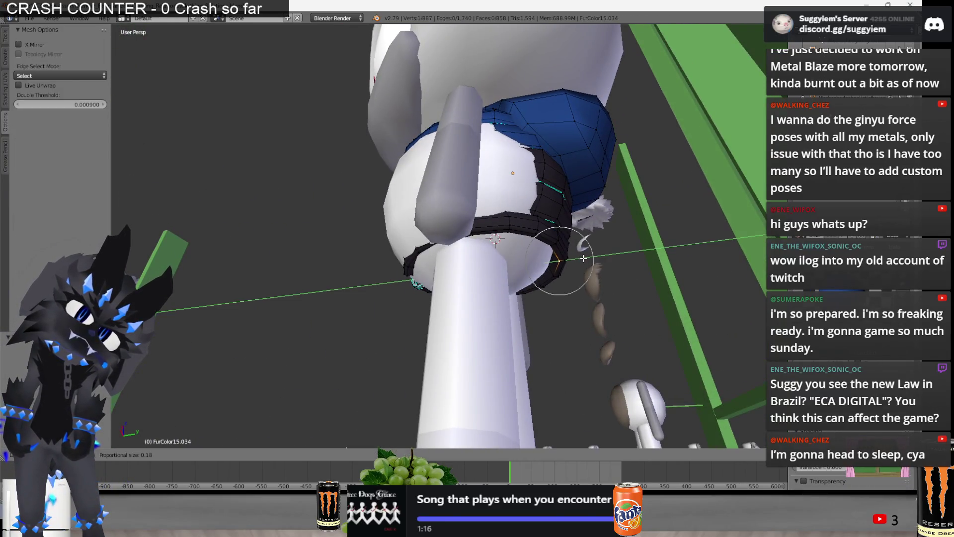
left_click(582, 258)
mouse_move(582, 258)
middle_mouse_down()
mouse_move(493, 272)
mouse_move(409, 312)
mouse_move(409, 262)
mouse_move(346, 272)
mouse_move(289, 250)
mouse_move(376, 251)
middle_mouse_up()
key("Tab")
scroll(409, 312, "down", 3)
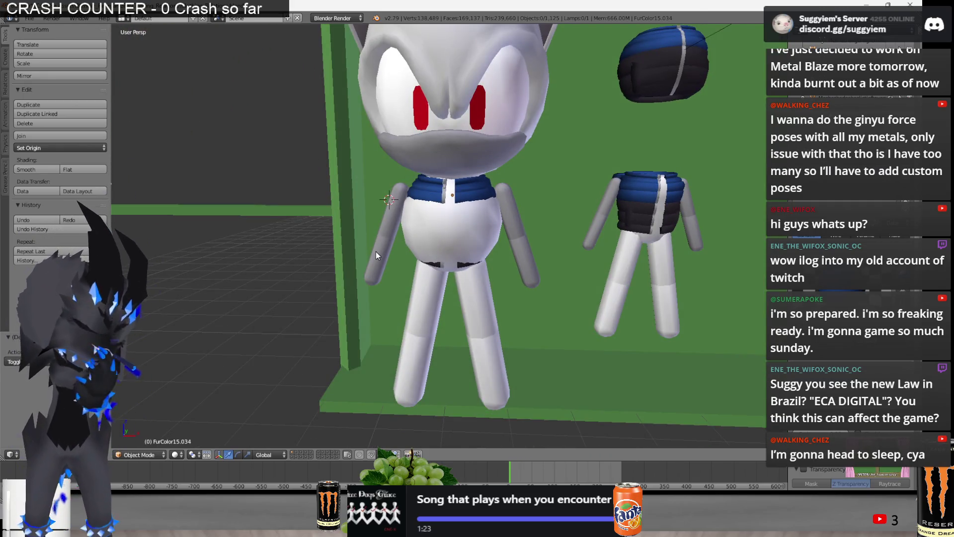
key("alt+Tab")
key("alt+Tab")
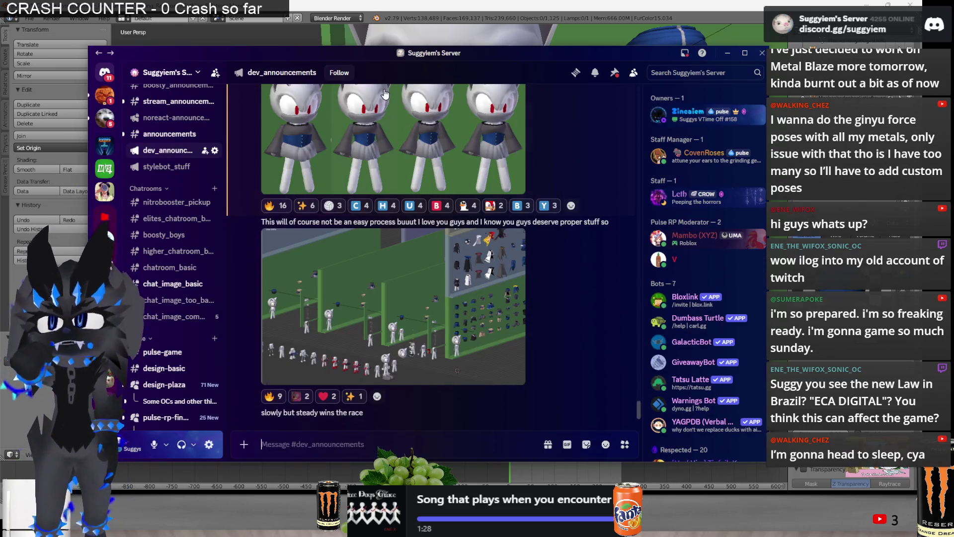
Glance over Discord's #dev_announcements channel and return to Blender
key("alt+Tab")
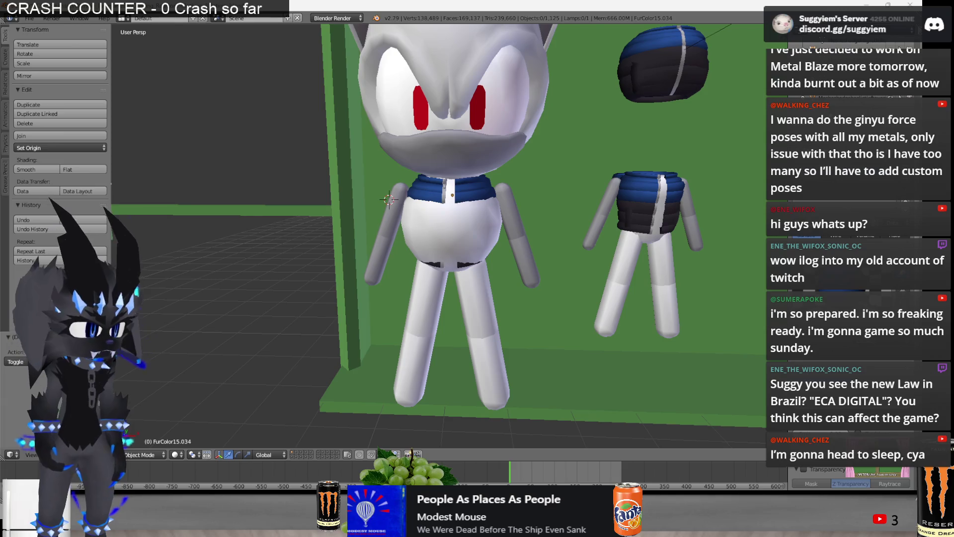
key("alt+Tab")
key("alt+Tab")
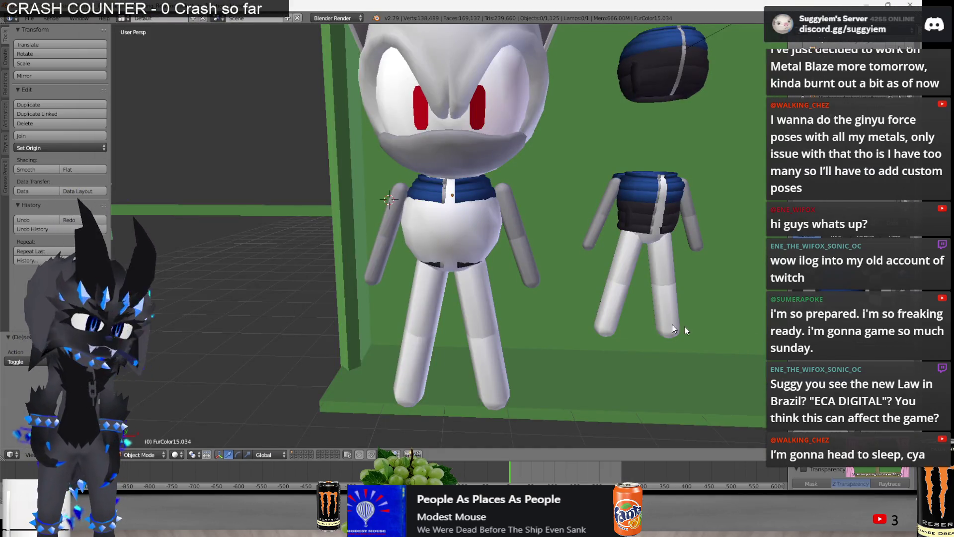
scroll(650, 319, "up", 1)
scroll(651, 319, "up", 1)
Select the vest, enter Edit Mode, and lasso-select the zipper edge vertices in wireframe
right_click(424, 180)
key("alt+Tab")
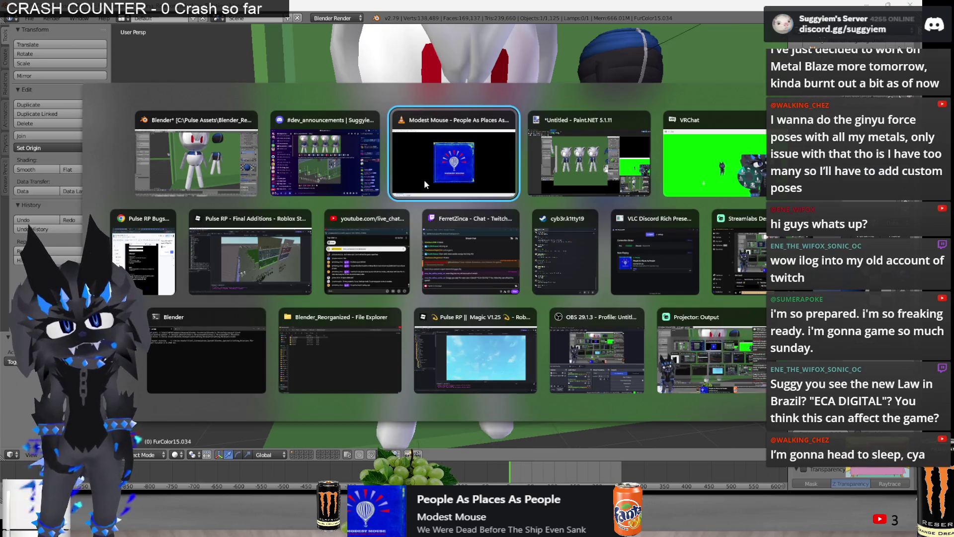
key("alt+Tab")
scroll(449, 235, "up", 2)
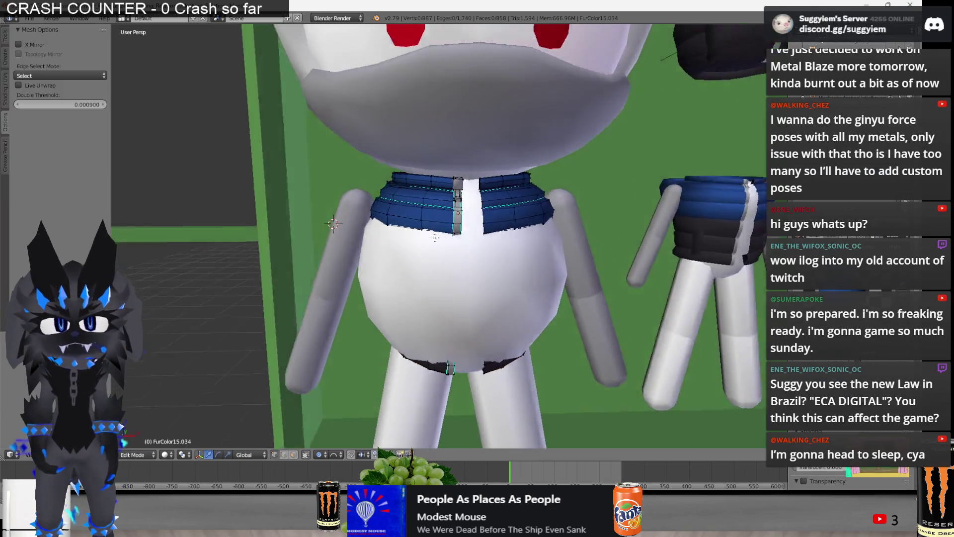
key("Tab")
key("z")
mouse_move(449, 235)
middle_mouse_down()
mouse_move(495, 227)
mouse_move(313, 213)
middle_mouse_up()
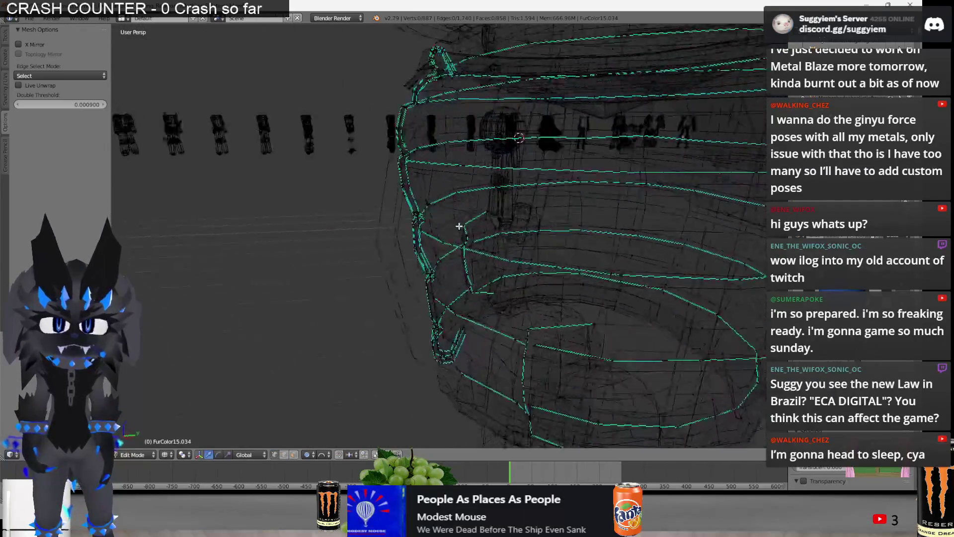
left_click_drag(314, 212, 418, 224, "ctrl")
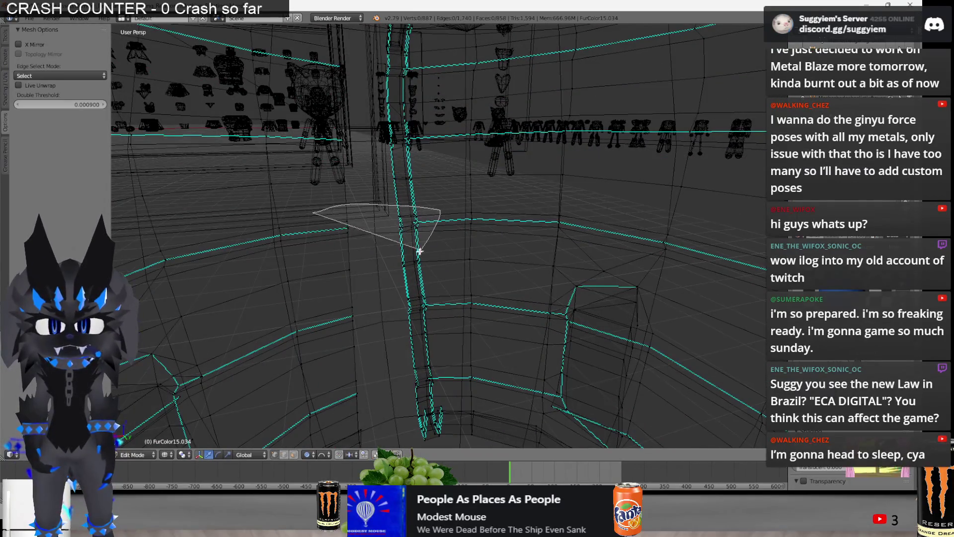
key("z")
middle_click_drag(418, 224, 500, 226)
Pull the zipper-edge vertices along Y, then soft-move them again with proportional falloff
key("g")
key("y")
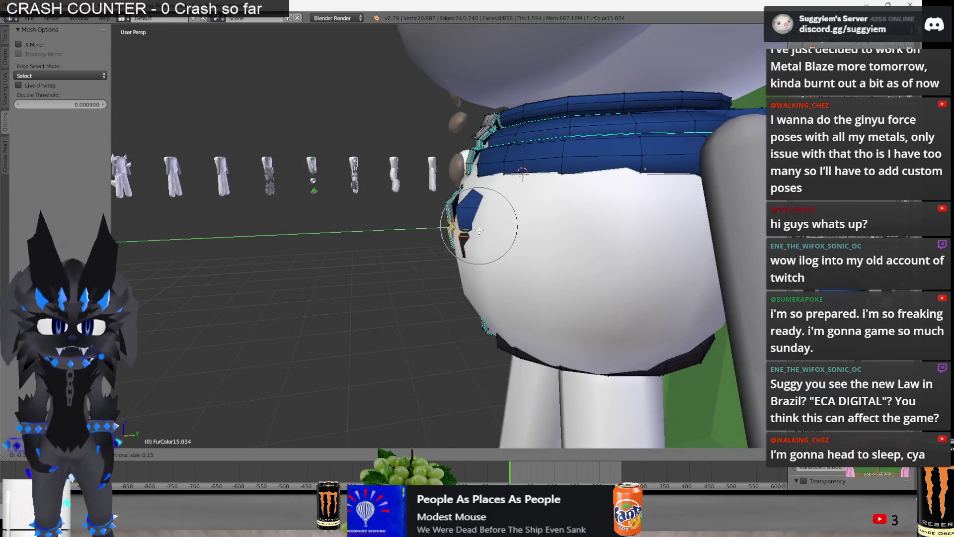
scroll(486, 224, "down", 3)
left_click(483, 231)
middle_click_drag(483, 230, 399, 243)
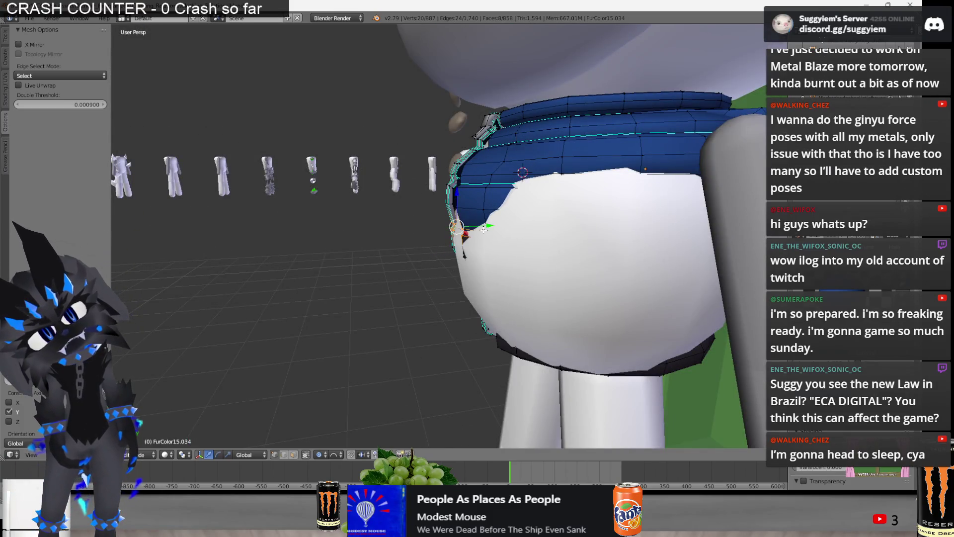
key("z")
scroll(399, 243, "up", 3)
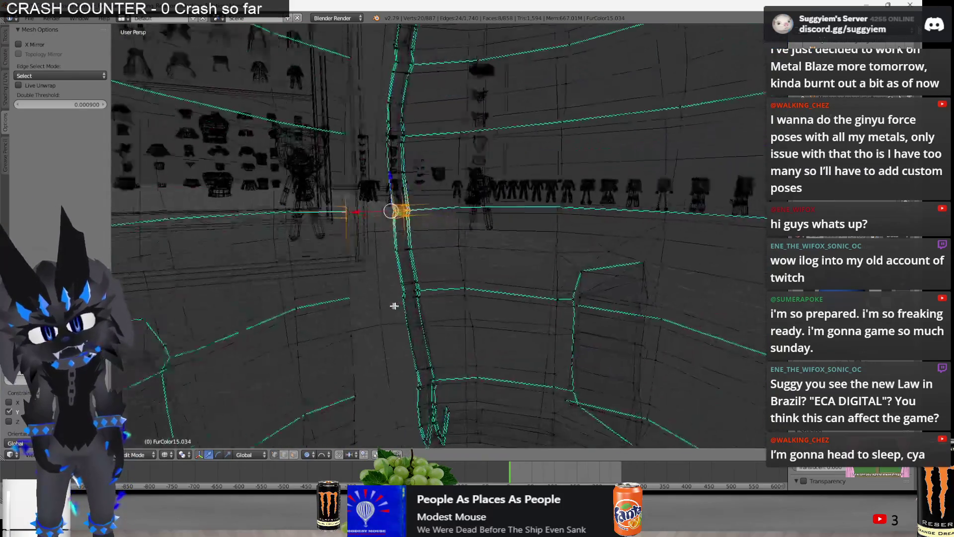
scroll(351, 266, "up", 3)
key("z")
scroll(377, 308, "down", 5)
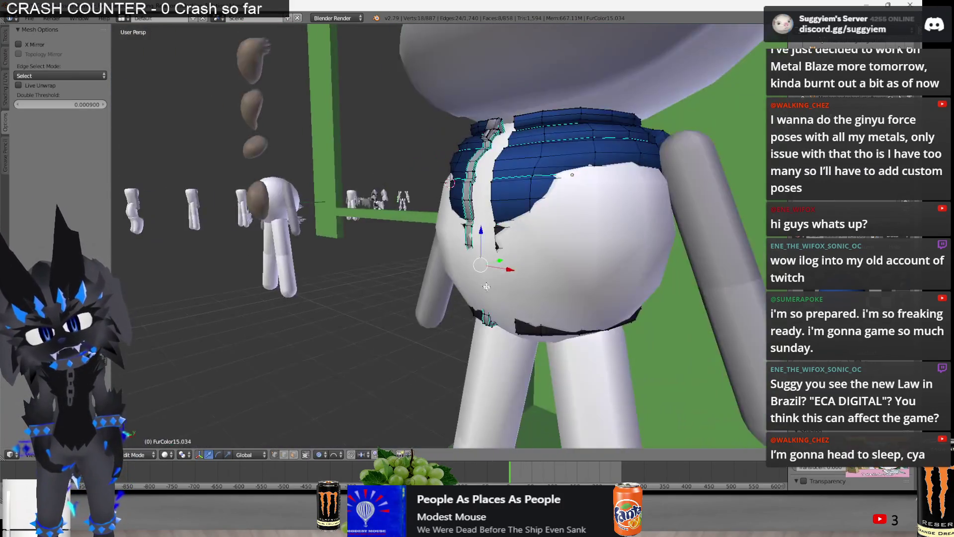
key("g")
left_click(489, 263)
Select more vertices near the zipper edge and move them onto the vest front
middle_click_drag(489, 262, 454, 292)
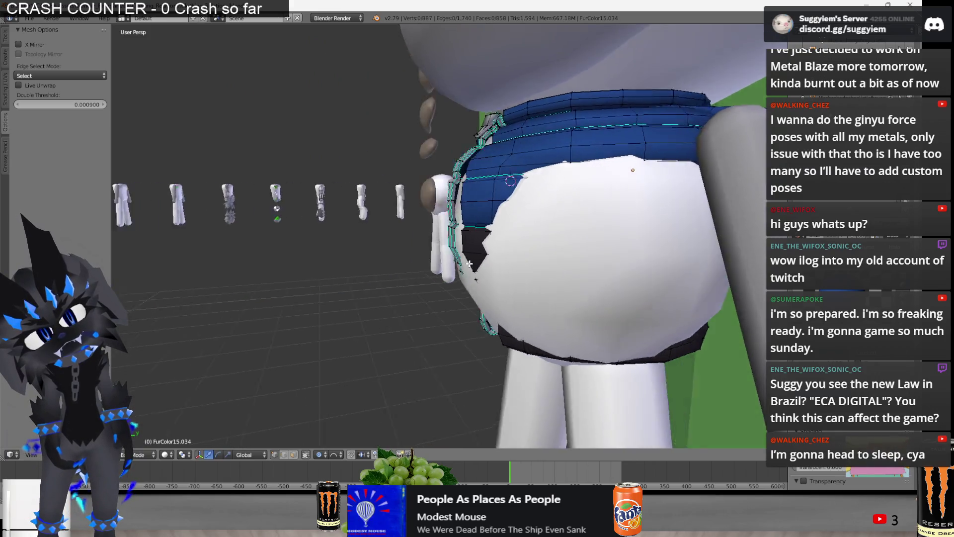
key("z")
scroll(455, 291, "up", 3)
mouse_move(425, 241)
middle_mouse_down()
mouse_move(518, 298)
mouse_move(456, 300)
mouse_move(484, 253)
middle_mouse_up()
left_click_drag(385, 289, 385, 289, "ctrl")
scroll(453, 248, "up", 3)
key("z")
mouse_move(454, 248)
middle_mouse_down()
mouse_move(507, 246)
mouse_move(509, 274)
mouse_move(442, 323)
middle_mouse_up()
key("g")
scroll(483, 244, "up", 1)
left_click(483, 239)
scroll(477, 298, "down", 3)
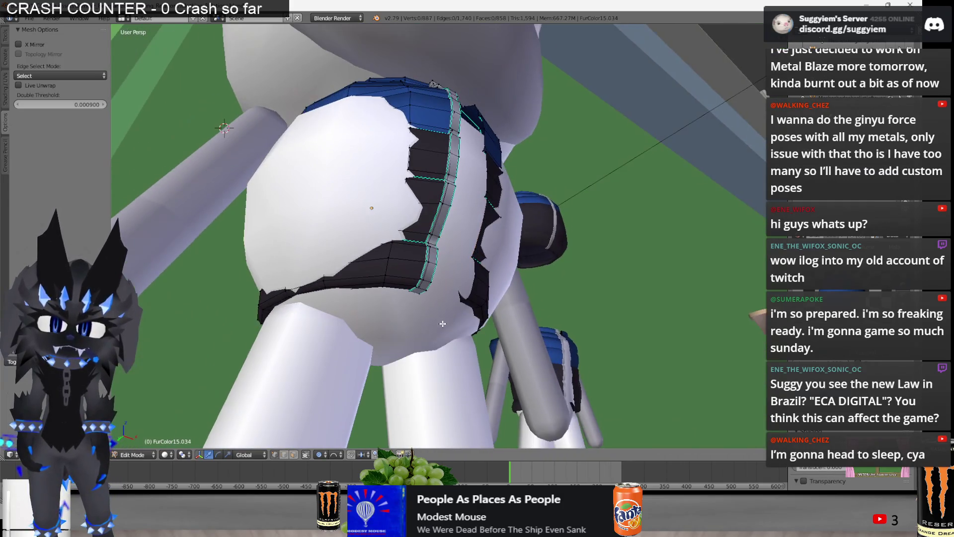
From a front view, begin a Y-axis soft move of the vest's blue lower edge
middle_click_drag(433, 276, 431, 270)
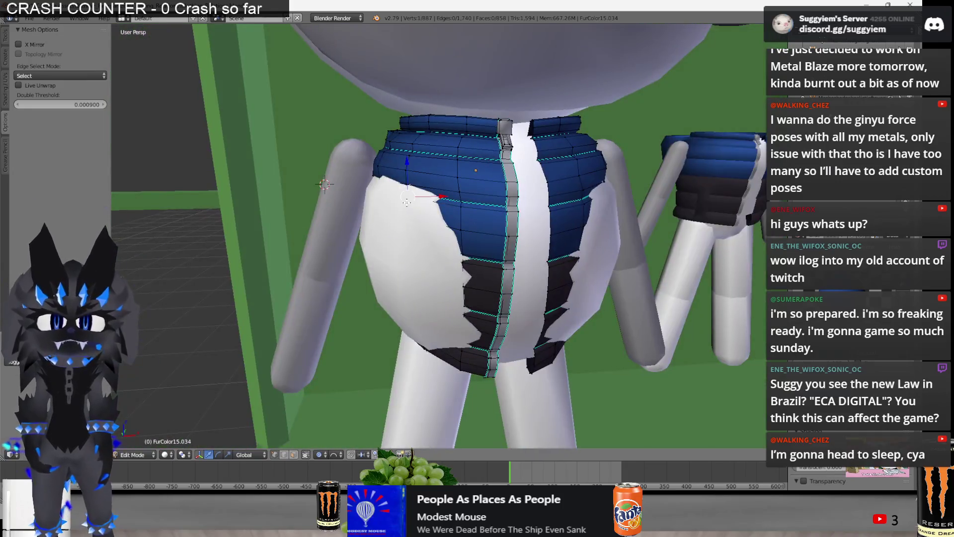
key("z")
mouse_move(407, 202)
middle_mouse_down()
mouse_move(620, 253)
mouse_move(537, 253)
middle_mouse_up()
key("z")
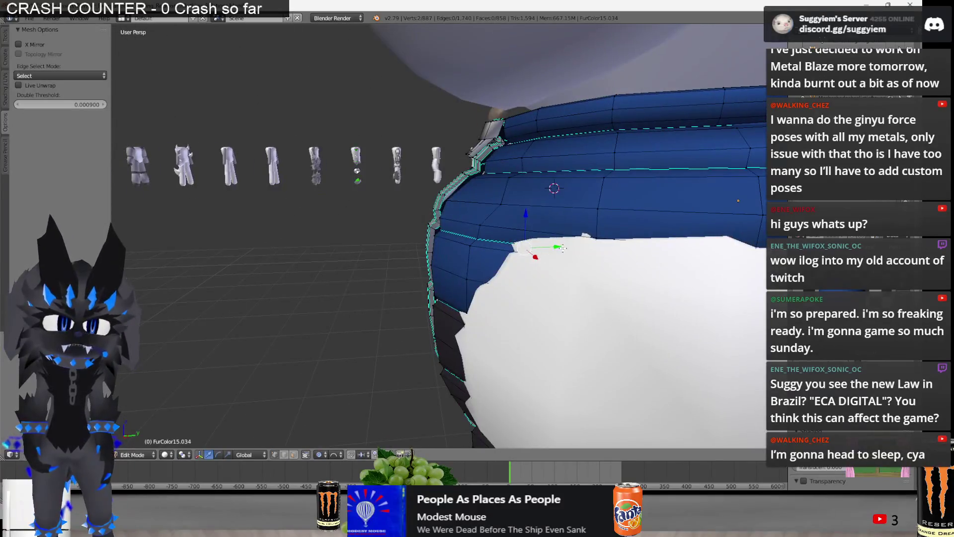
key("g")
key("y")
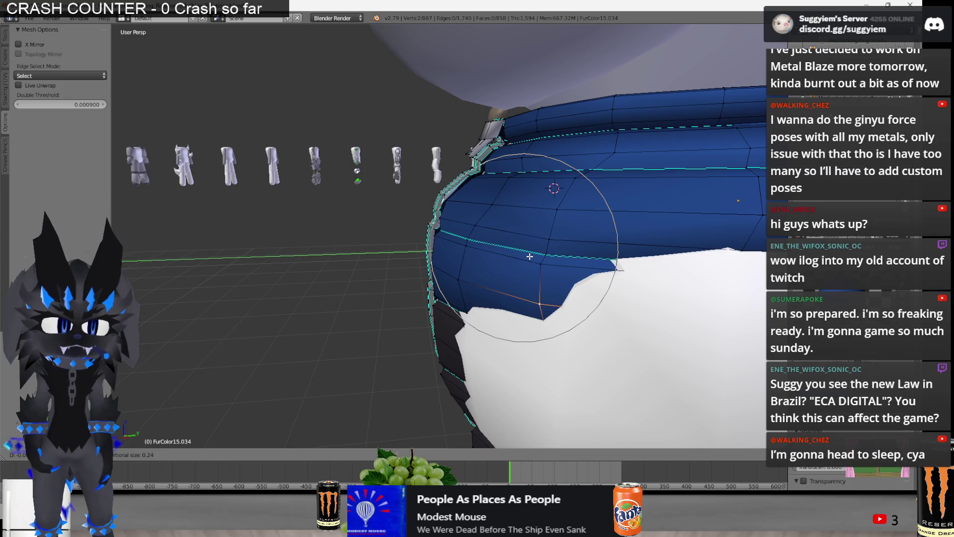
key("KP_1")
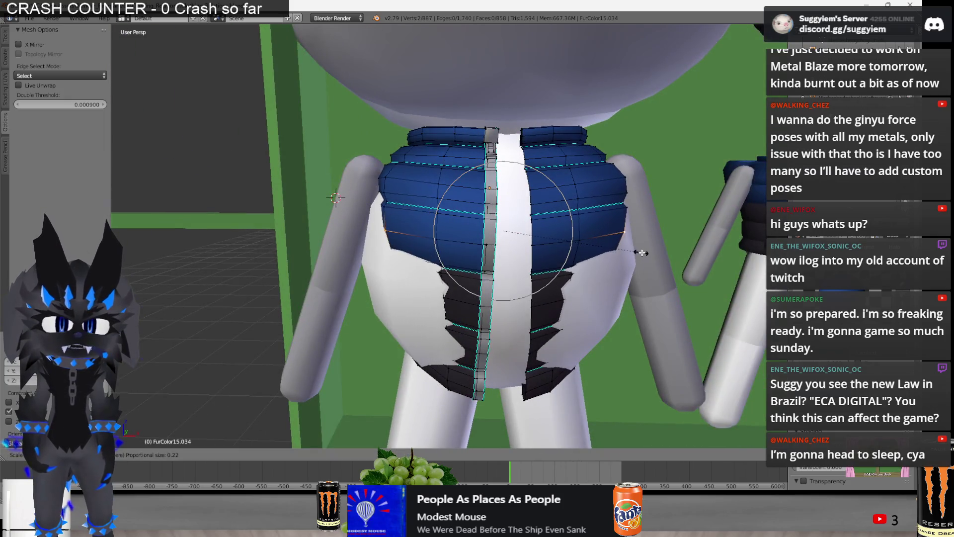
Pull the first vest's front-panel vertices tighter against the cat's body and leave its edit
left_click(648, 256)
middle_click_drag(648, 257, 494, 250)
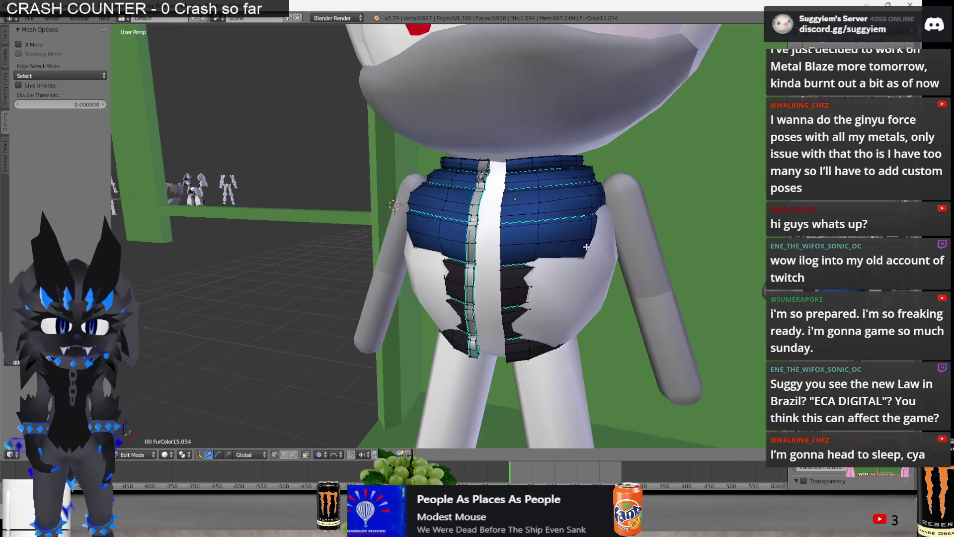
left_click_drag(491, 249, 503, 246)
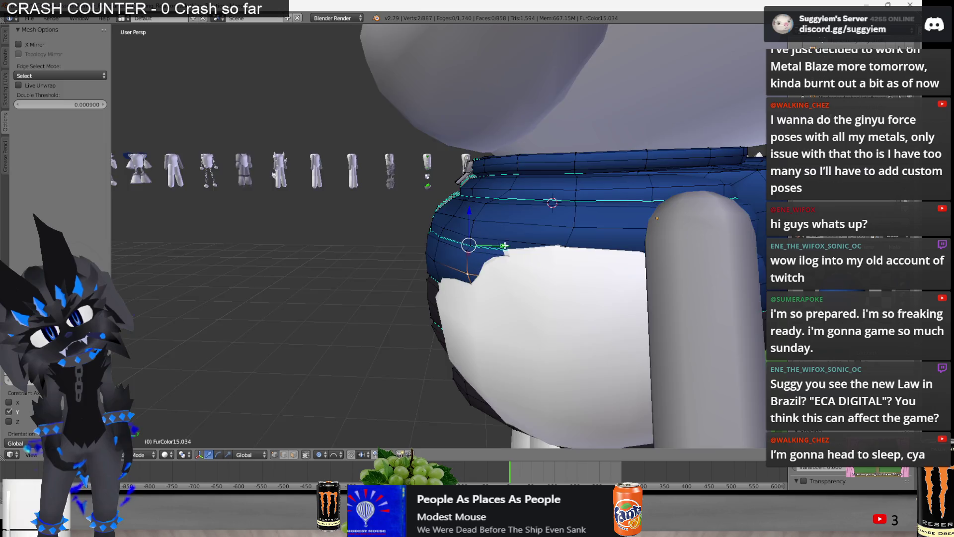
middle_click_drag(503, 245, 464, 215)
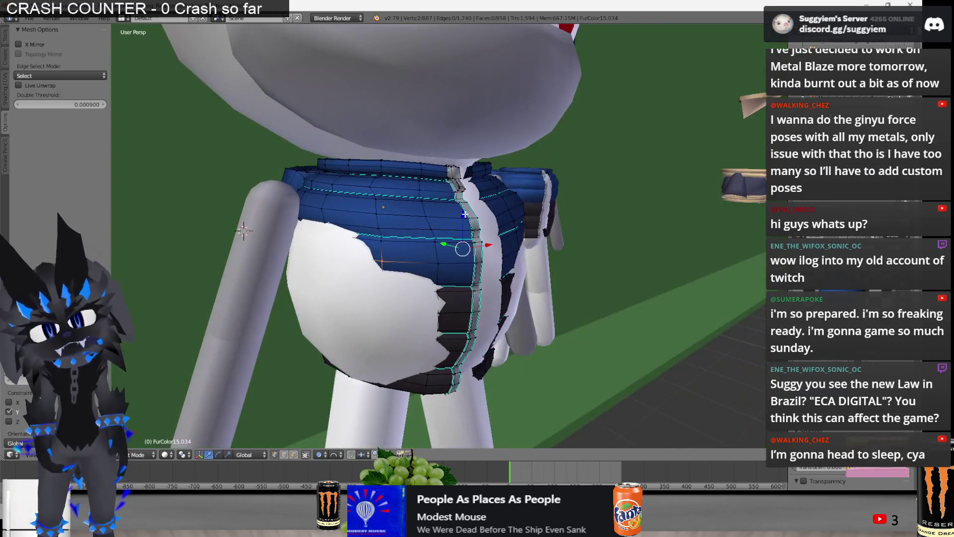
key("g")
scroll(464, 216, "down", 2)
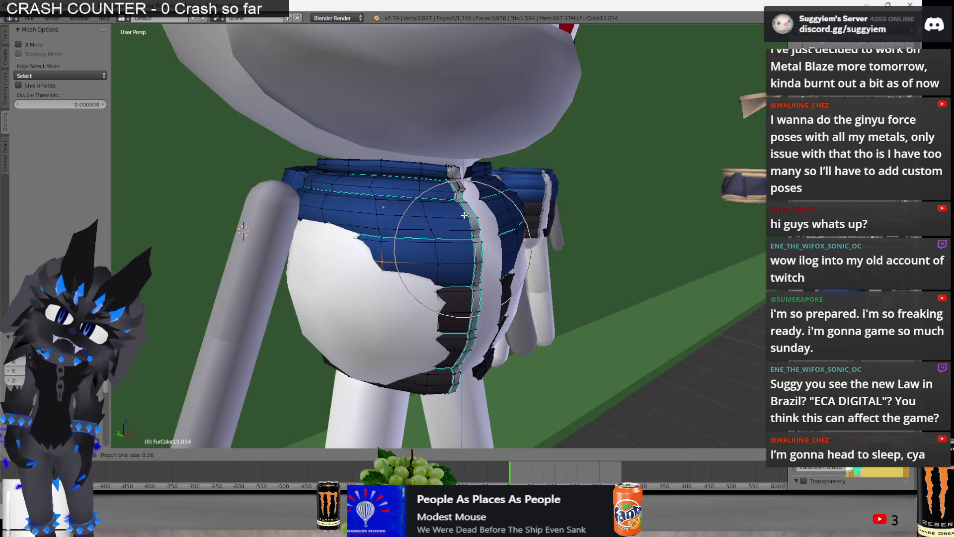
left_click(461, 218)
mouse_move(461, 218)
middle_mouse_down()
mouse_move(400, 287)
mouse_move(211, 228)
mouse_move(373, 206)
mouse_move(223, 214)
mouse_move(522, 296)
mouse_move(446, 272)
mouse_move(454, 284)
mouse_move(472, 236)
mouse_move(491, 264)
mouse_move(439, 285)
mouse_move(440, 294)
mouse_move(472, 287)
mouse_move(448, 296)
middle_mouse_up()
key("Tab")
Switch to the other cat's vest and lasso-select a band of its vertices in wireframe
right_click(491, 263)
key("Tab")
key("z")
right_click(439, 285)
scroll(447, 288, "up", 3)
scroll(472, 286, "up", 2)
left_click_drag(422, 317, 422, 318, "ctrl")
middle_click_drag(422, 316, 478, 299)
scroll(477, 298, "up", 3)
key("z")
Scale the selected vertex rings with proportional editing so the vest fits the second cat
key("s")
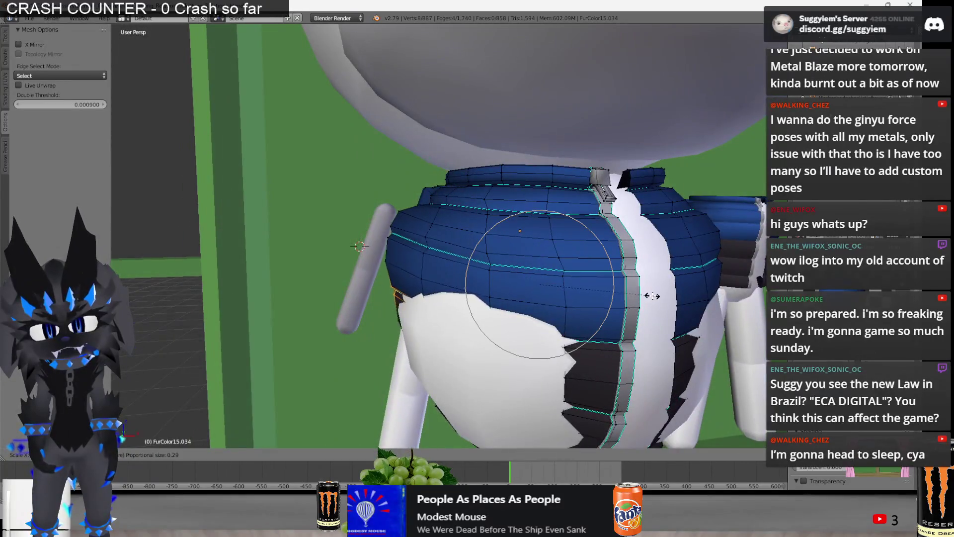
left_click(641, 291)
scroll(577, 259, "down", 3)
key("z")
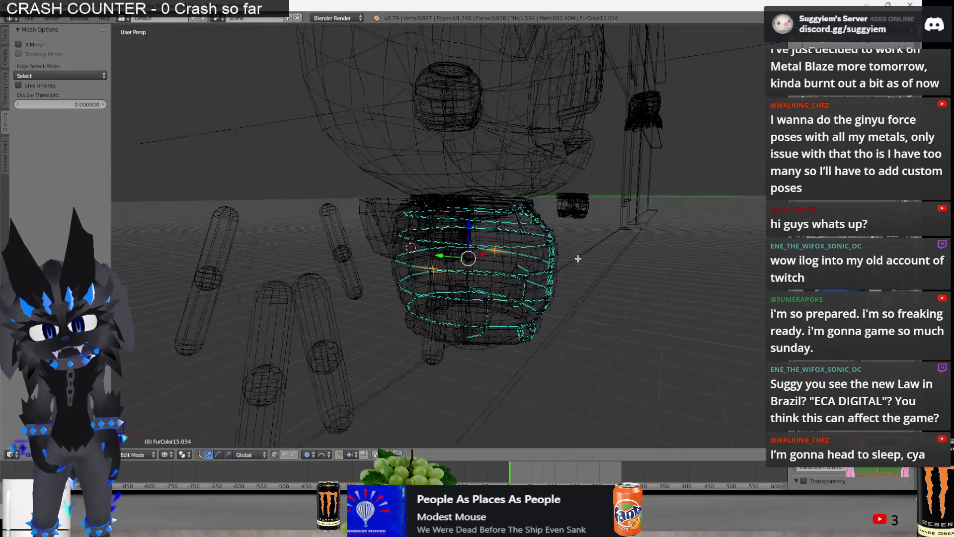
middle_click_drag(578, 259, 449, 294)
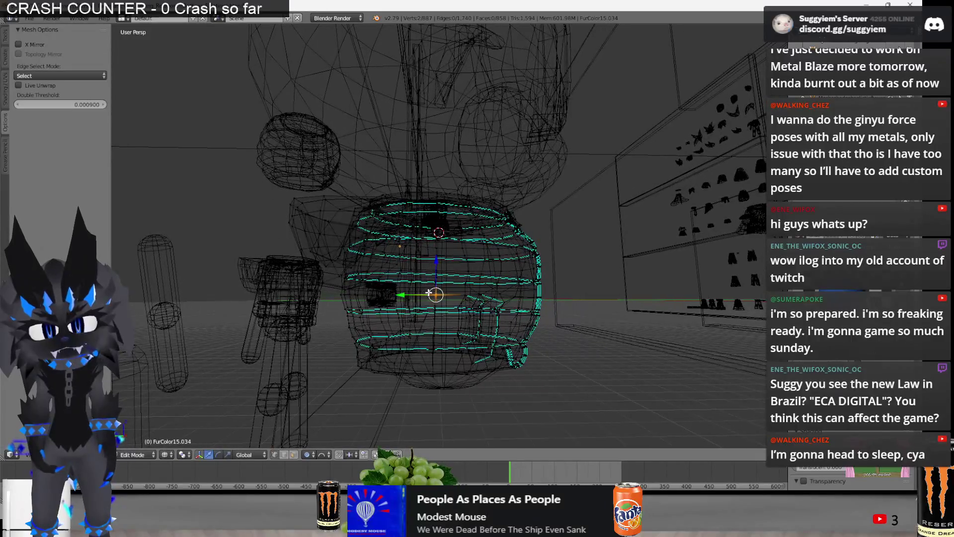
scroll(428, 291, "up", 3)
key("z")
key("s")
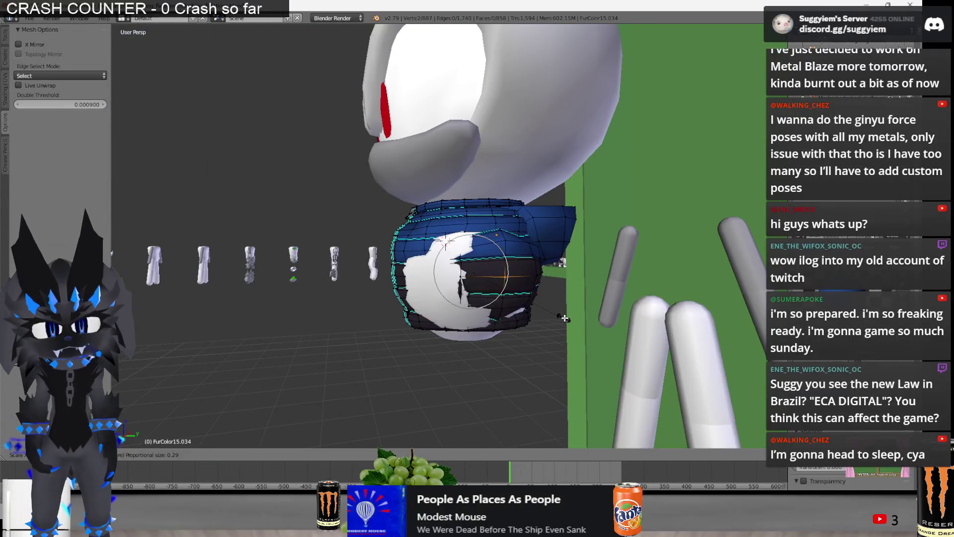
left_click(564, 319)
scroll(565, 319, "down", 3)
key("z")
mouse_move(565, 319)
middle_mouse_down()
mouse_move(615, 320)
mouse_move(572, 317)
mouse_move(637, 346)
mouse_move(641, 380)
mouse_move(522, 317)
middle_mouse_up()
key("z")
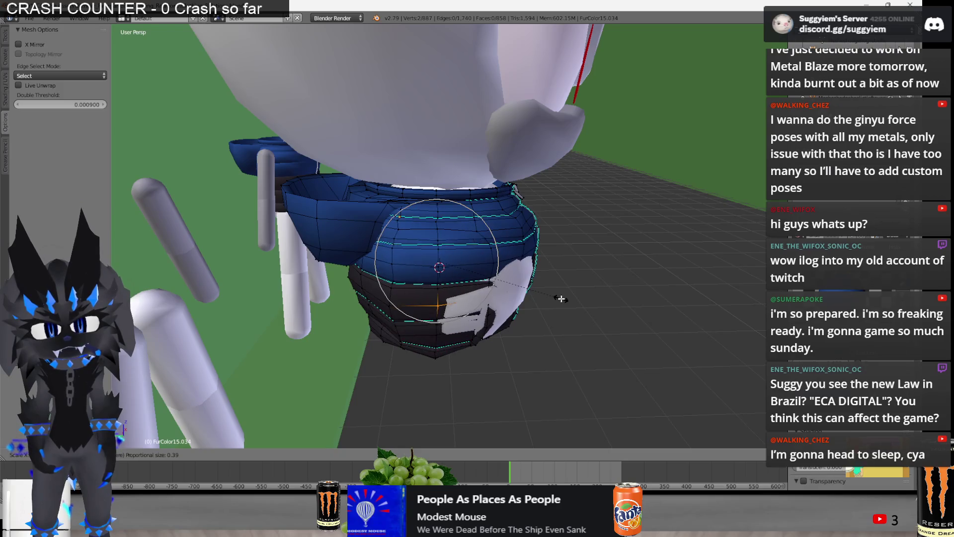
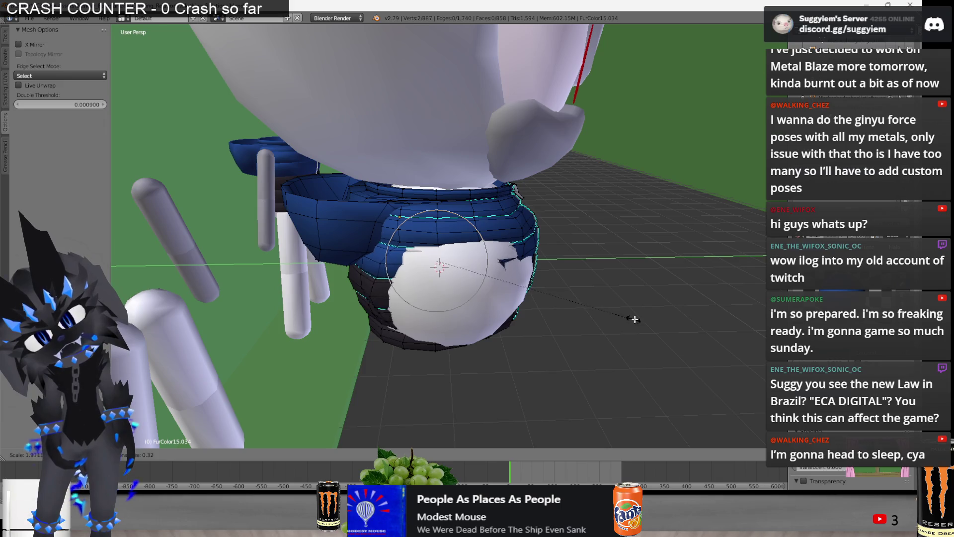
Apply several soft proportional scales to the vest torso, checking fit in wireframe between passes
left_click(560, 307)
mouse_move(559, 307)
middle_mouse_down()
mouse_move(538, 286)
mouse_move(713, 307)
middle_mouse_up()
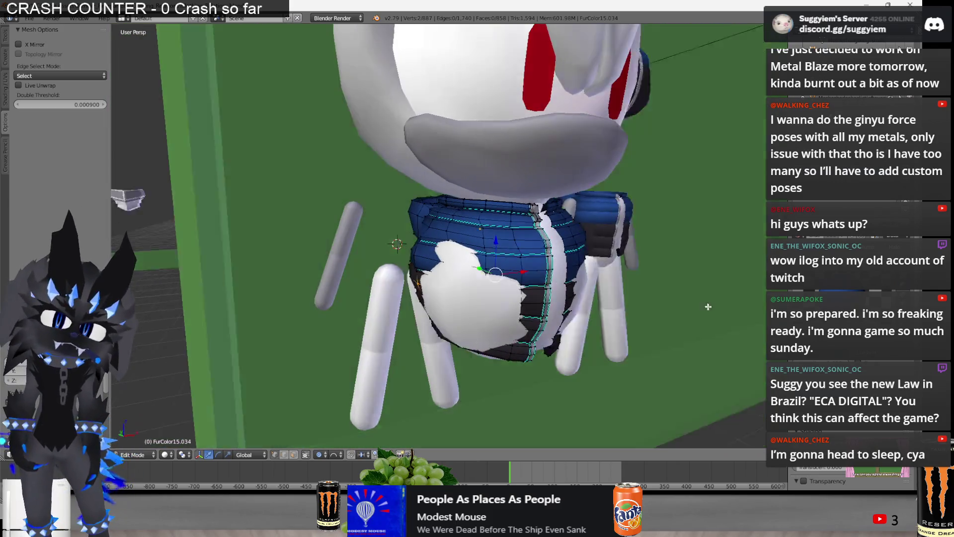
key("s")
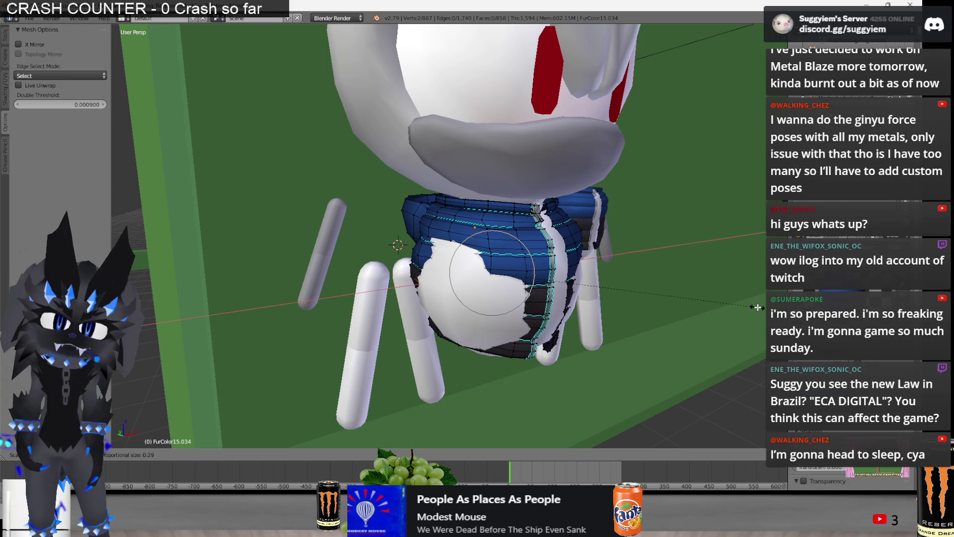
left_click(587, 284)
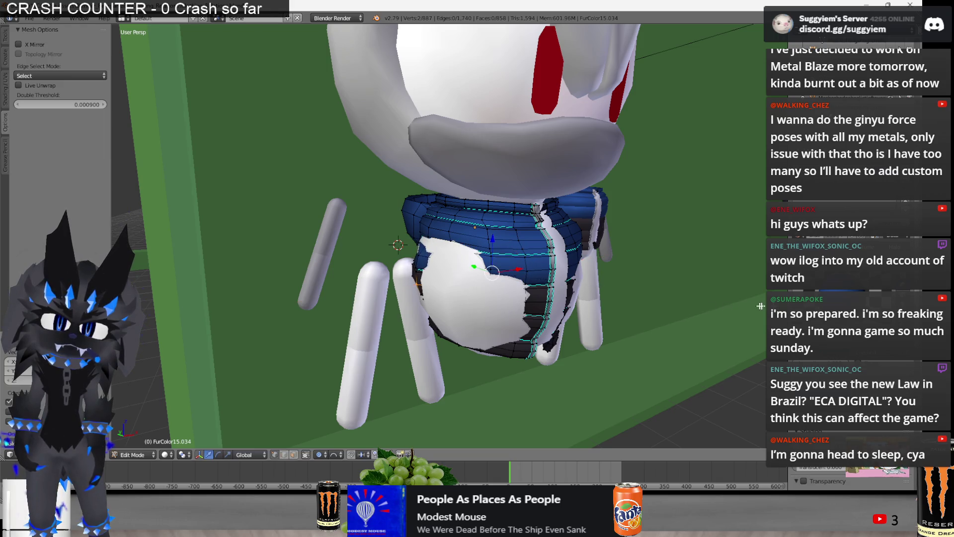
middle_click_drag(587, 285, 598, 266)
mouse_move(429, 303)
middle_mouse_down()
mouse_move(548, 261)
mouse_move(542, 253)
middle_mouse_up()
key("z")
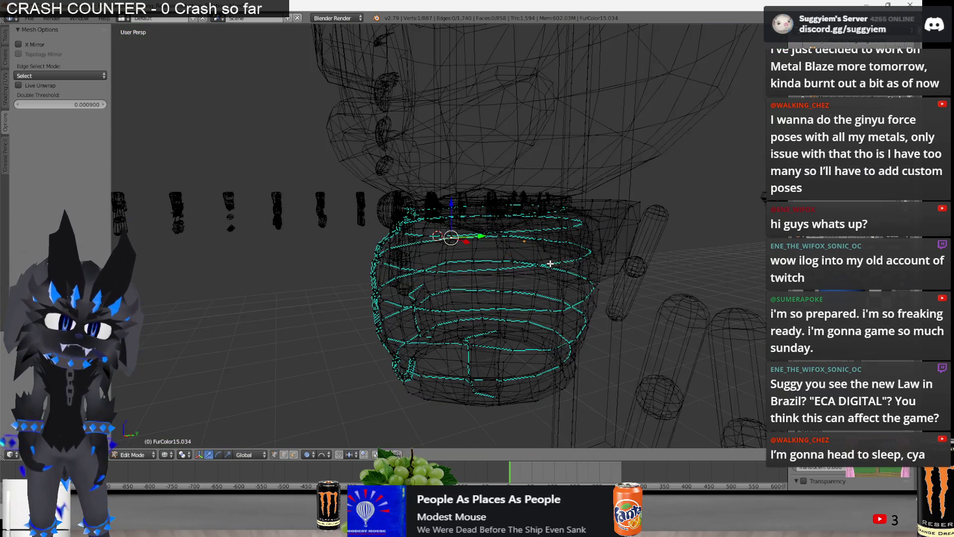
key("z")
key("s")
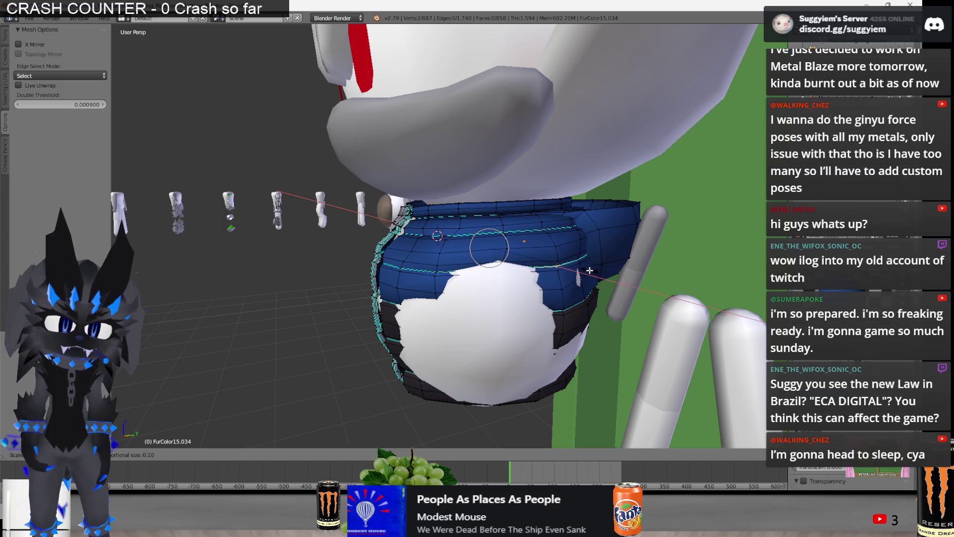
left_click(589, 270)
mouse_move(589, 270)
middle_mouse_down()
mouse_move(472, 271)
mouse_move(489, 286)
mouse_move(491, 259)
middle_mouse_up()
key("s")
Pull a side vertex of the vest inward along X with proportional falloff, twice
left_click(503, 282)
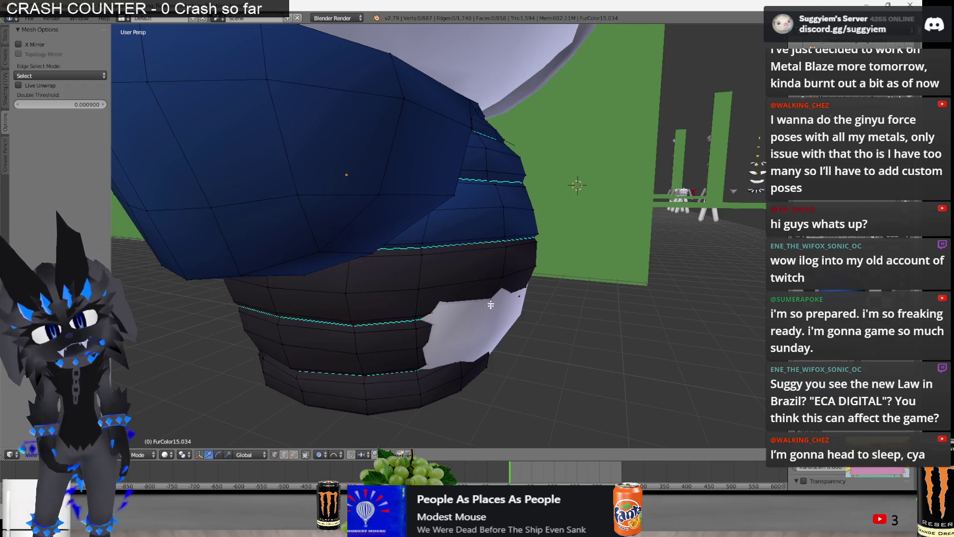
middle_click_drag(491, 301, 501, 308)
right_click(501, 308)
key("g")
key("x")
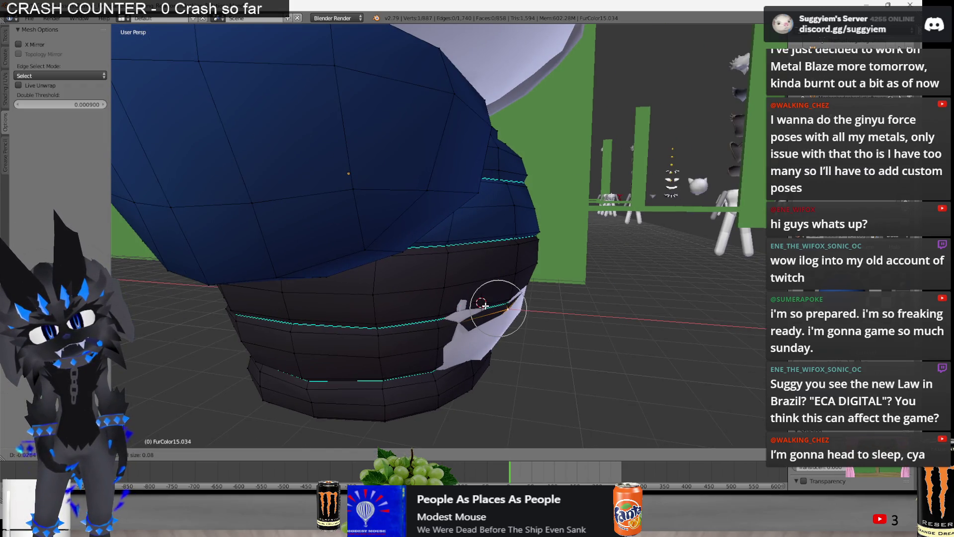
left_click(485, 306)
key("z")
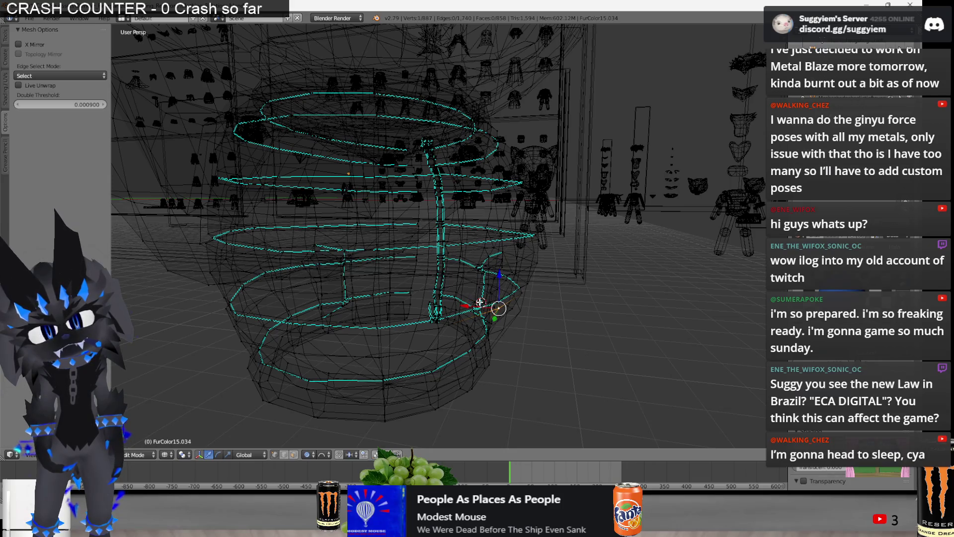
key("z")
key("g")
key("x")
left_click(490, 303)
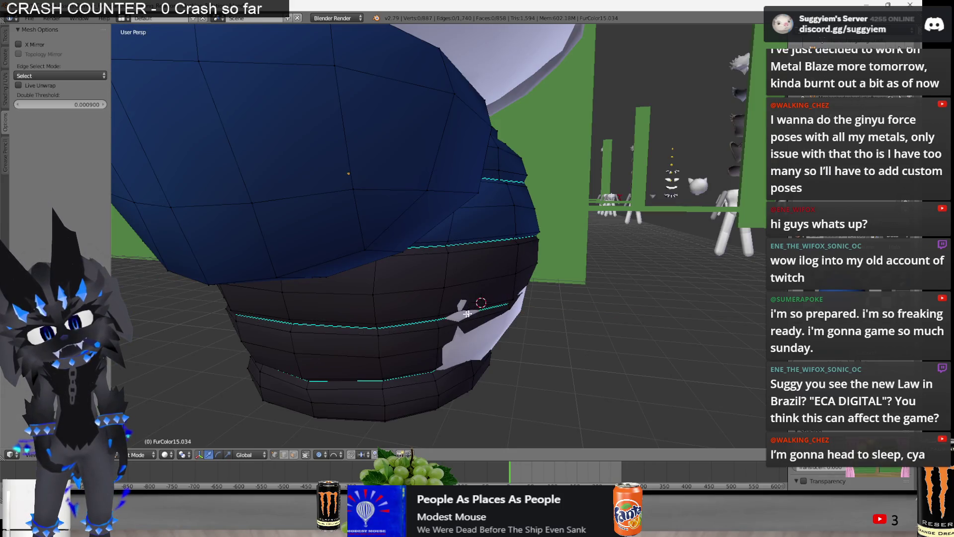
Check the vest in wireframe from new angles and softly rescale it into a rounder shape
middle_click_drag(416, 320, 367, 321)
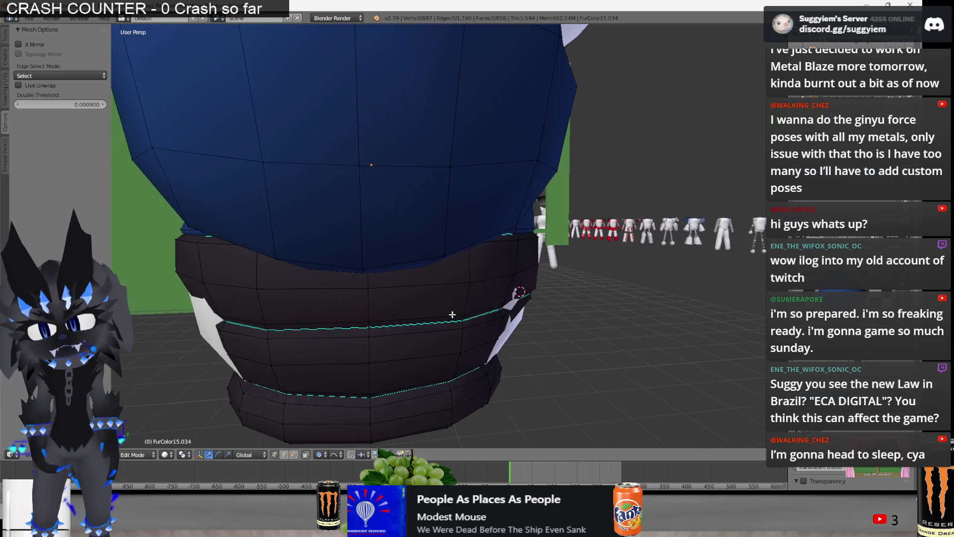
middle_click_drag(368, 321, 464, 291)
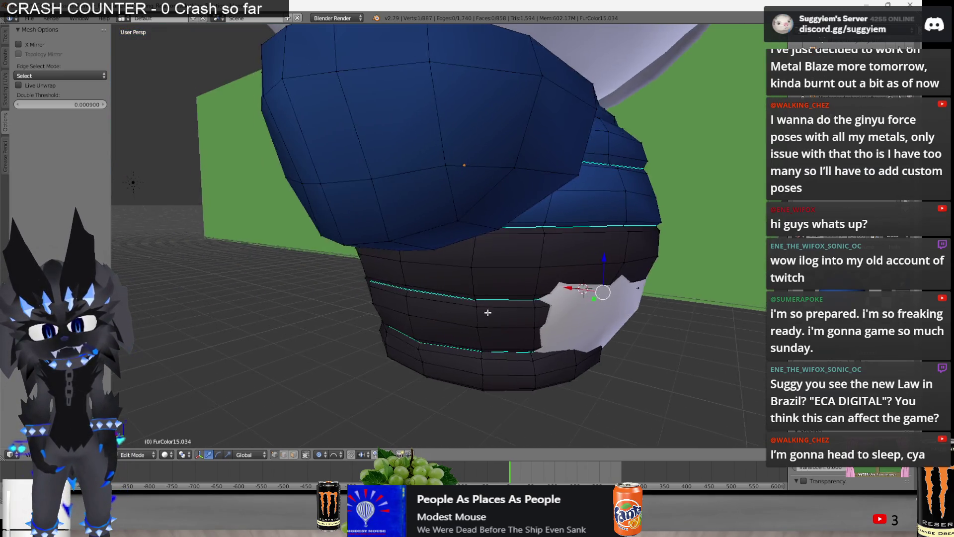
key("z")
scroll(464, 291, "up", 2)
scroll(454, 289, "up", 2)
scroll(438, 284, "up", 2)
key("z")
key("z")
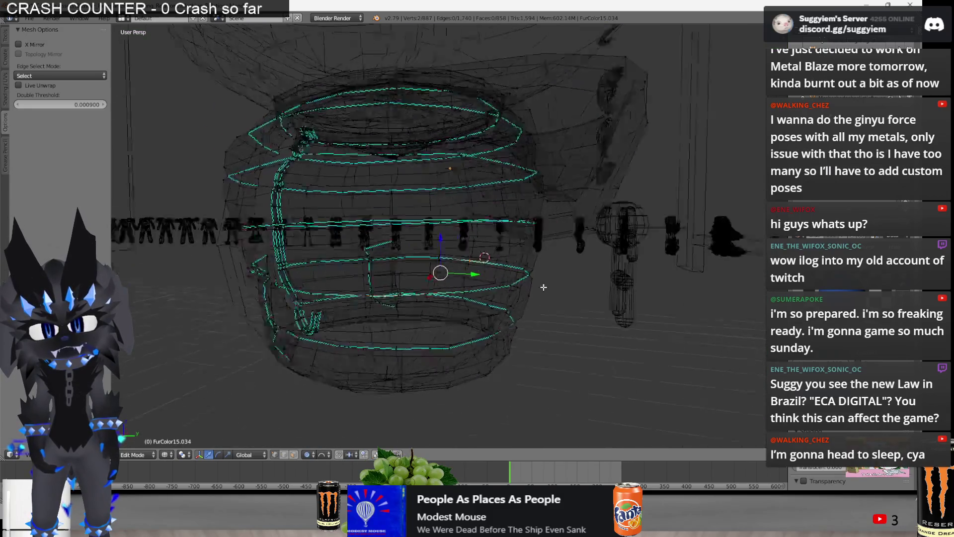
middle_click_drag(444, 286, 443, 335)
key("z")
key("s")
mouse_move(650, 297)
middle_mouse_down()
mouse_move(667, 299)
mouse_move(379, 277)
middle_mouse_up()
left_click(667, 300)
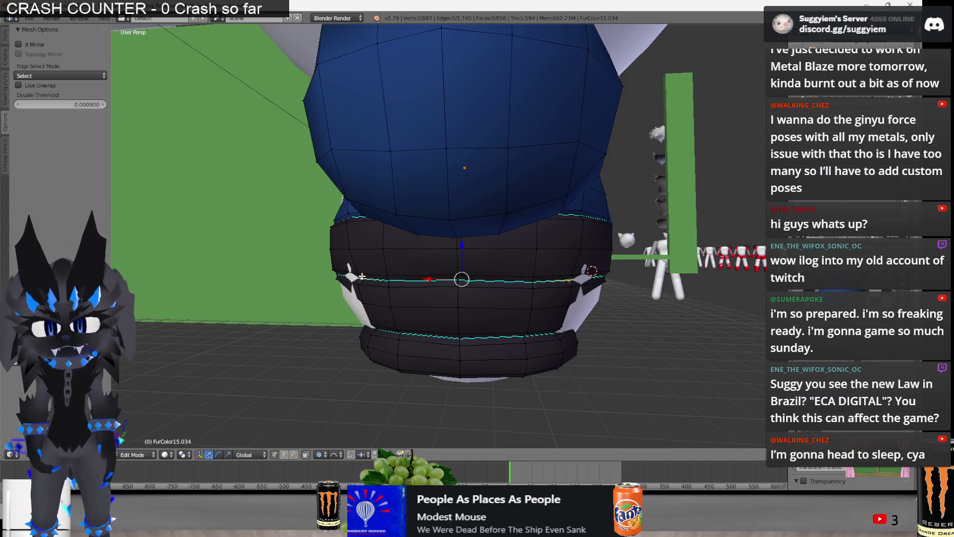
left_click(569, 278)
Adjust two vertices on the black lower band to match the body, then clear the selection
mouse_move(569, 277)
middle_mouse_down()
mouse_move(437, 296)
mouse_move(348, 251)
middle_mouse_up()
left_click(348, 252)
left_click(594, 254, "shift")
left_click(602, 254)
middle_click_drag(603, 254, 508, 258)
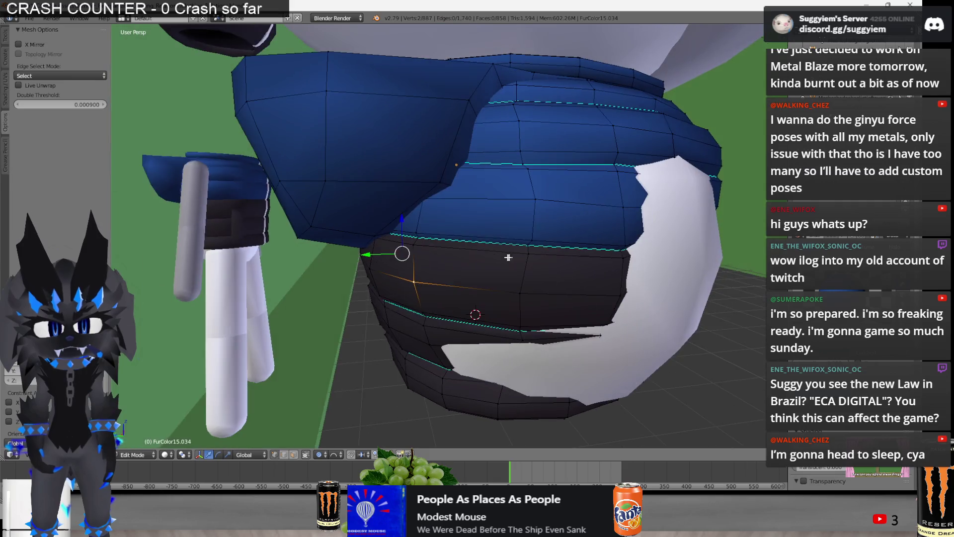
key("a")
Inspect the fitted vest from all sides in Object Mode and return to editing it
mouse_move(357, 262)
middle_mouse_down()
mouse_move(473, 277)
mouse_move(414, 251)
middle_mouse_up()
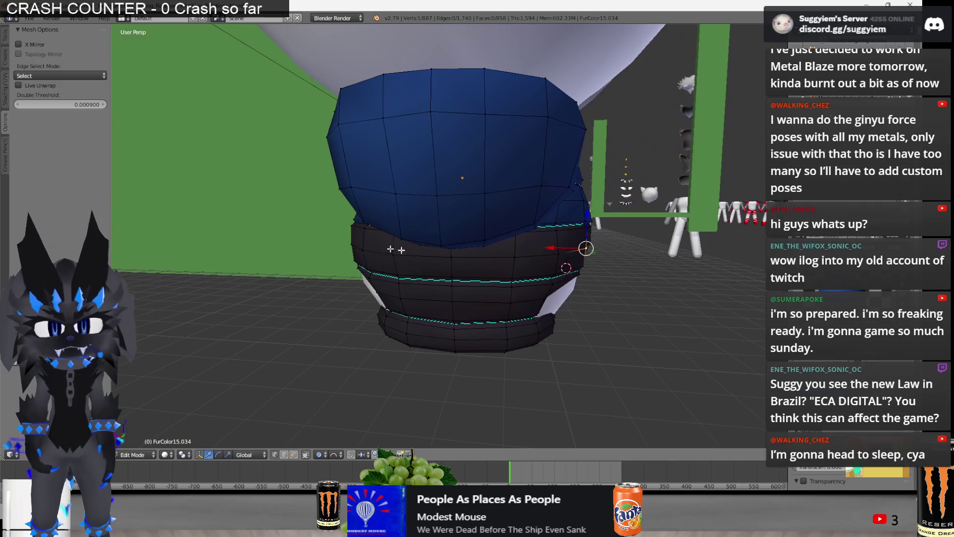
middle_click_drag(351, 245, 636, 285)
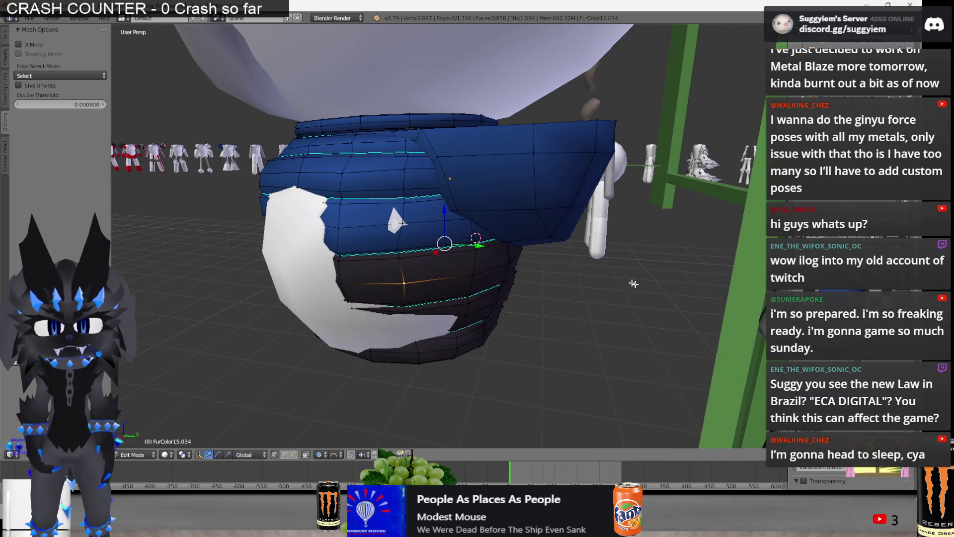
middle_click_drag(486, 244, 469, 240)
mouse_move(387, 231)
middle_mouse_down()
mouse_move(570, 225)
mouse_move(608, 198)
middle_mouse_up()
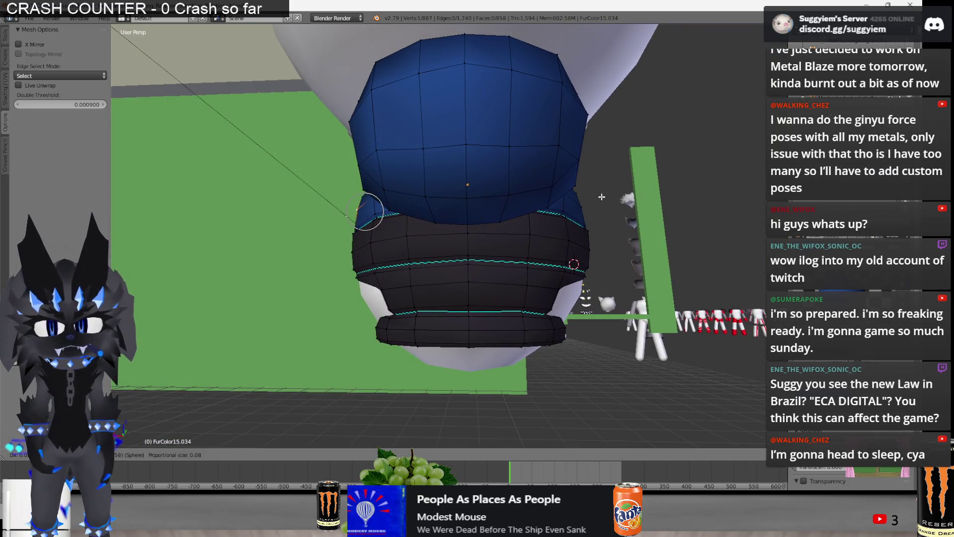
key("Tab")
mouse_move(603, 198)
middle_mouse_down()
mouse_move(568, 246)
mouse_move(551, 250)
mouse_move(618, 242)
mouse_move(534, 242)
mouse_move(527, 181)
mouse_move(375, 245)
middle_mouse_up()
key("Tab")
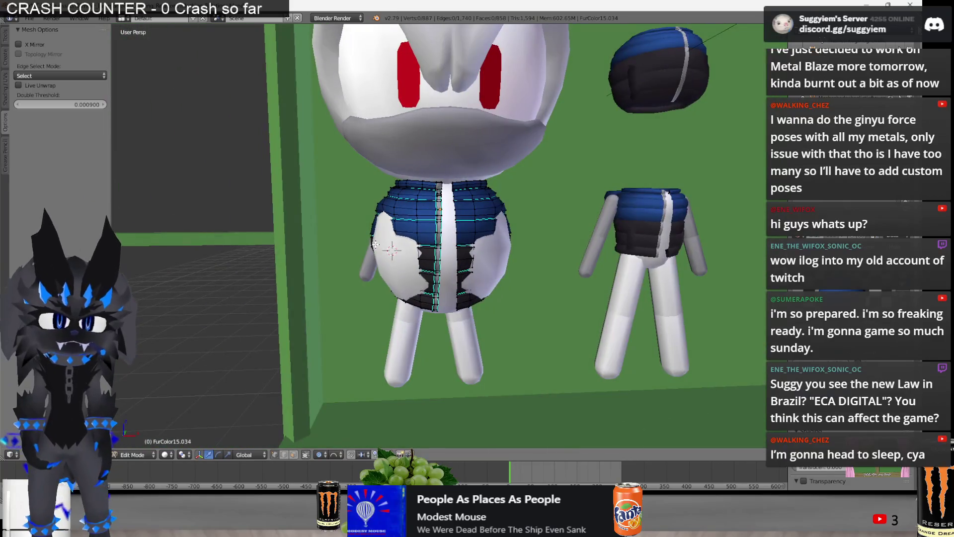
scroll(375, 244, "up", 2)
Select the whole vest mesh and view it from the front in wireframe
key("l")
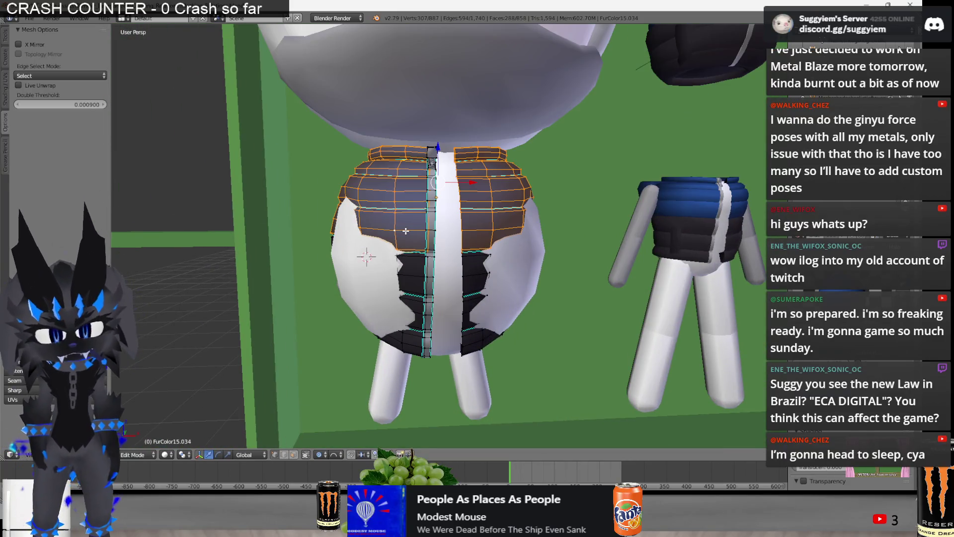
key("l")
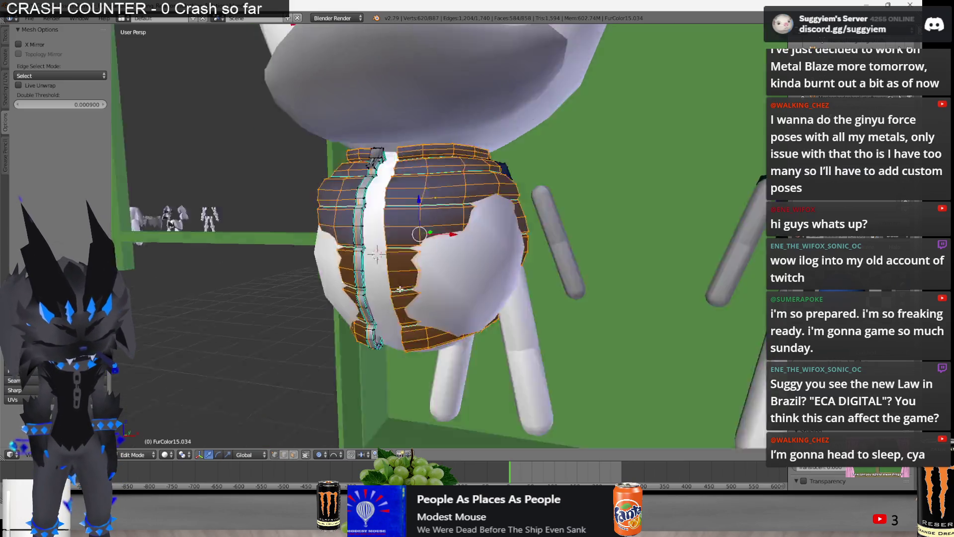
key("KP_1")
key("z")
scroll(400, 290, "up", 5)
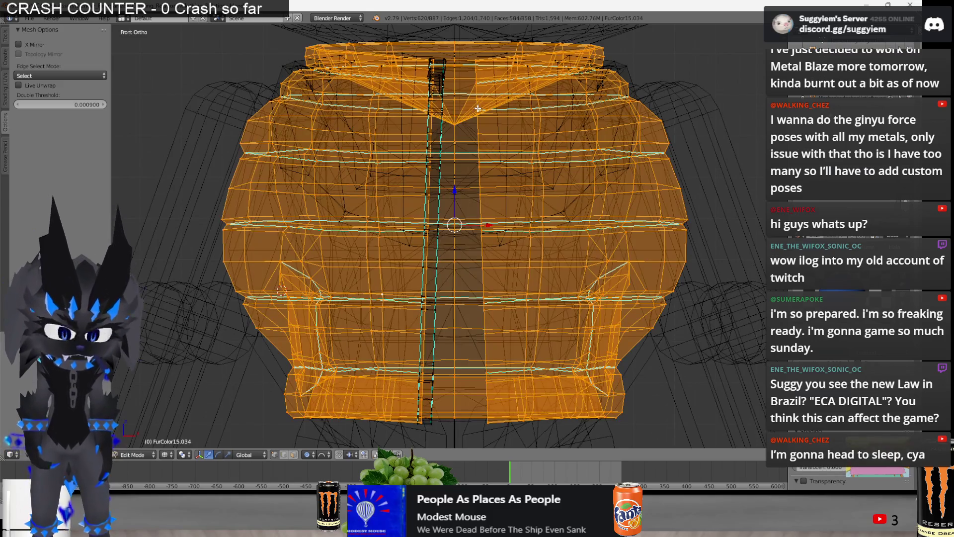
key("Tab")
Select the FurColor15.040 vest and delete the vertices of its right half
right_click(559, 229)
scroll(581, 242, "up", 2)
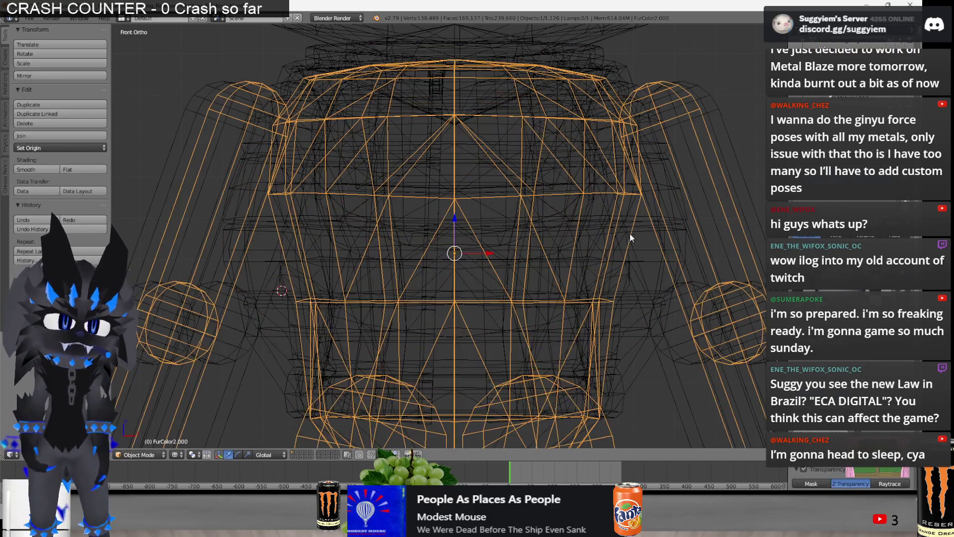
right_click(630, 234)
scroll(657, 251, "down", 2)
key("Tab")
left_click_drag(470, 457, 470, 457)
key("x")
left_click(589, 217)
key("ctrl+z")
key("x")
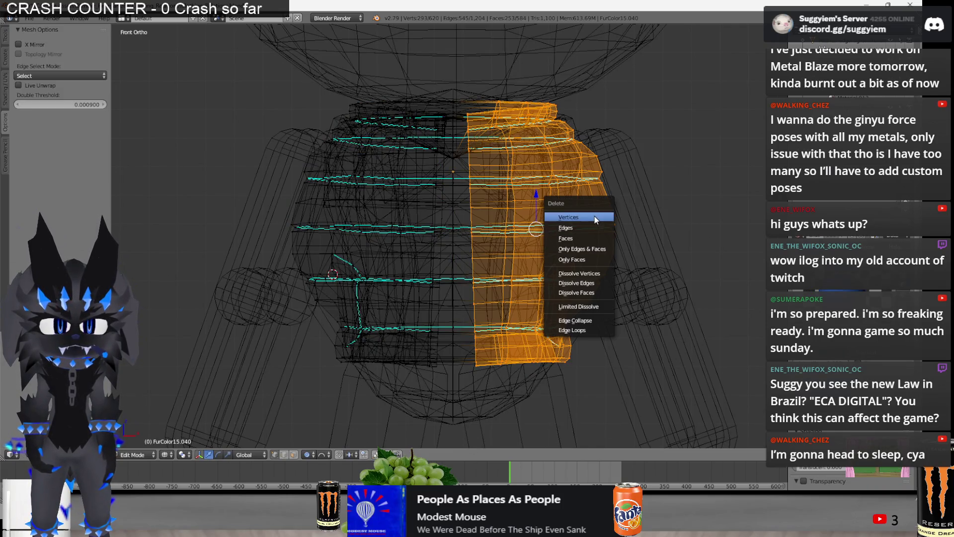
left_click(594, 215)
key("Tab")
Add a Mirror modifier to regenerate the right side and re-enter Edit Mode with nothing selected
left_click(820, 170)
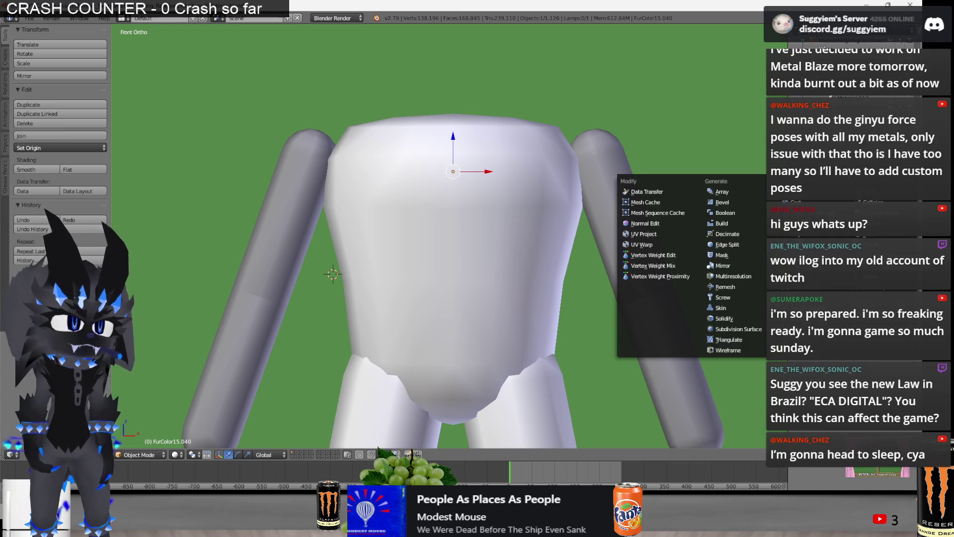
left_click(733, 266)
key("alt+z")
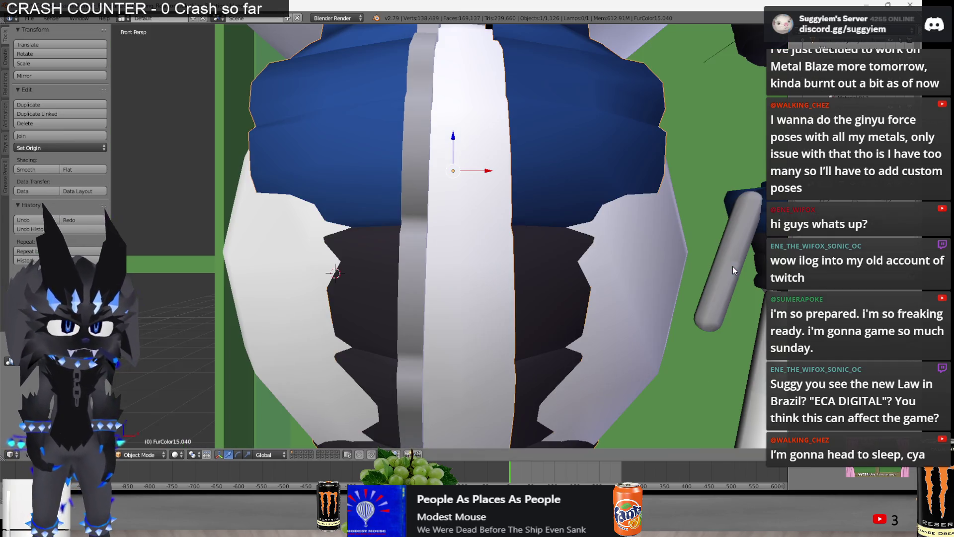
scroll(586, 238, "down", 2)
key("Tab")
middle_click_drag(585, 237, 535, 225)
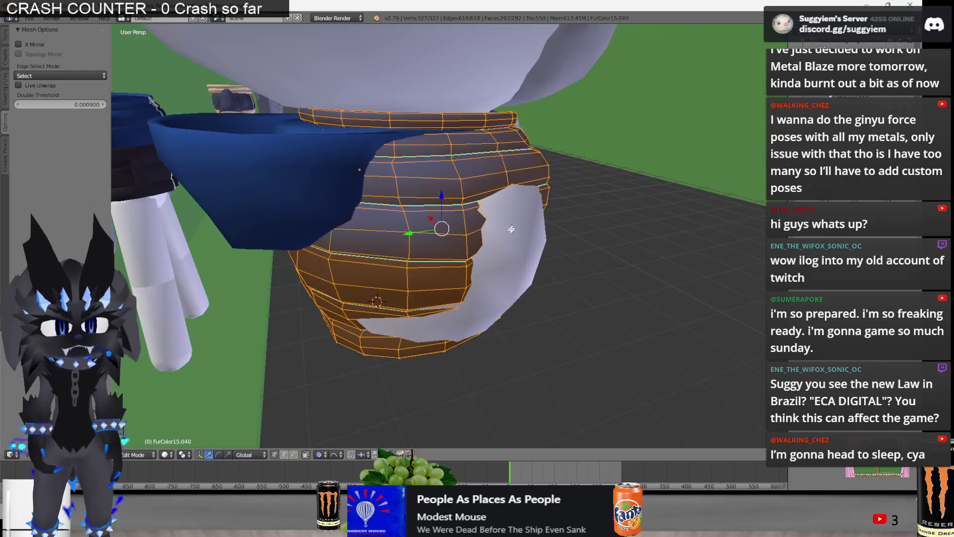
key("a")
Softly move the vest's padded band loops into puffier, rounder rings
key("g")
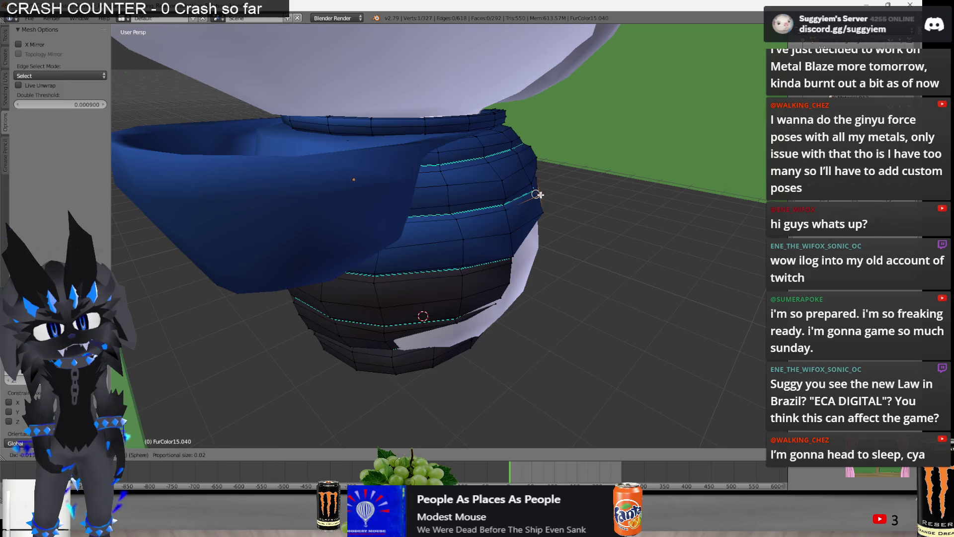
left_click(536, 194)
key("a")
middle_click_drag(537, 194, 550, 194)
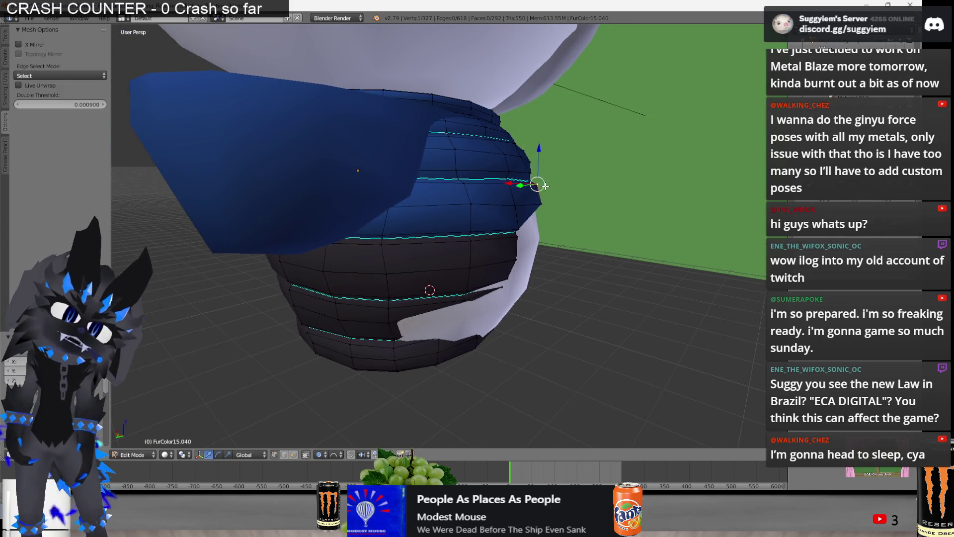
left_click(521, 197)
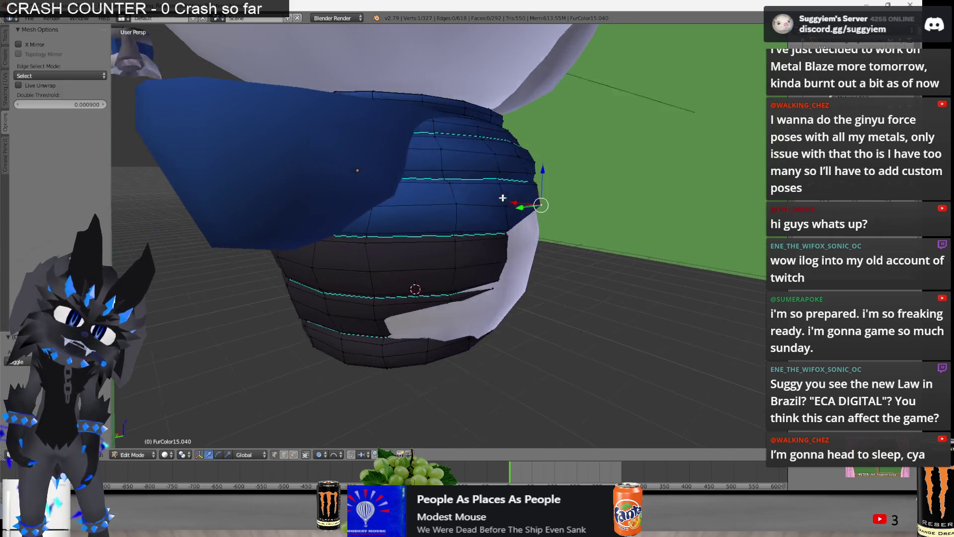
middle_click_drag(521, 198, 468, 183)
key("g")
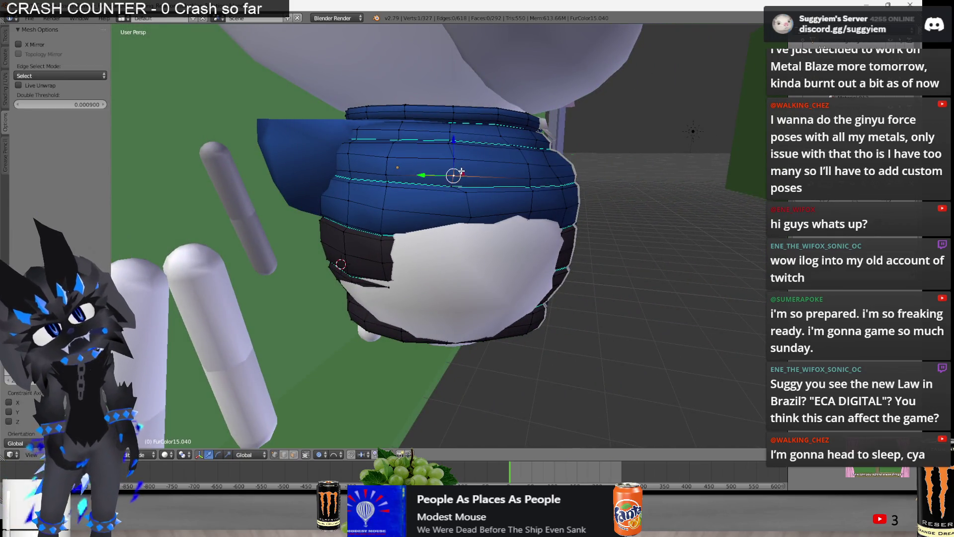
key("g")
left_click(455, 186)
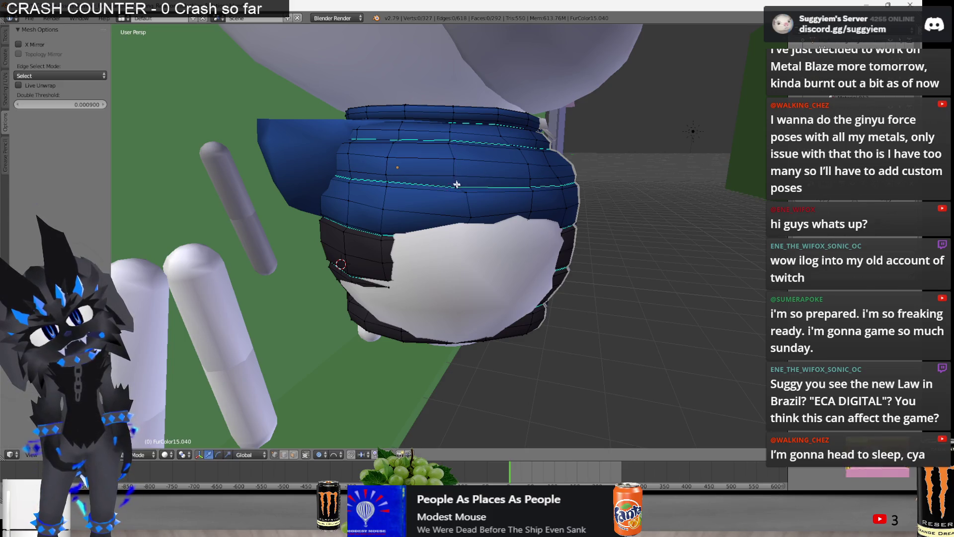
scroll(455, 186, "up", 2)
Reshape the band from underneath and the front, then switch over to VLC
mouse_move(454, 186)
middle_mouse_down()
mouse_move(451, 231)
mouse_move(488, 239)
middle_mouse_up()
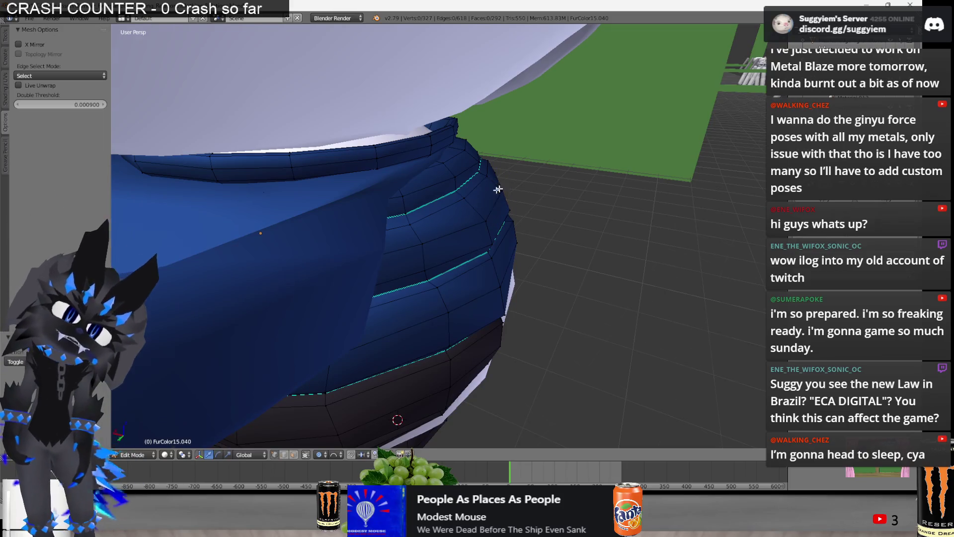
middle_click_drag(501, 187, 415, 241)
key("g")
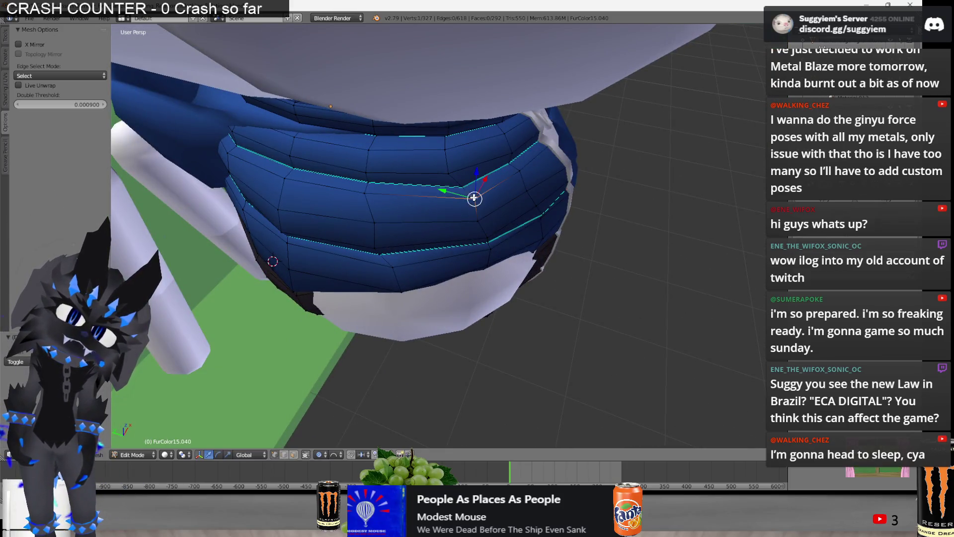
middle_click_drag(468, 196, 465, 210)
left_click(525, 189)
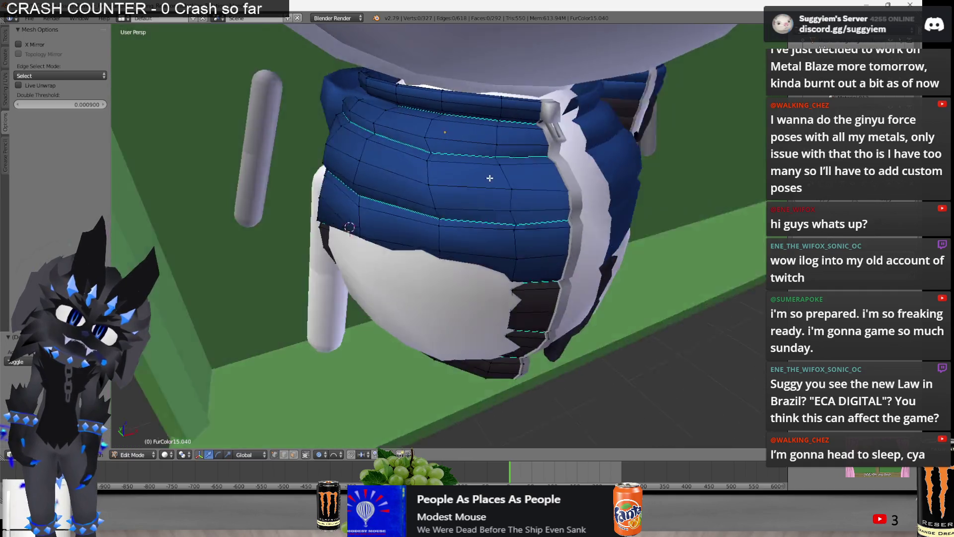
middle_click_drag(525, 188, 479, 170)
scroll(492, 174, "down", 3)
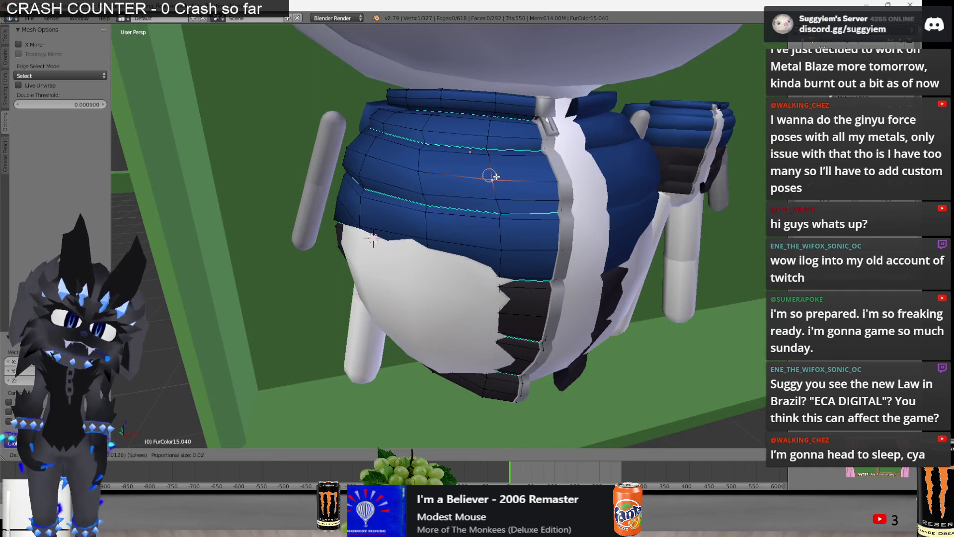
key("alt+Tab")
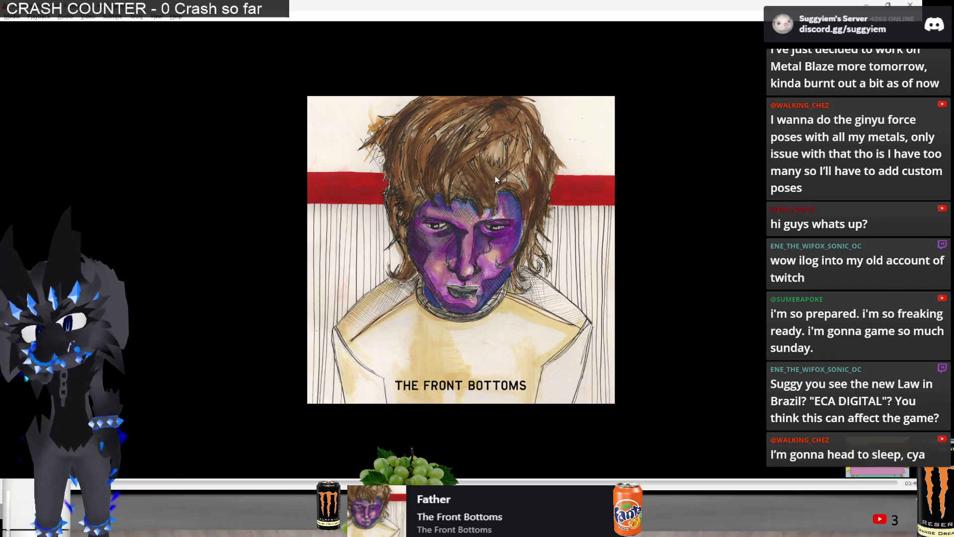
Skip VLC forward to the Gorillaz video and return to the vest in Blender
key("n")
key("n")
key("n")
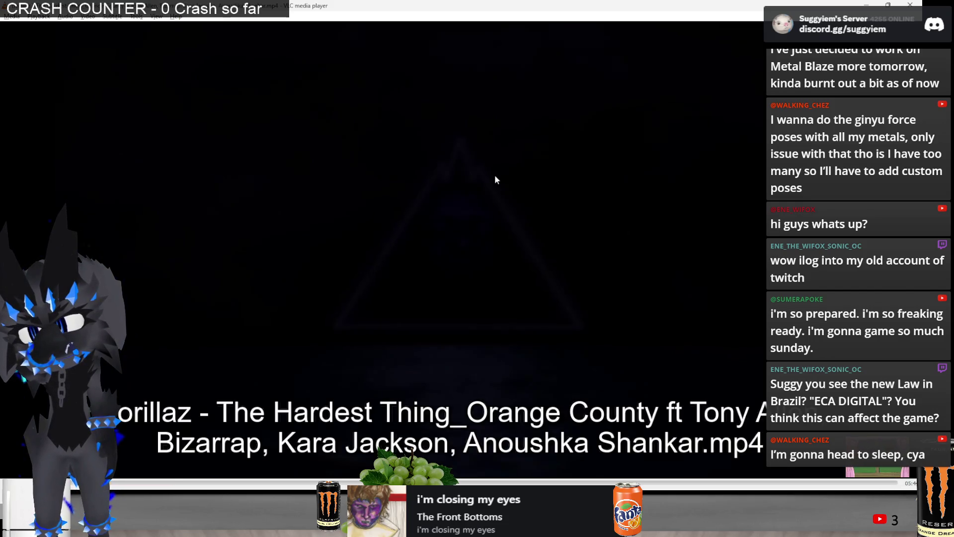
key("n")
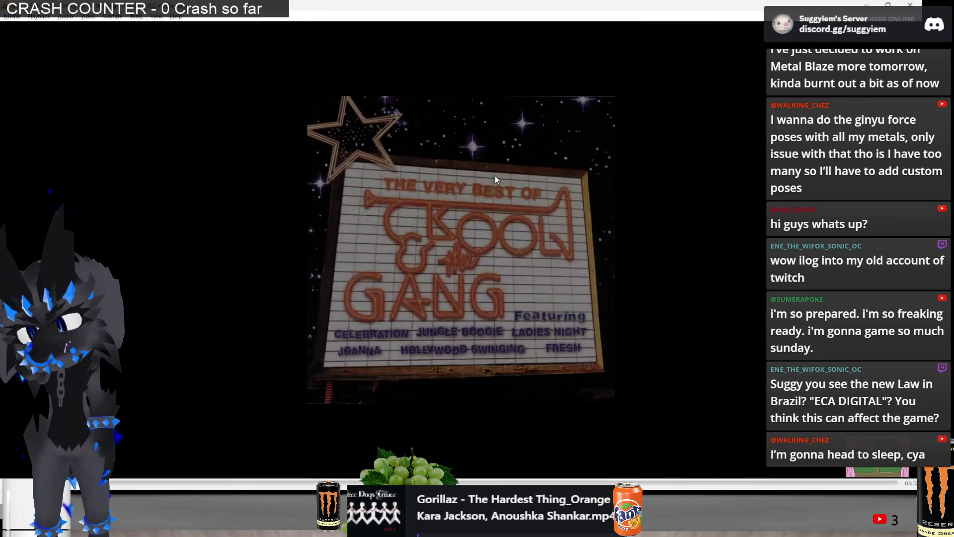
key("p")
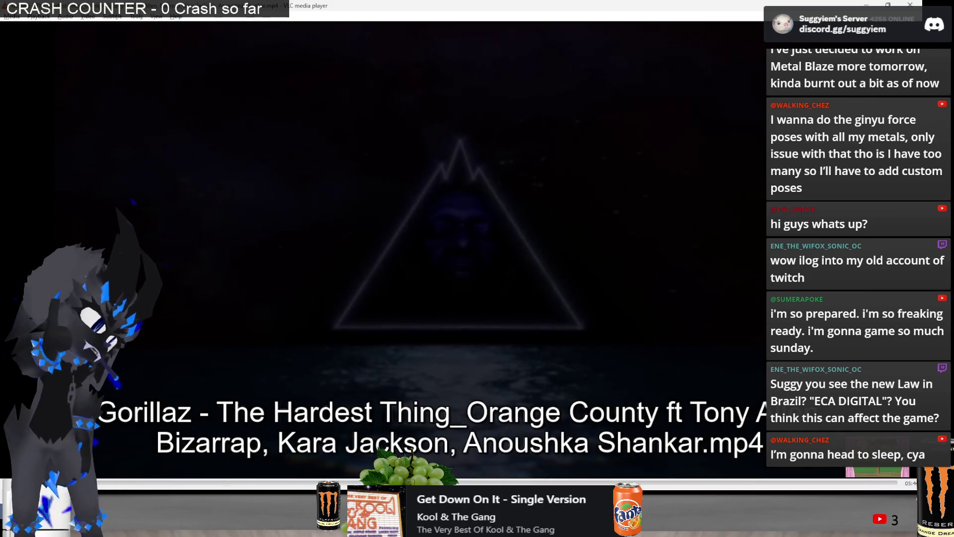
key("alt+Tab")
middle_click_drag(477, 224, 414, 235)
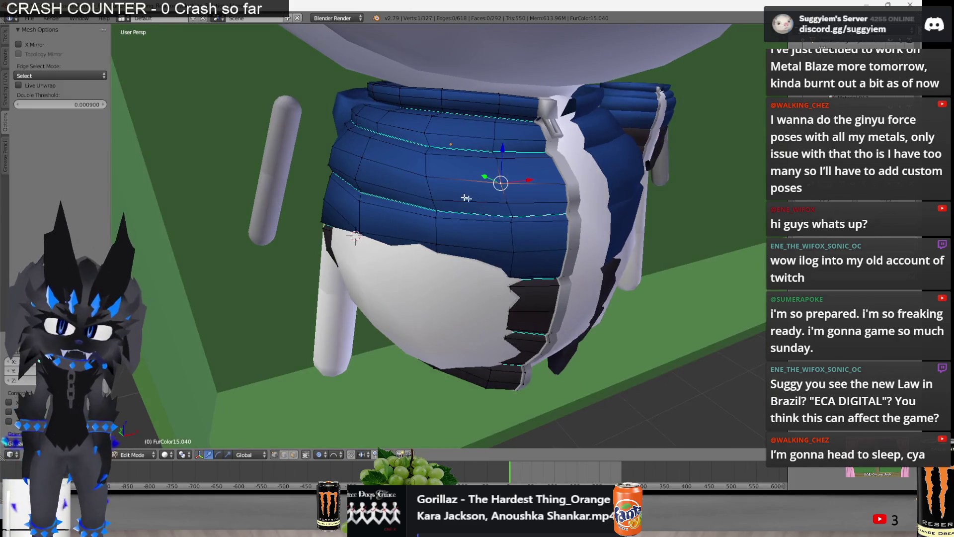
scroll(414, 234, "down", 3)
Make two proportional moves on the padded bands, verifying each in wireframe
key("z")
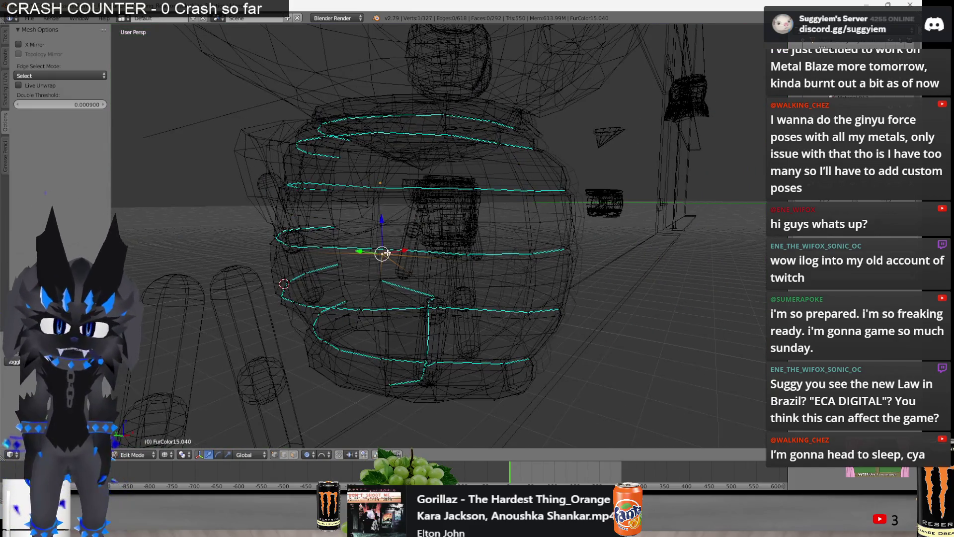
key("z")
scroll(386, 254, "up", 4)
key("g")
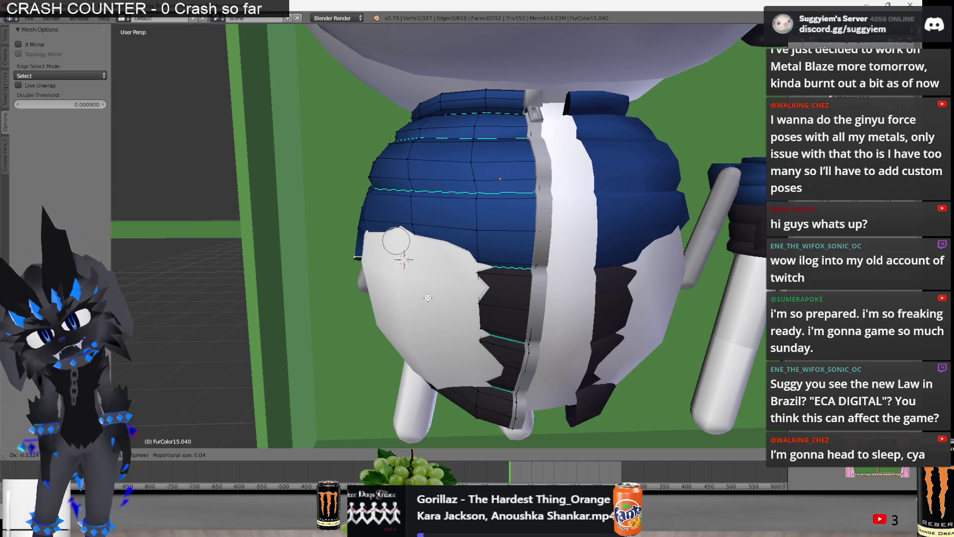
scroll(428, 297, "down", 6)
mouse_move(439, 296)
middle_mouse_down()
mouse_move(567, 272)
mouse_move(537, 246)
middle_mouse_up()
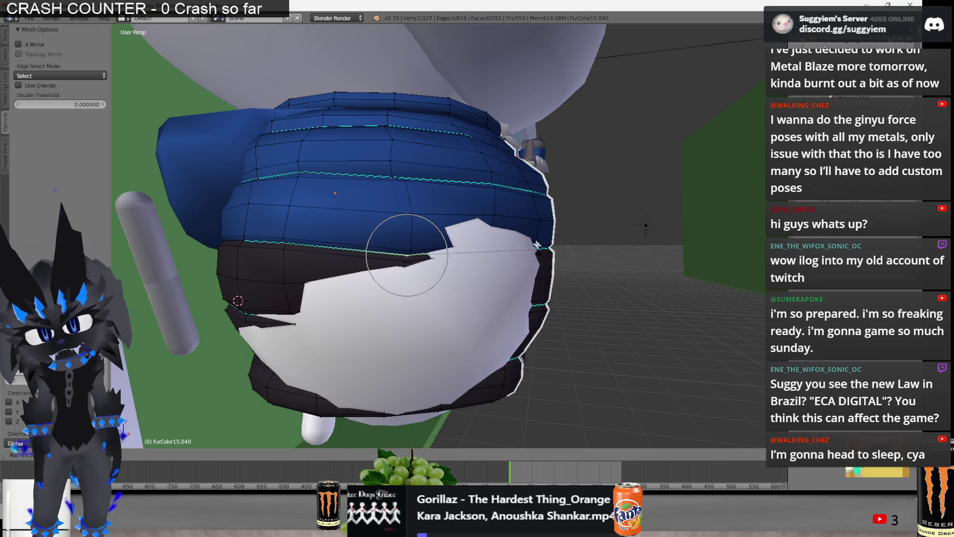
left_click(508, 201)
mouse_move(508, 201)
middle_mouse_down()
mouse_move(421, 275)
mouse_move(435, 273)
middle_mouse_up()
key("z")
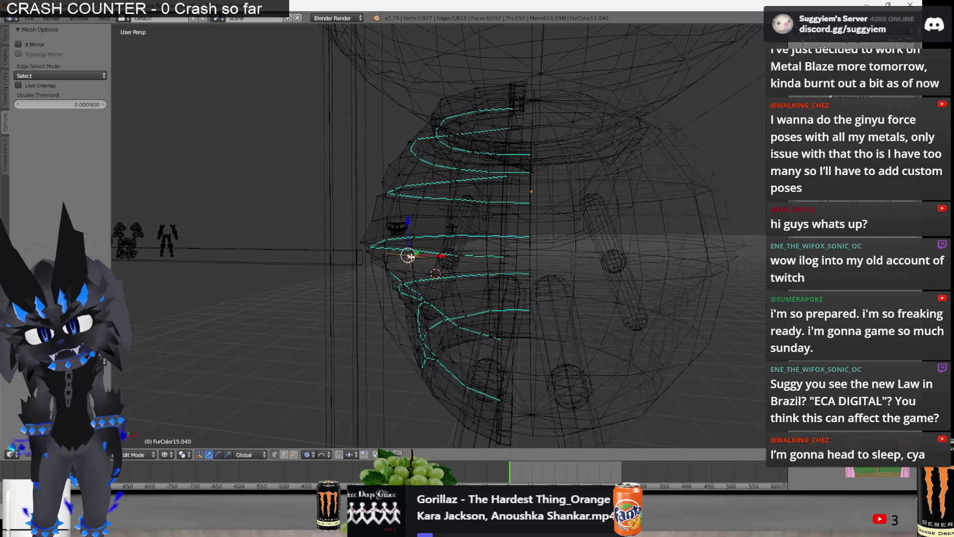
key("z")
key("g")
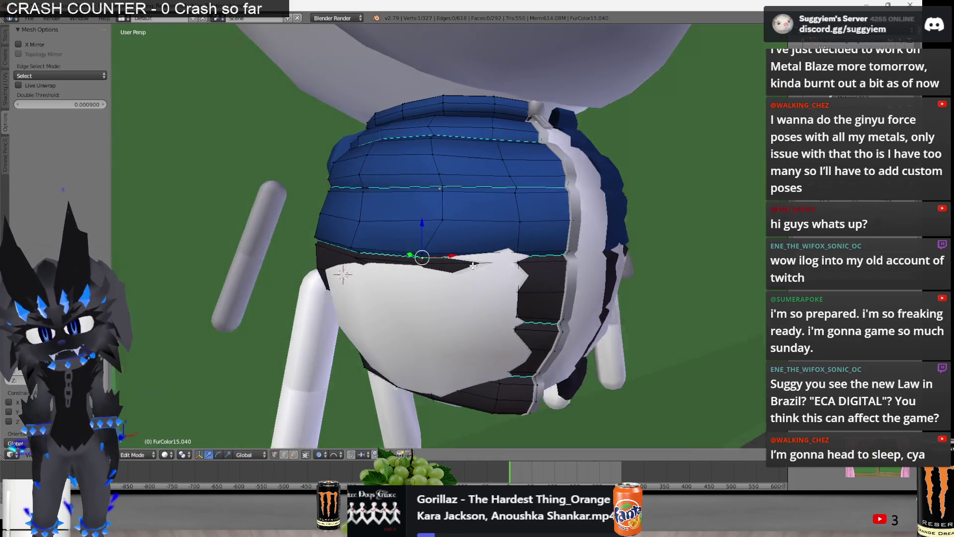
middle_click_drag(419, 260, 591, 252)
left_click(435, 263)
Continue nudging the band vertices while checking the vest from front and side
middle_click_drag(502, 270, 514, 282)
key("g")
key("z")
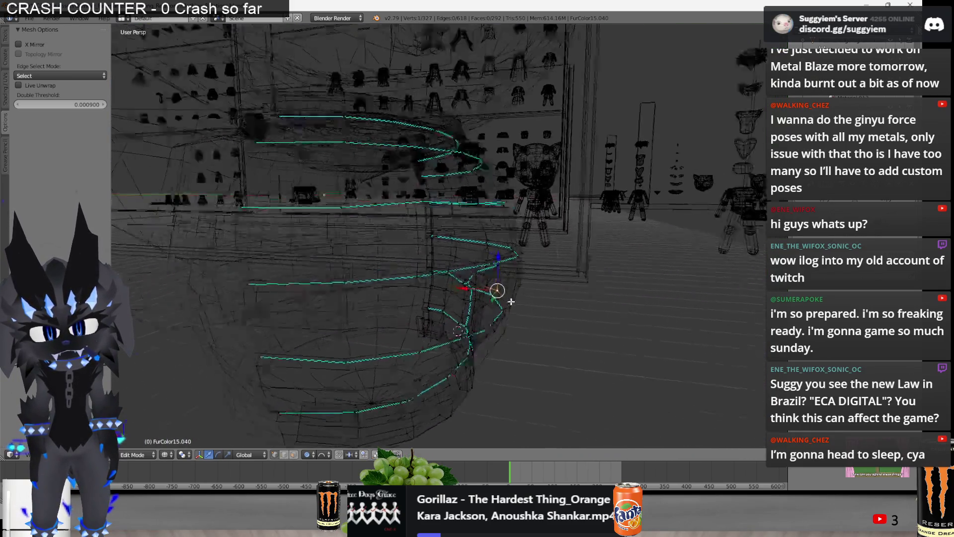
middle_click_drag(546, 288, 501, 300)
key("z")
key("g")
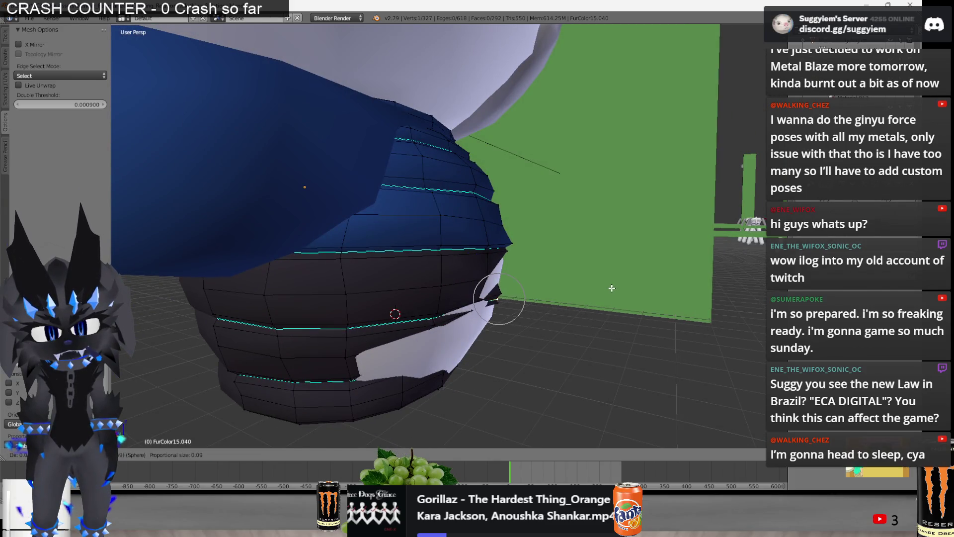
middle_click_drag(611, 288, 448, 291)
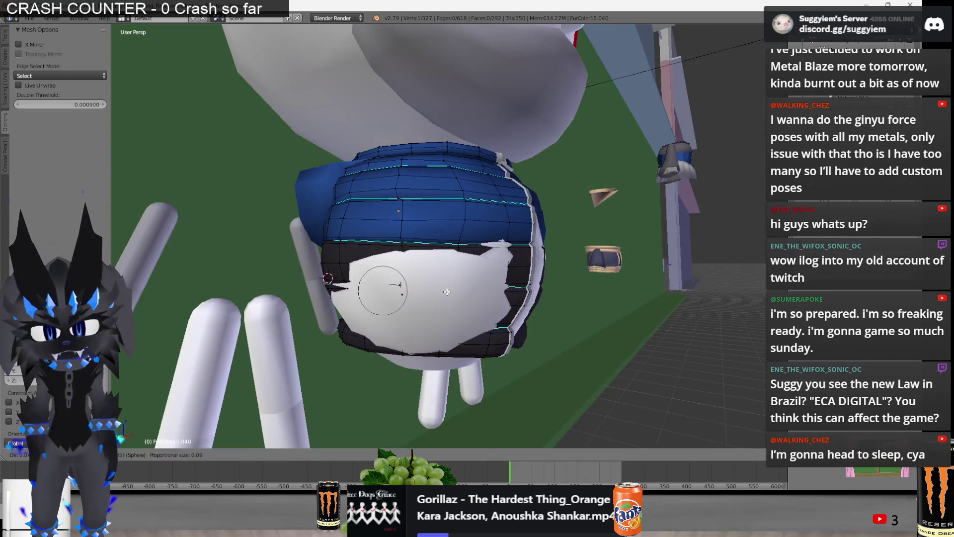
key("z")
middle_click_drag(450, 290, 454, 303)
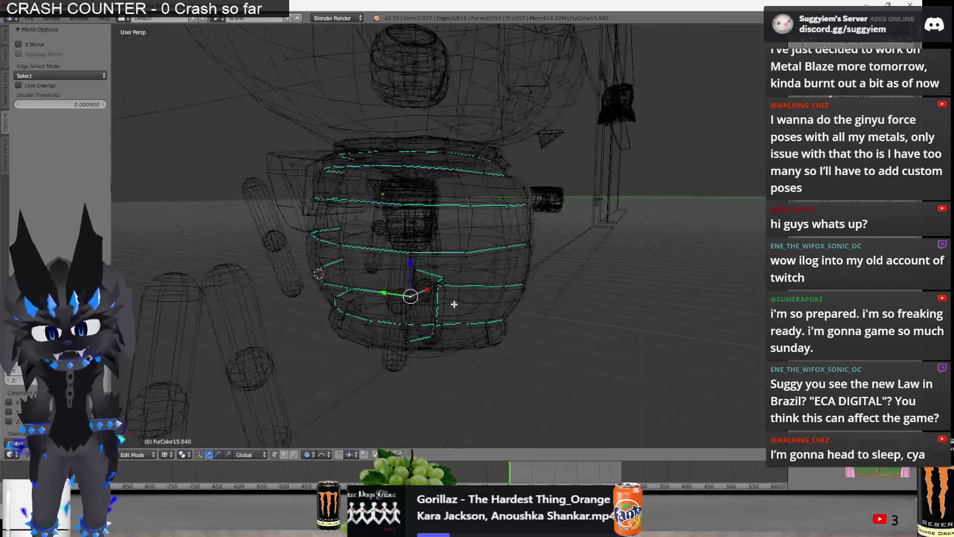
mouse_move(386, 346)
middle_mouse_down()
mouse_move(477, 329)
mouse_move(469, 260)
middle_mouse_up()
scroll(488, 325, "up", 3)
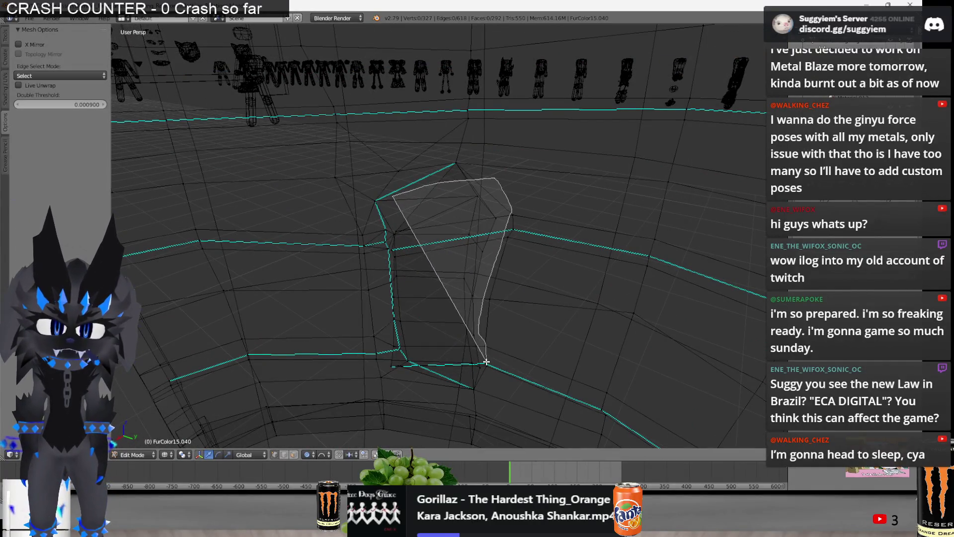
Lasso-select a group of front vest faces and move them into place
left_click_drag(486, 377, 395, 374, "ctrl")
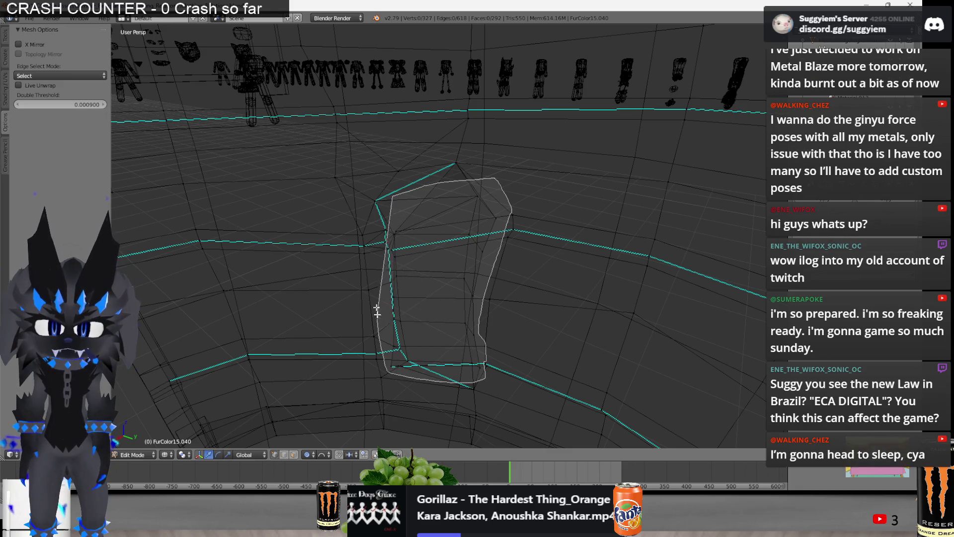
left_click_drag(377, 316, 380, 206, "ctrl")
middle_click_drag(380, 206, 397, 220)
middle_click_drag(442, 179, 489, 246)
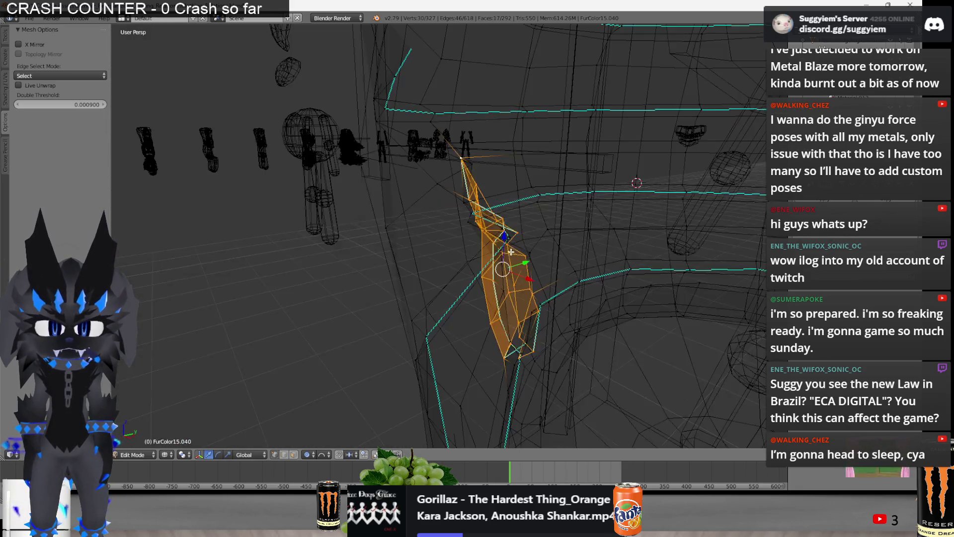
key("z")
key("g")
left_click(464, 261)
Frame the vest, lasso-select a small patch of front faces and delete its vertices
mouse_move(465, 261)
middle_mouse_down()
mouse_move(581, 269)
mouse_move(330, 232)
middle_mouse_up()
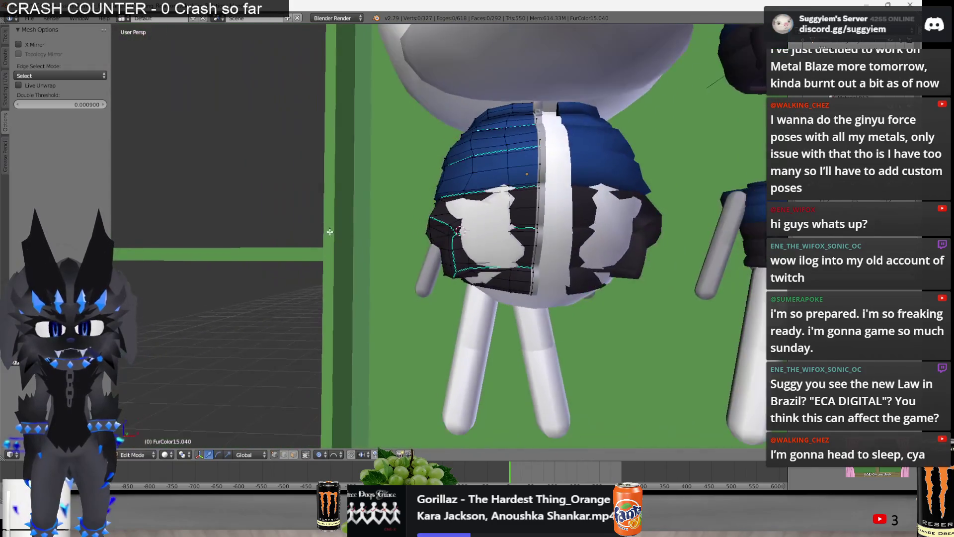
scroll(330, 231, "down", 3)
mouse_move(330, 232)
middle_mouse_down()
mouse_move(589, 300)
mouse_move(566, 290)
mouse_move(478, 291)
middle_mouse_up()
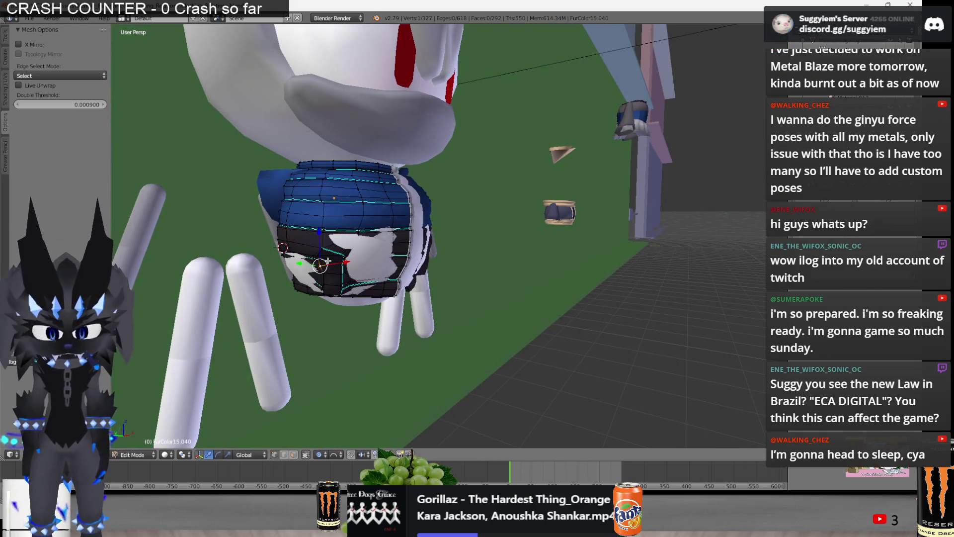
scroll(564, 272, "up", 3)
middle_click_drag(479, 290, 564, 272)
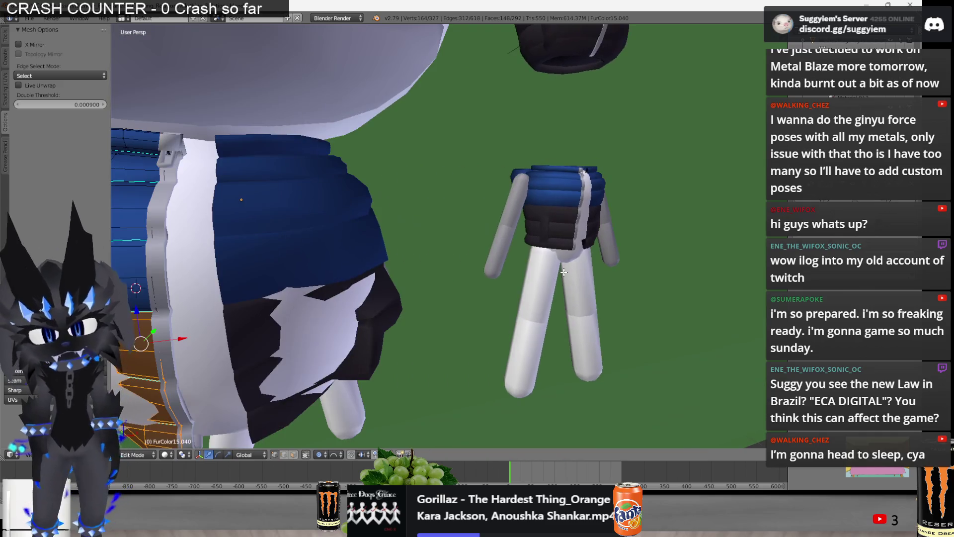
key("KP_Decimal")
key("a")
middle_click_drag(564, 273, 497, 246)
key("z")
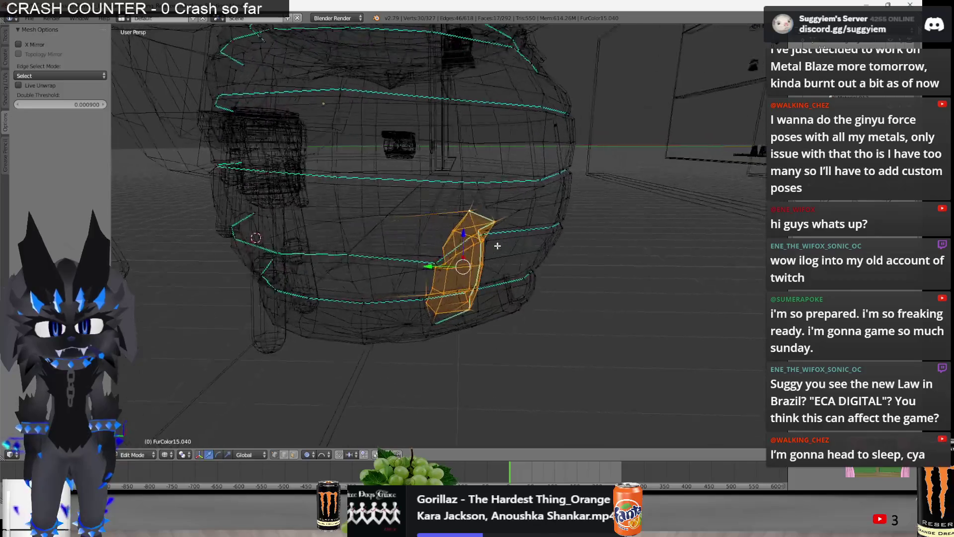
left_click_drag(640, 211, 477, 388, "ctrl")
mouse_move(477, 388)
middle_mouse_down()
mouse_move(488, 313)
mouse_move(393, 296)
mouse_move(432, 265)
mouse_move(398, 292)
mouse_move(414, 283)
middle_mouse_up()
key("x")
left_click(479, 310)
Select the linked lower front panel and shift it sideways along X
key("z")
key("z")
key("l")
key("z")
key("g")
key("x")
left_click(408, 282)
key("z")
key("z")
key("z")
key("z")
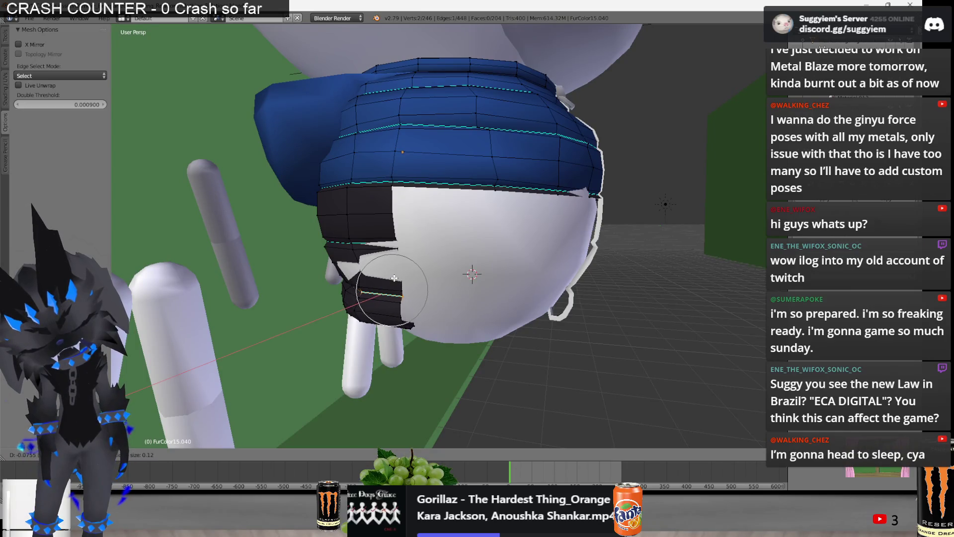
Nudge the mouth vertices with proportional moves to round the dark lower band
left_click(395, 278)
middle_click_drag(394, 277, 433, 276)
mouse_move(348, 294)
middle_mouse_down()
mouse_move(289, 293)
mouse_move(358, 263)
middle_mouse_up()
key("g")
left_click(288, 293)
key("g")
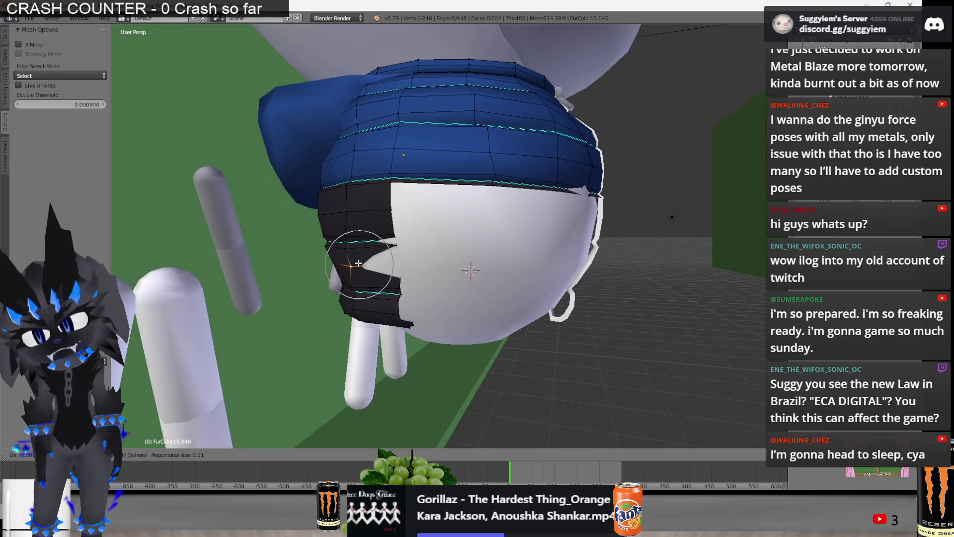
left_click(359, 263)
middle_click_drag(359, 263, 488, 270)
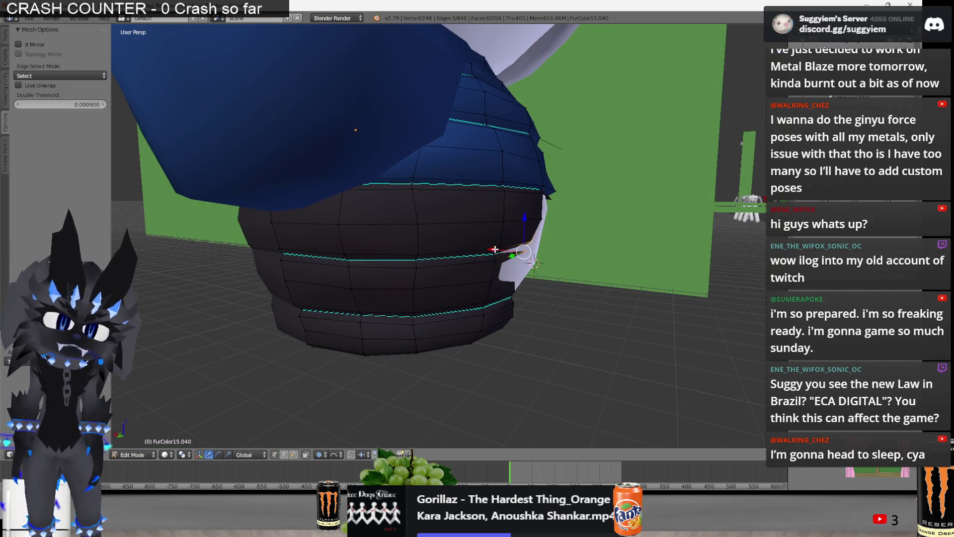
Smooth the remaining lower-region vertices, then return the vest to Object Mode
key("g")
middle_click_drag(509, 266, 552, 257)
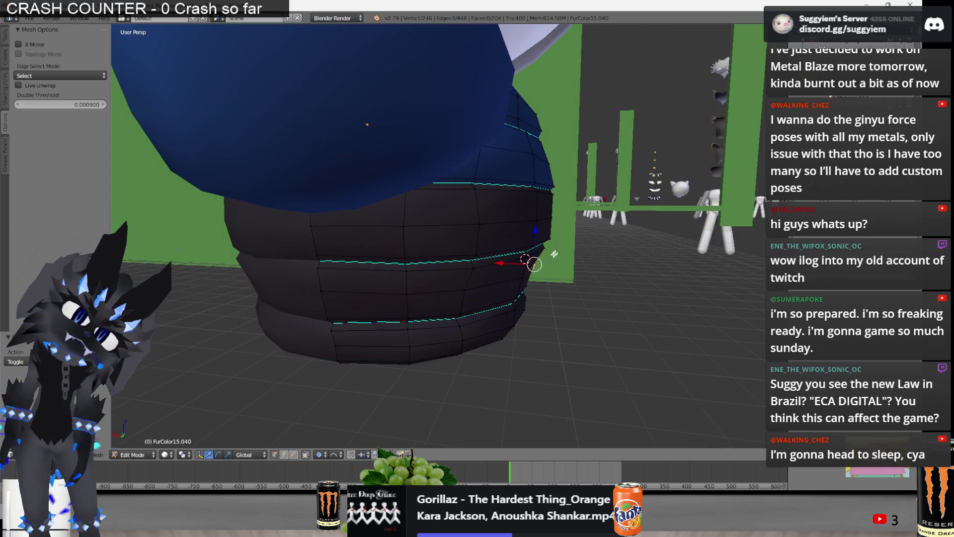
key("a")
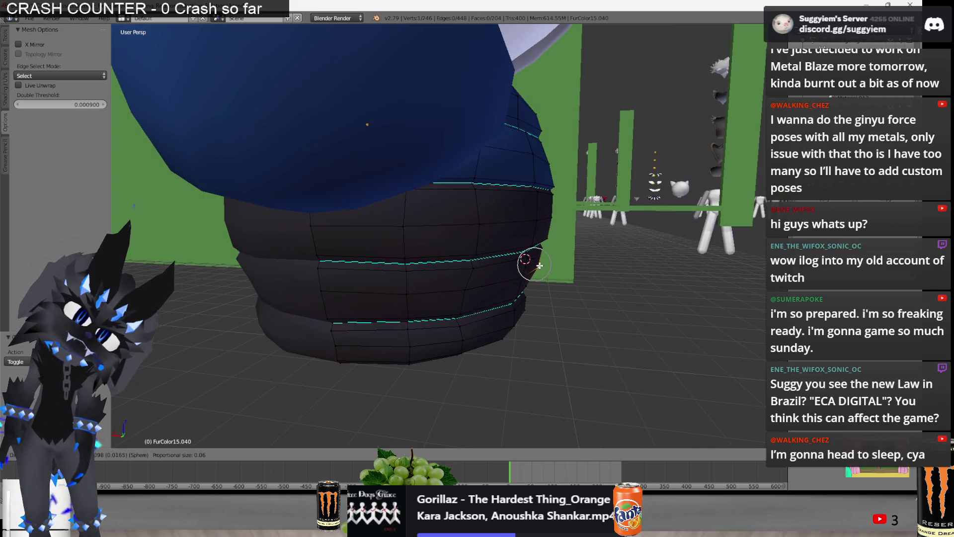
middle_click_drag(532, 263, 549, 209)
left_click(485, 285)
mouse_move(518, 258)
middle_mouse_down()
mouse_move(533, 260)
mouse_move(374, 243)
mouse_move(417, 248)
mouse_move(485, 207)
mouse_move(638, 192)
mouse_move(597, 316)
mouse_move(647, 300)
middle_mouse_up()
key("g")
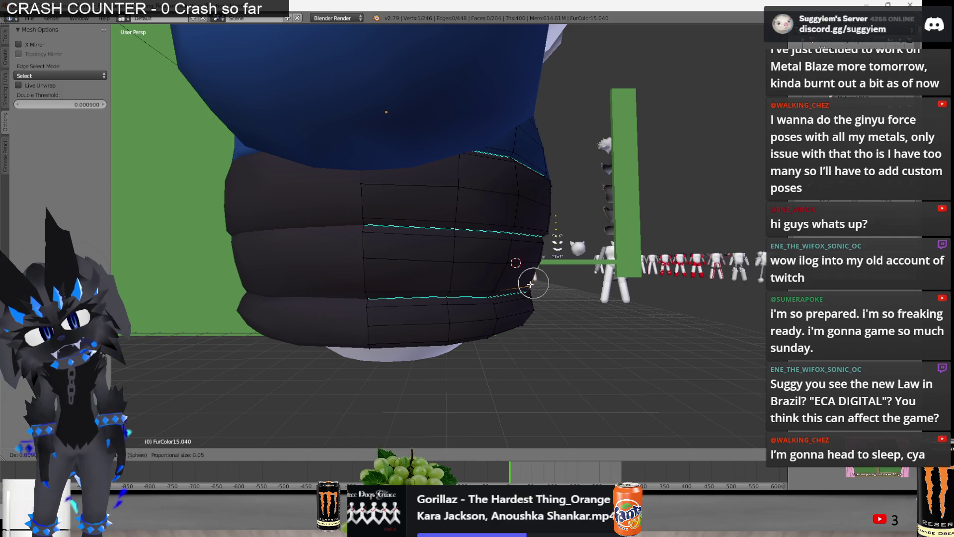
left_click(530, 283)
scroll(530, 283, "down", 3)
key("Tab")
middle_click_drag(531, 283, 570, 279)
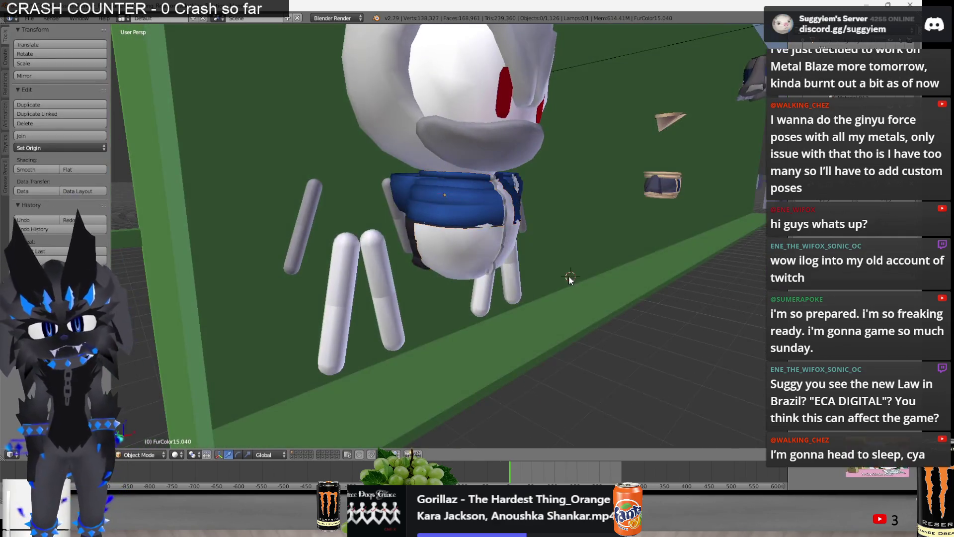
scroll(569, 279, "up", 3)
Shift the vest's lower edge along Y in Edit Mode and return to Object Mode
key("Tab")
scroll(493, 260, "up", 2)
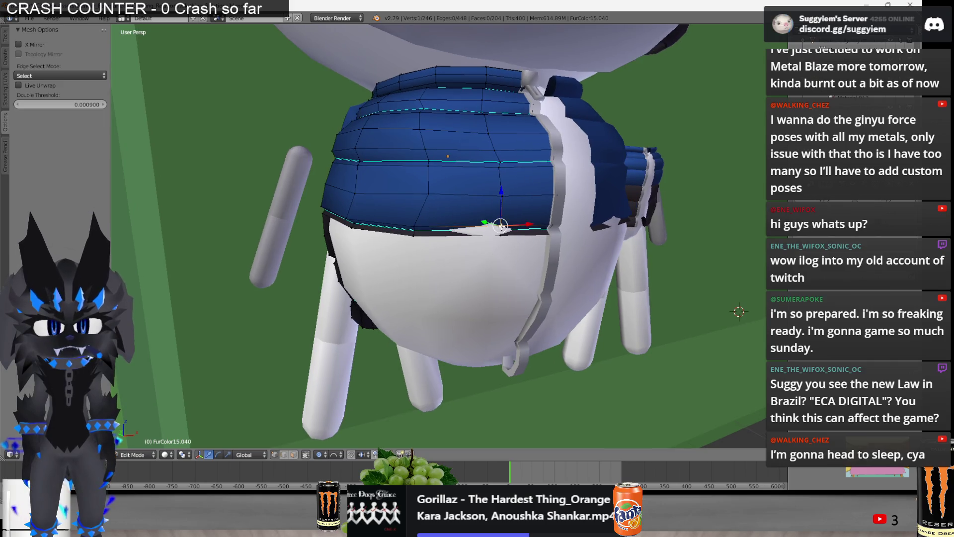
middle_click_drag(500, 229, 518, 236)
key("g")
key("y")
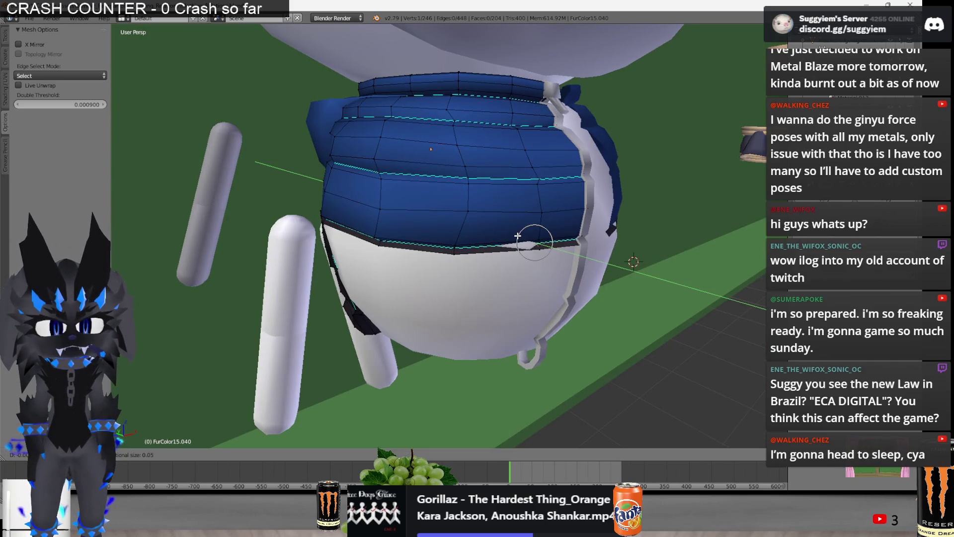
left_click(521, 236)
key("Tab")
scroll(458, 243, "up", 3)
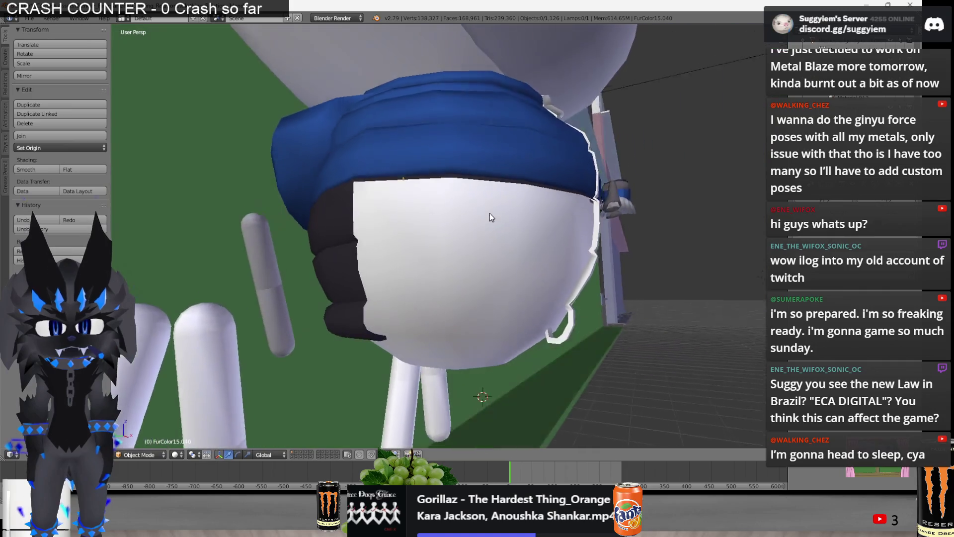
middle_click_drag(490, 214, 424, 222)
scroll(423, 222, "down", 4)
Grab the second figure's blue-and-black jacket and drop it onto the first figure
right_click(671, 179)
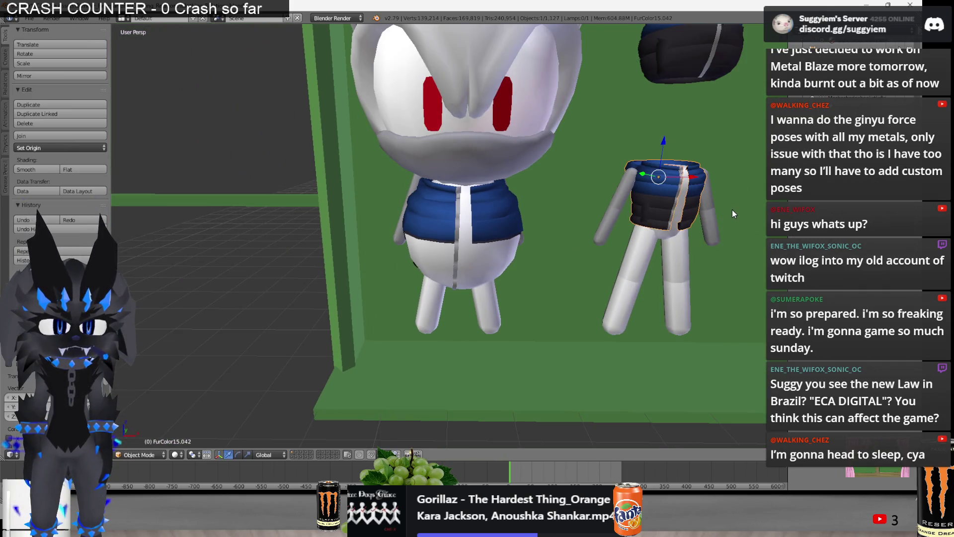
left_click(571, 179)
mouse_move(521, 184)
middle_mouse_down()
mouse_move(468, 198)
mouse_move(593, 187)
middle_mouse_up()
key("g")
left_click(473, 214)
scroll(519, 223, "up", 3)
Select the whole jacket mesh in Edit Mode and slide it along Y to fit the body
mouse_move(520, 222)
middle_mouse_down()
mouse_move(401, 213)
mouse_move(486, 214)
middle_mouse_up()
key("Tab")
key("ctrl+l")
key("g")
key("y")
left_click(451, 213)
key("a")
scroll(455, 214, "up", 2)
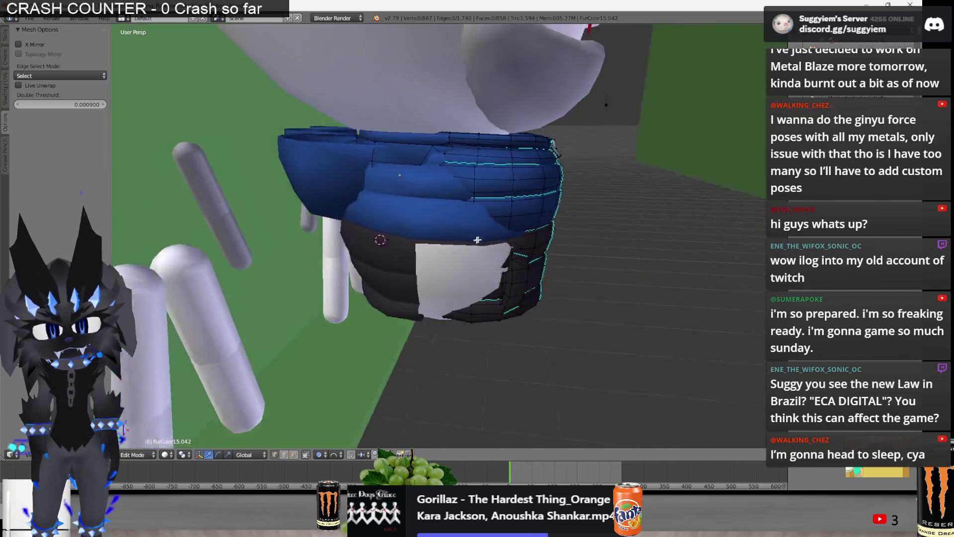
Reposition one jacket part, then lasso and delete the left sections in wireframe
key("l")
key("g")
left_click(487, 207)
mouse_move(487, 206)
middle_mouse_down()
mouse_move(478, 247)
mouse_move(418, 224)
middle_mouse_up()
key("z")
key("a")
mouse_move(410, 306)
left_mouse_down("ctrl")
mouse_move(315, 175)
mouse_move(320, 158)
left_mouse_up("ctrl")
key("x")
left_click(389, 84)
left_click_drag(188, 96, 363, 373, "ctrl")
key("x")
left_click(288, 91)
Lasso and delete the jacket's upper half, leaving a remaining strip
key("a")
mouse_move(288, 92)
middle_mouse_down()
mouse_move(442, 209)
mouse_move(437, 249)
middle_mouse_up()
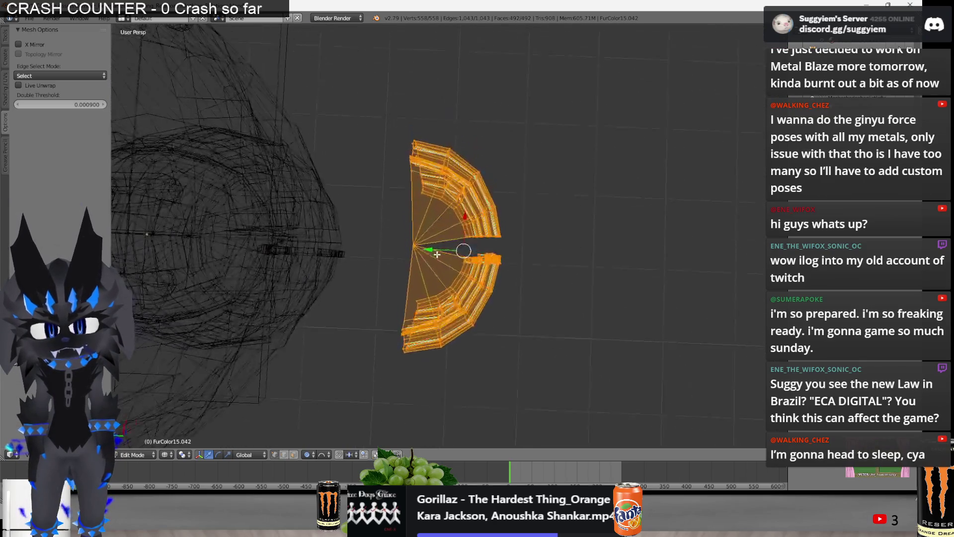
key("a")
left_click_drag(405, 246, 544, 106, "ctrl")
key("x")
left_click(560, 116)
mouse_move(555, 236)
middle_mouse_down()
mouse_move(478, 213)
mouse_move(730, 228)
middle_mouse_up()
key("z")
key("a")
mouse_move(438, 179)
middle_mouse_down()
mouse_move(489, 284)
mouse_move(496, 366)
middle_mouse_up()
Hide the strip and everything but one black patch to isolate it
key("z")
key("a")
left_click_drag(496, 366, 490, 84, "ctrl")
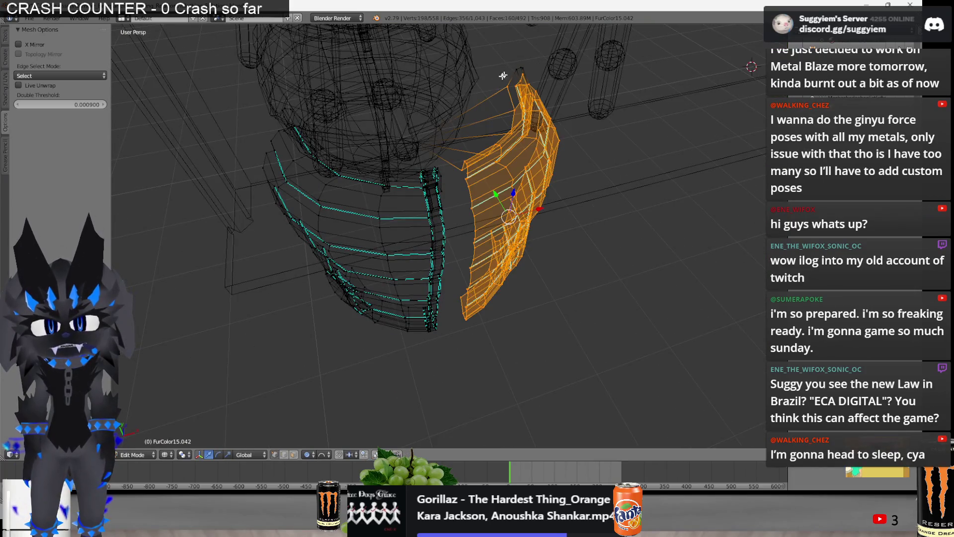
key("h")
key("a")
key("z")
mouse_move(490, 85)
middle_mouse_down()
mouse_move(489, 172)
mouse_move(564, 257)
middle_mouse_up()
key("a")
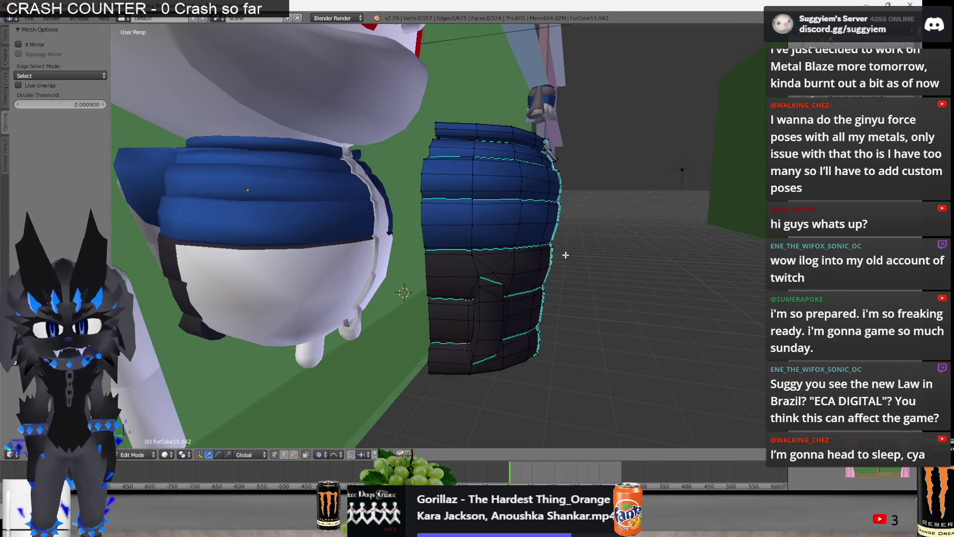
key("z")
left_click_drag(317, 220, 321, 224, "ctrl")
key("shift+h")
key("z")
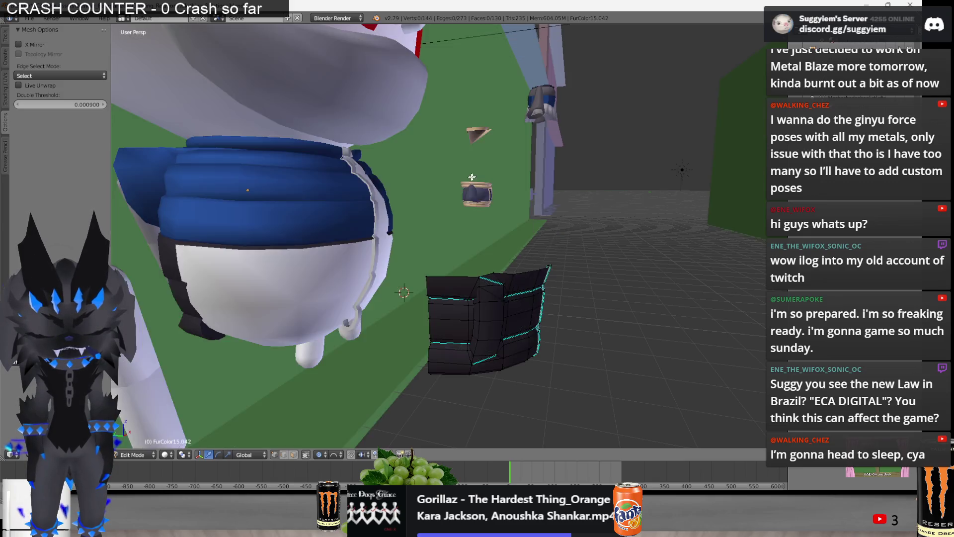
Move the black patch onto the body's lower front and rotate it to angle
left_click_drag(485, 321, 297, 316)
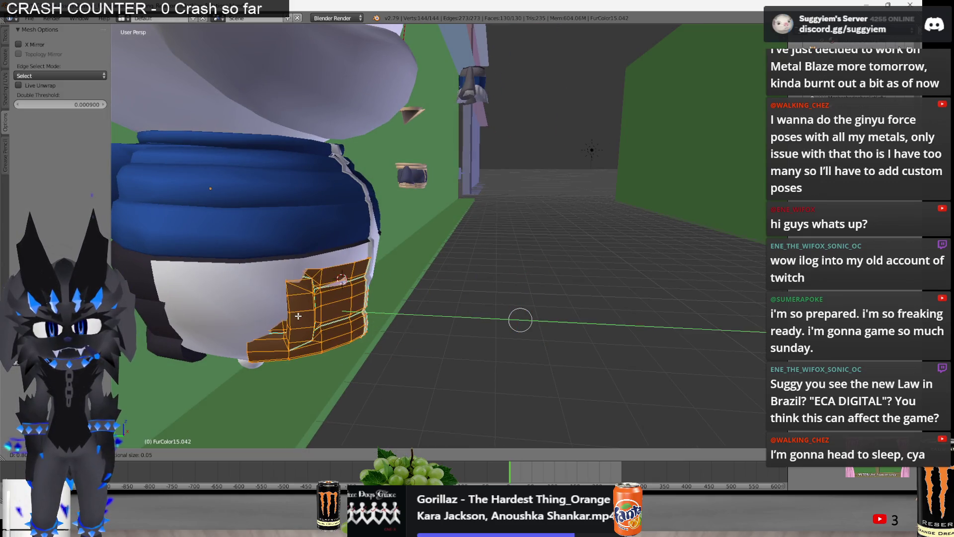
left_click(294, 316)
middle_click_drag(295, 316, 346, 271)
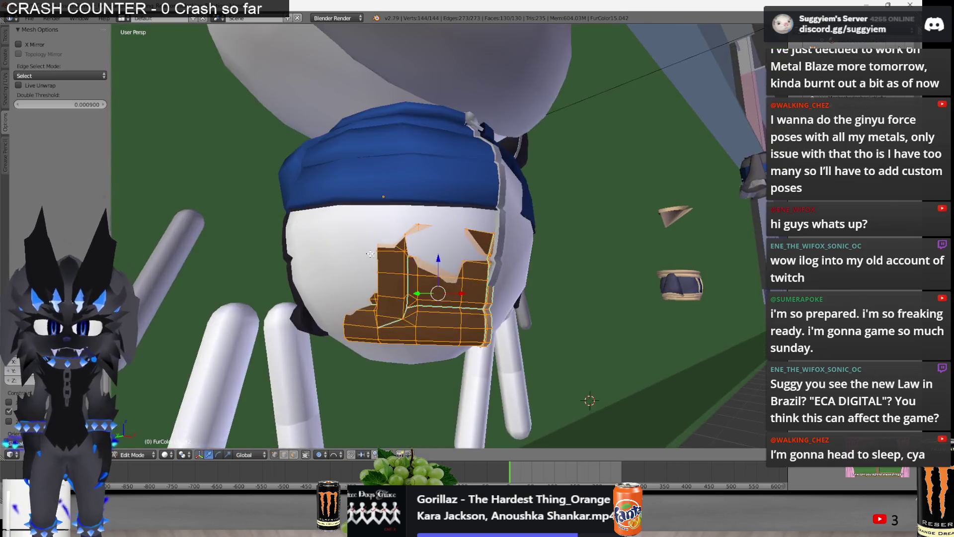
key("z")
key("z")
scroll(346, 271, "up", 3)
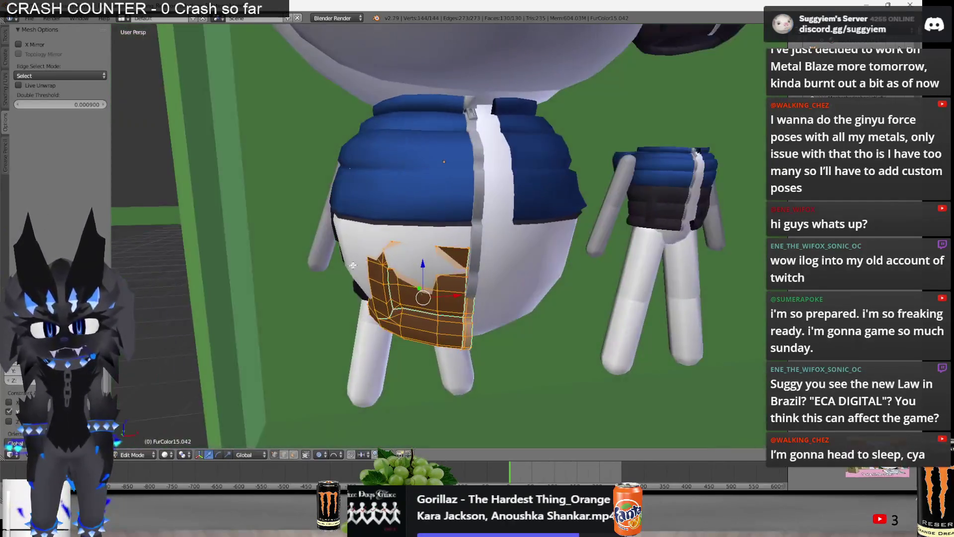
middle_click_drag(346, 271, 566, 270)
key("r")
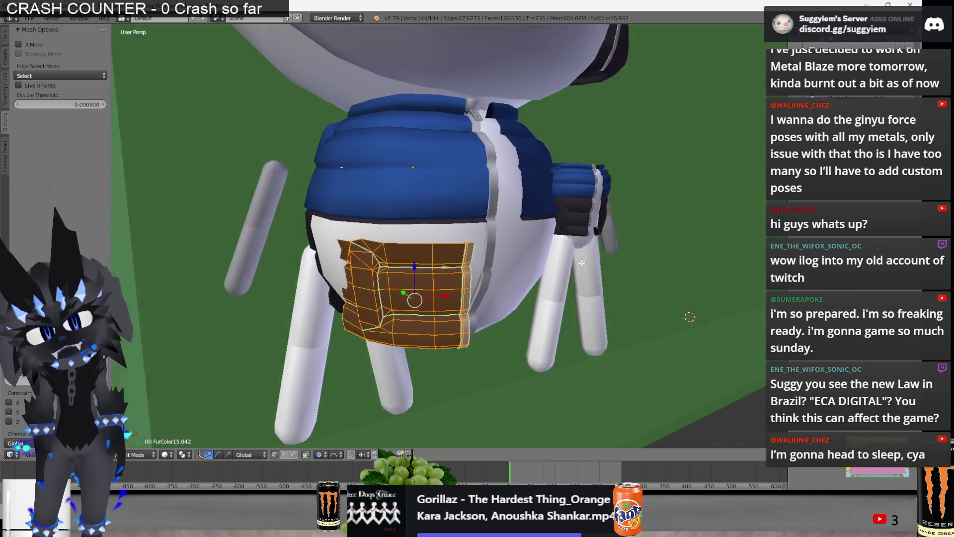
mouse_move(547, 262)
middle_mouse_down()
mouse_move(629, 248)
mouse_move(589, 265)
mouse_move(643, 279)
middle_mouse_up()
key("r")
key("Escape")
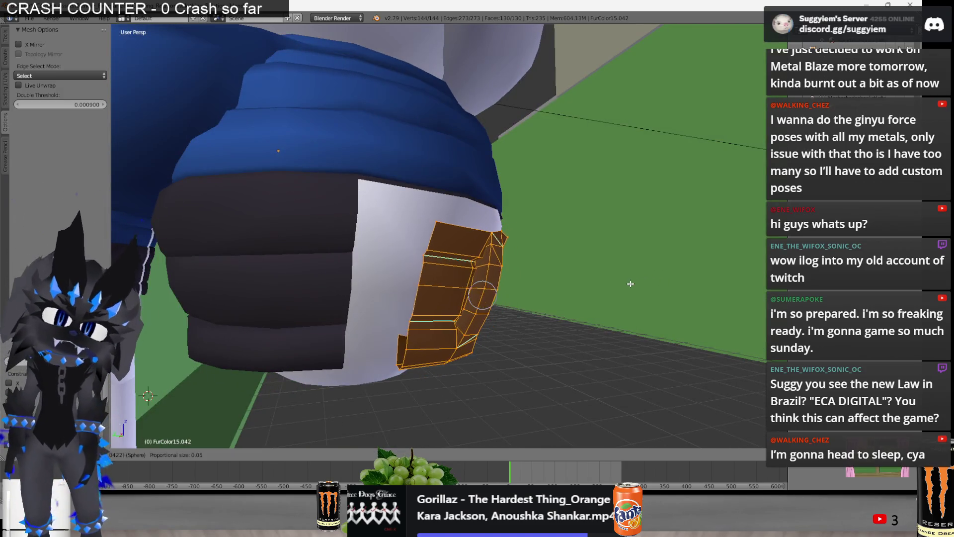
Leave the patch, select the blue puffer top and begin proportional edits on its lower sides
mouse_move(642, 280)
middle_mouse_down()
mouse_move(617, 287)
mouse_move(349, 182)
middle_mouse_up()
scroll(618, 286, "down", 3)
key("Tab")
right_click(395, 199)
key("Tab")
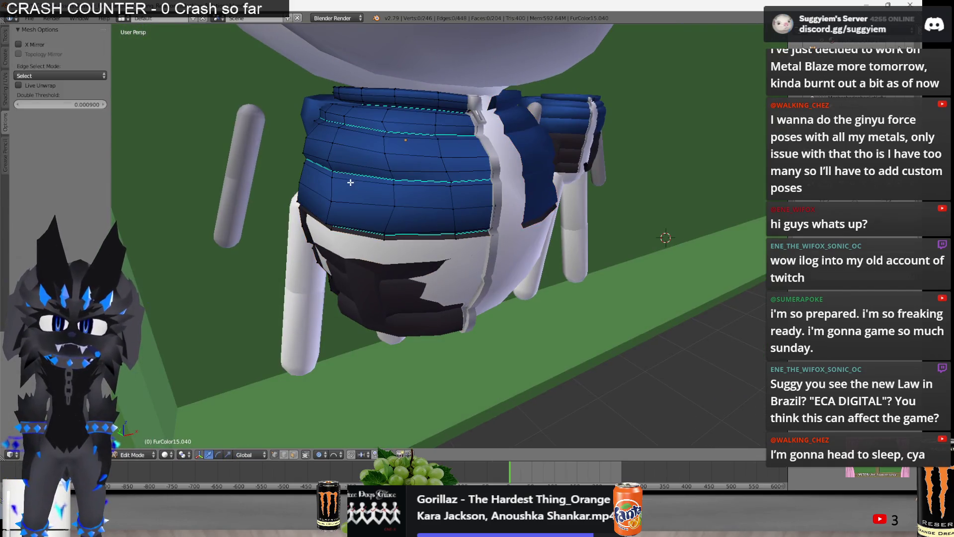
key("g")
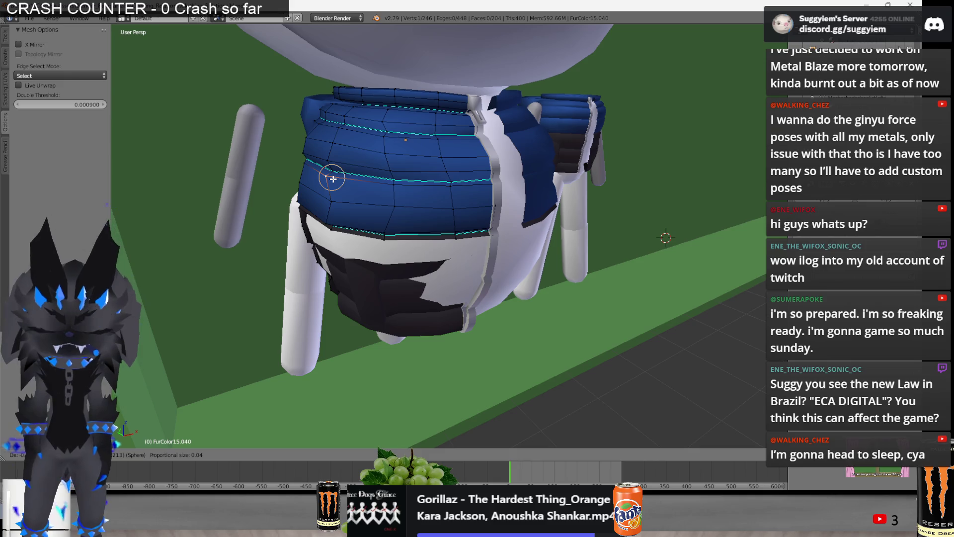
key("KP_2")
key("KP_2")
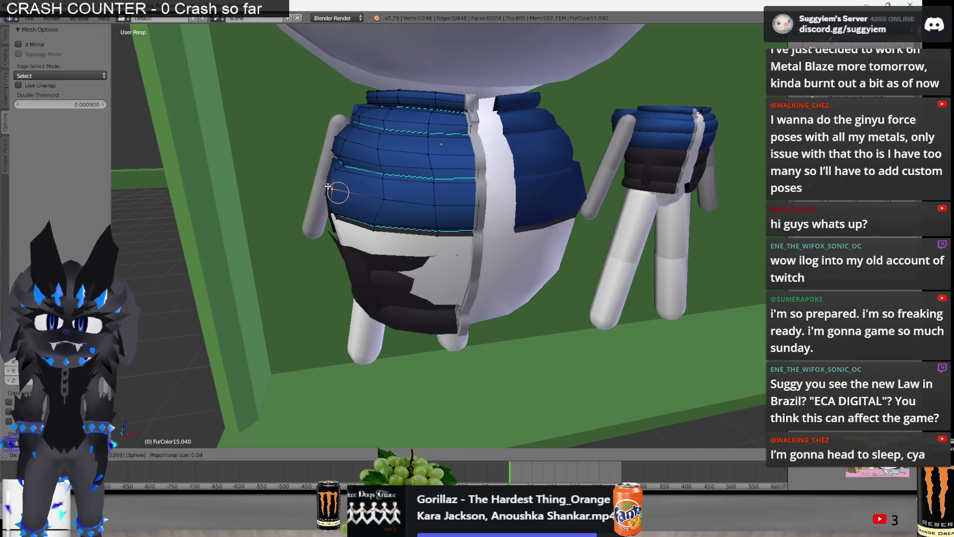
Reshape the top's lower sides from frontal views so they sit above the black panels
key("g")
key("KP_2")
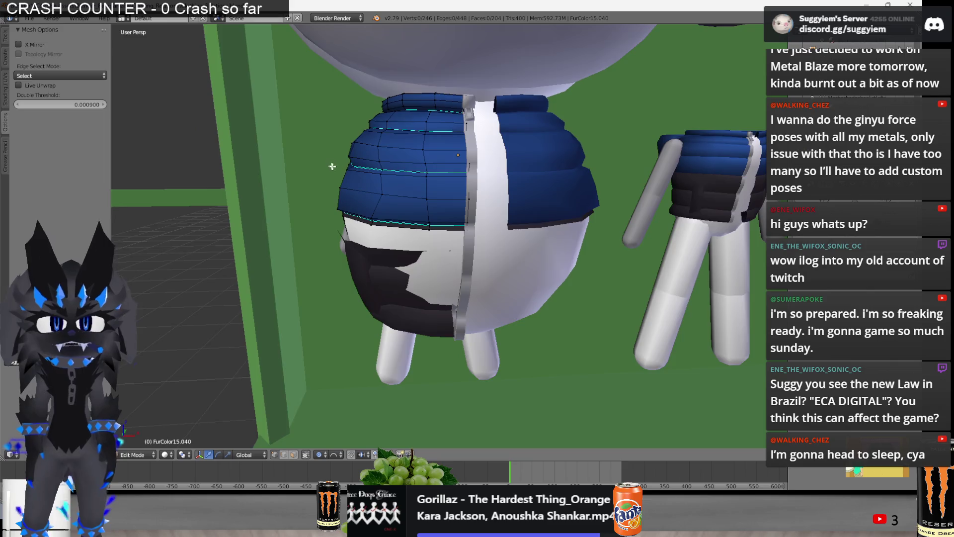
key("KP_2")
key("g")
key("Escape")
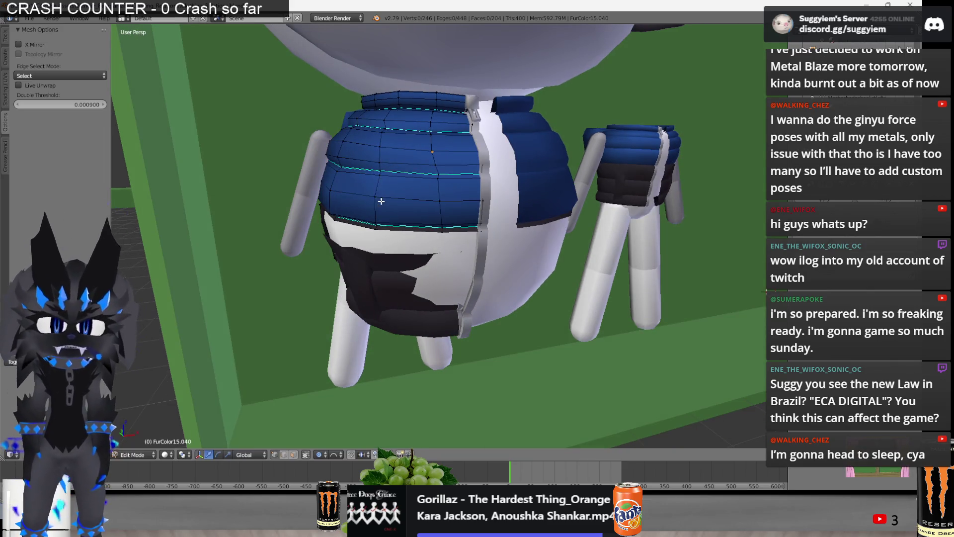
key("KP_6")
key("KP_6")
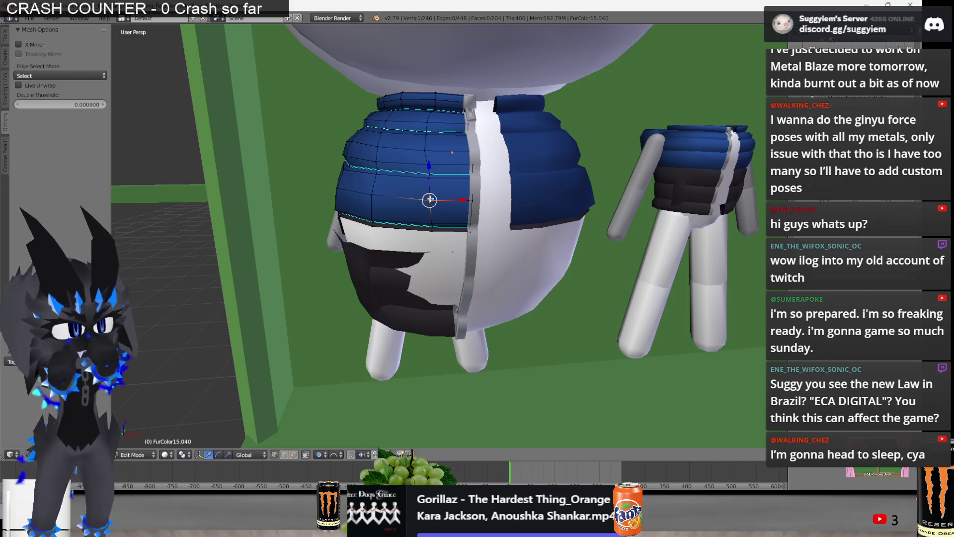
mouse_move(306, 207)
middle_mouse_down()
mouse_move(452, 276)
mouse_move(493, 232)
middle_mouse_up()
Edit the black lower panel and delete its strap section in wireframe
key("Tab")
right_click(452, 280)
key("Tab")
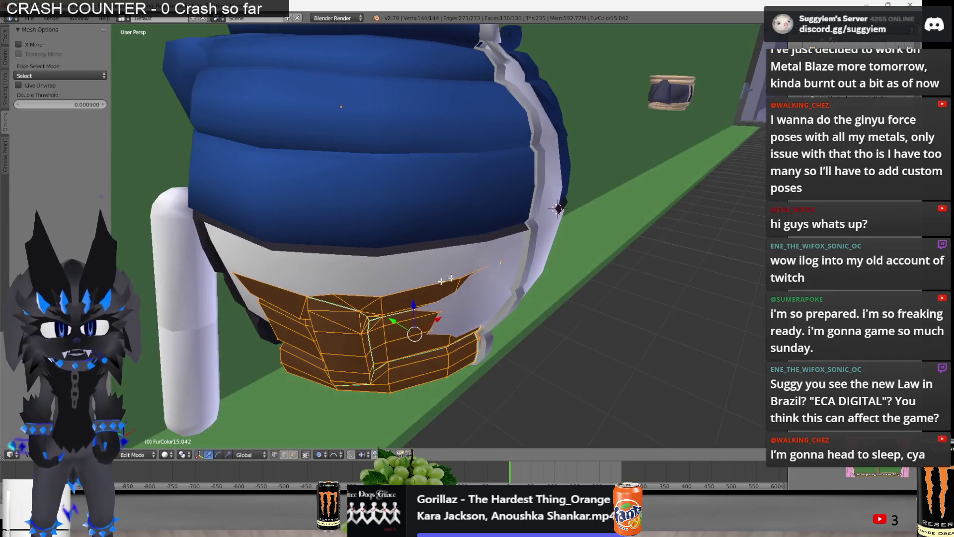
key("z")
key("a")
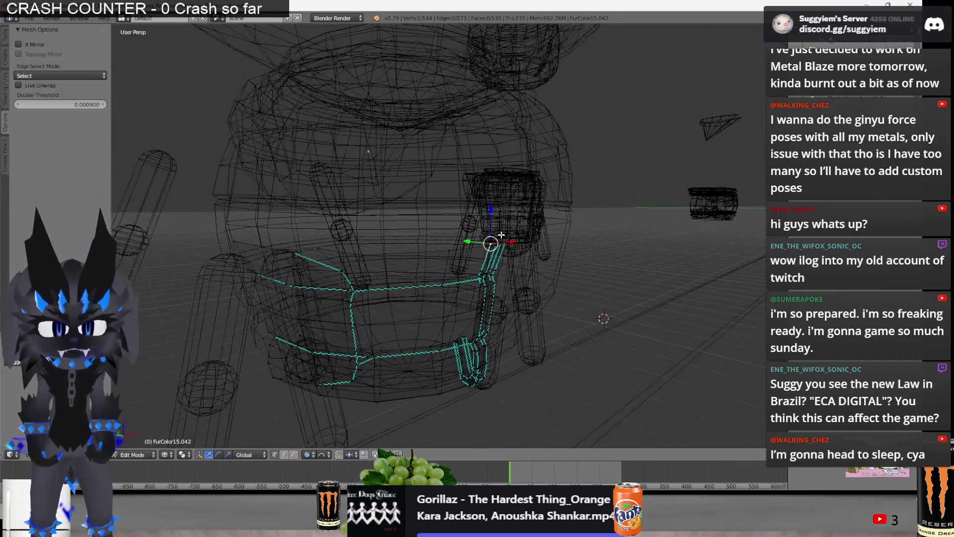
key("l")
key("x")
left_click(496, 224)
mouse_move(496, 224)
middle_mouse_down()
mouse_move(472, 270)
mouse_move(472, 336)
middle_mouse_up()
key("a")
key("z")
scroll(472, 270, "up", 3)
key("z")
key("z")
Raise a single panel vertex along Y to lift the front edge
right_click(473, 337)
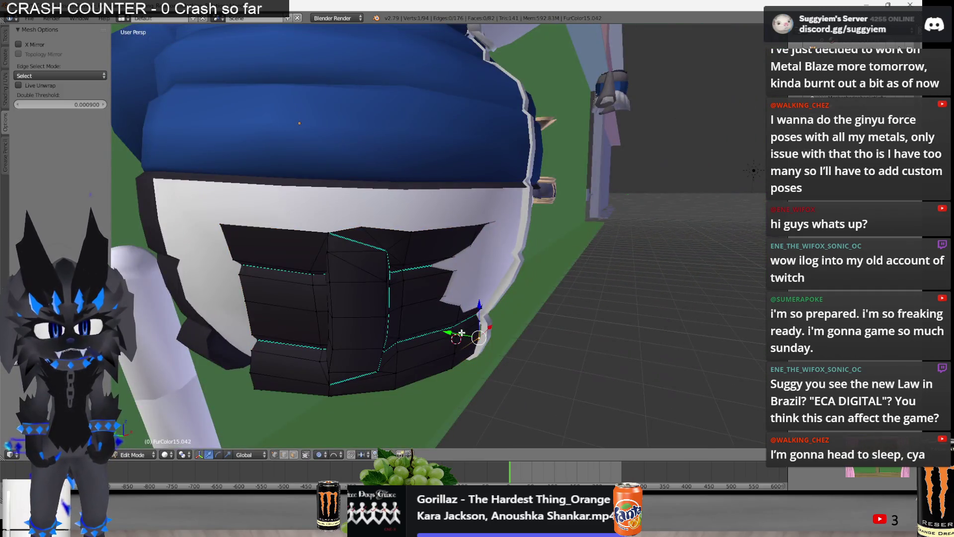
left_click_drag(462, 334, 468, 312)
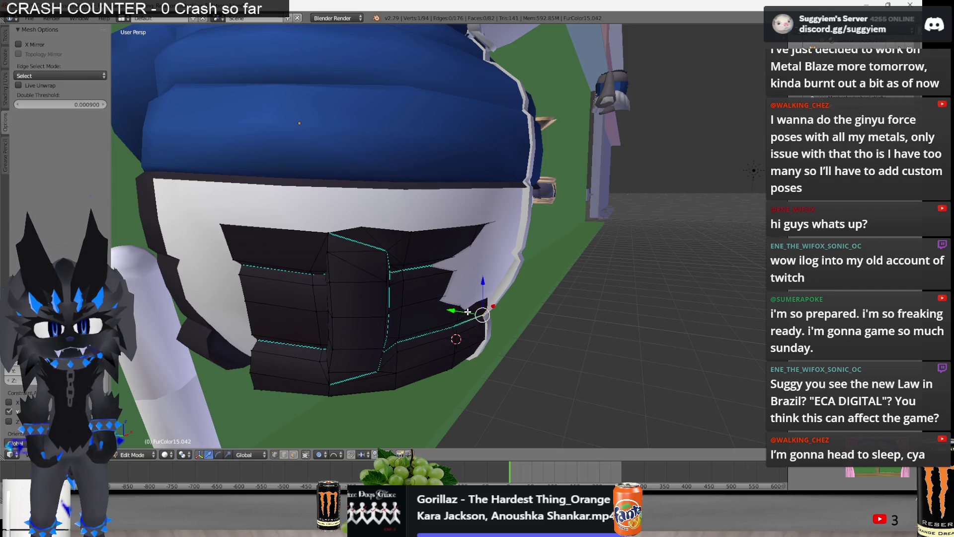
key("z")
key("z")
key("g")
key("y")
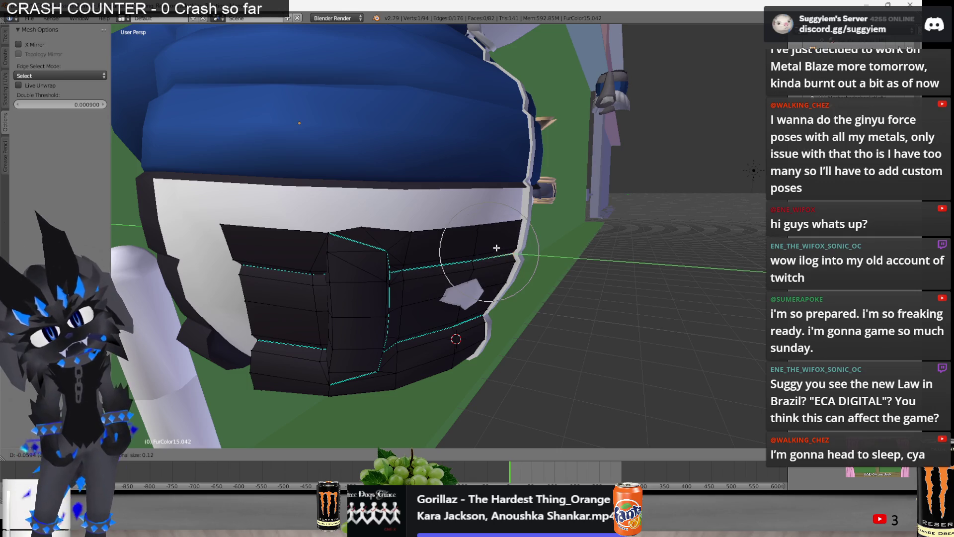
left_click(500, 246)
scroll(500, 246, "down", 3)
middle_click_drag(500, 246, 529, 257)
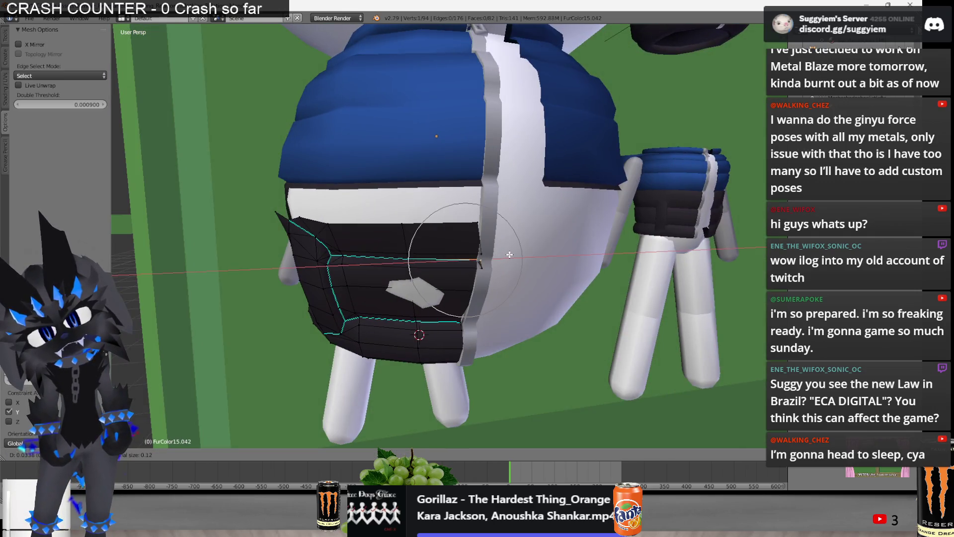
scroll(529, 257, "up", 2)
scroll(529, 257, "down", 2)
mouse_move(528, 258)
middle_mouse_down()
mouse_move(507, 224)
mouse_move(473, 260)
middle_mouse_up()
scroll(508, 224, "up", 2)
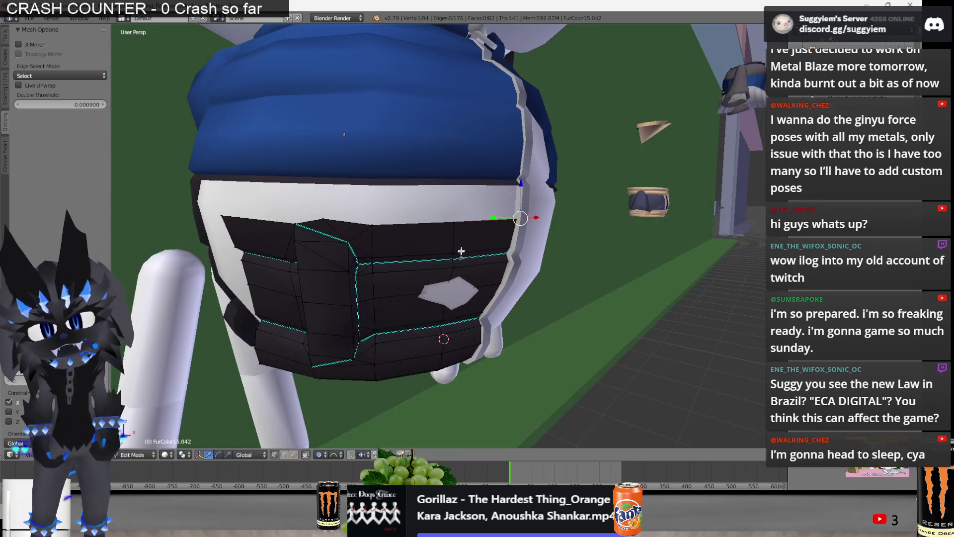
Pull the panel's front edges with proportional moves to wrap the chest from side and front
key("g")
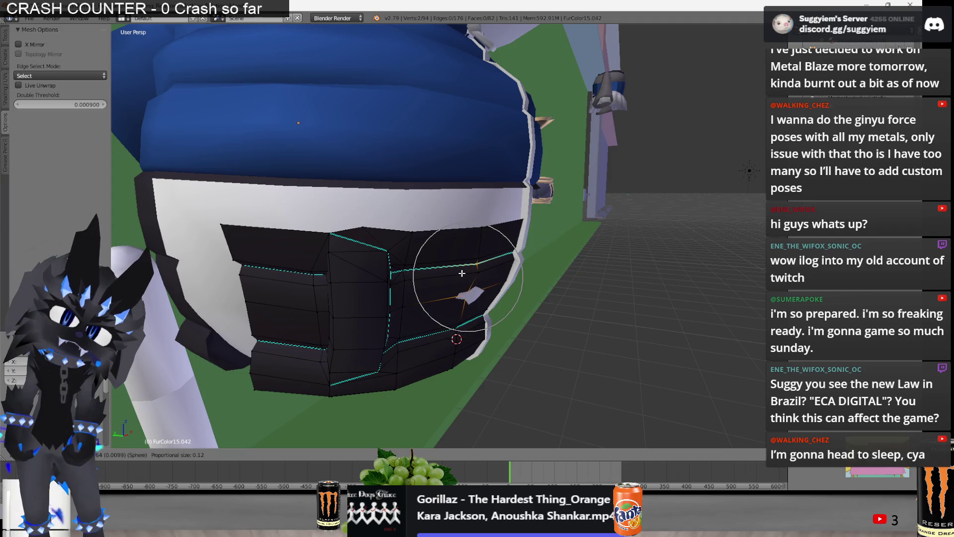
left_click(469, 274)
middle_click_drag(470, 274, 523, 267)
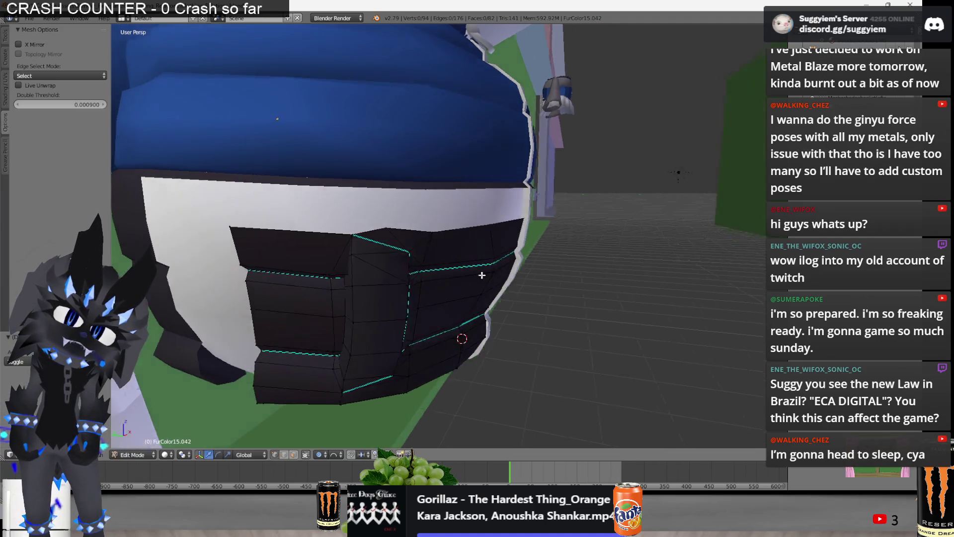
key("g")
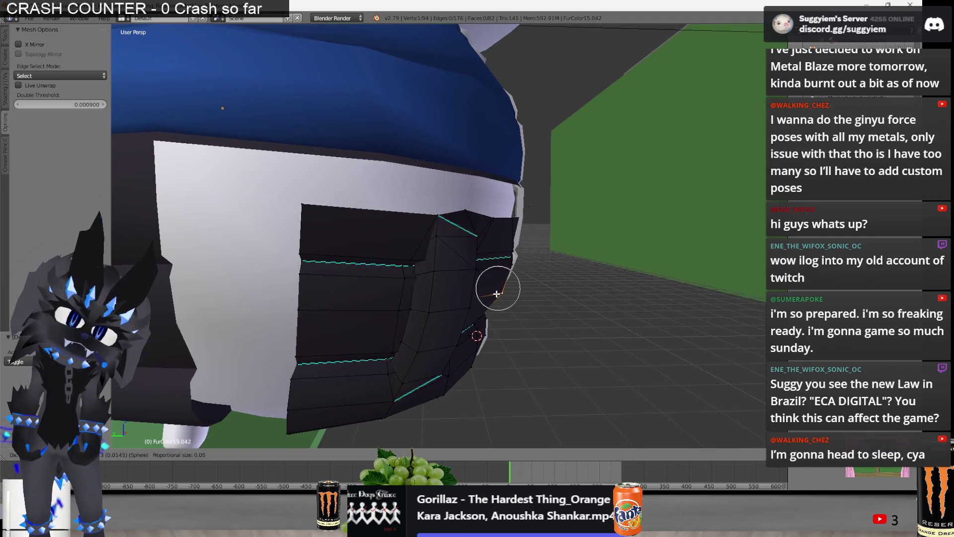
left_click(497, 293)
middle_click_drag(497, 293, 409, 283)
key("g")
left_click(412, 284)
key("g")
left_click(417, 284)
middle_click_drag(500, 279, 579, 287)
left_click(576, 291)
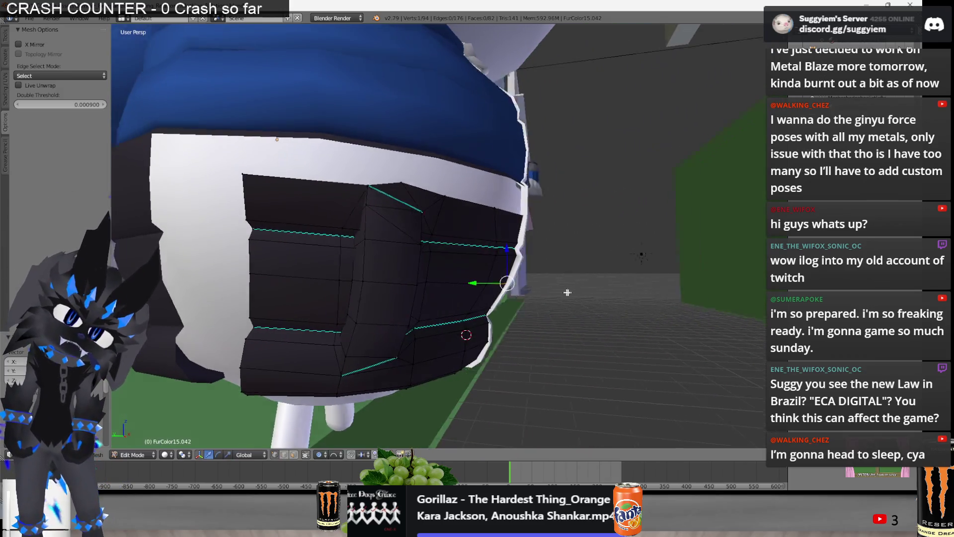
scroll(523, 294, "down", 3)
Make a final soft-falloff adjustment and review the panel in Object Mode
mouse_move(485, 306)
middle_mouse_down()
mouse_move(338, 311)
mouse_move(458, 320)
middle_mouse_up()
scroll(429, 313, "up", 2)
key("g")
left_click(350, 320)
scroll(462, 329, "up", 2)
scroll(469, 343, "up", 2)
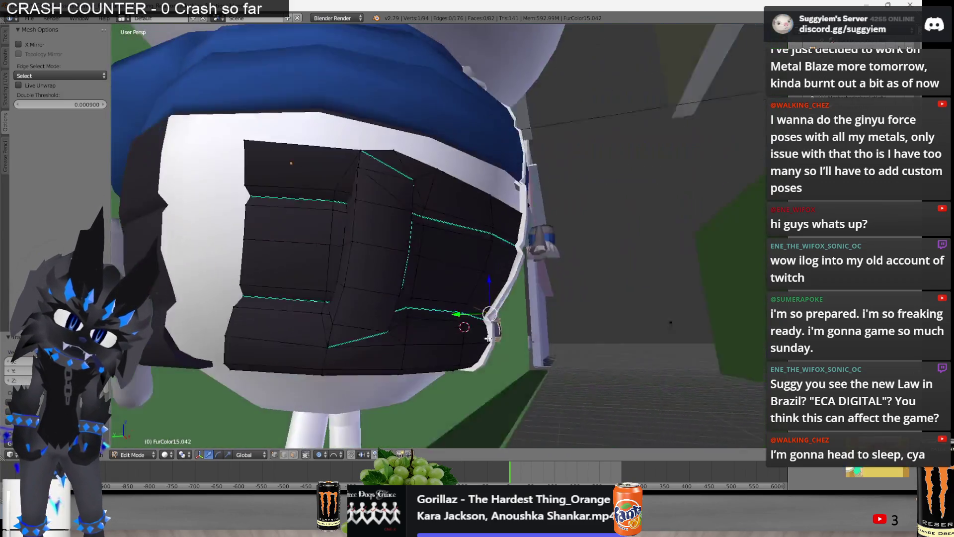
scroll(485, 377, "up", 1)
scroll(490, 365, "down", 2)
middle_click_drag(489, 365, 423, 353)
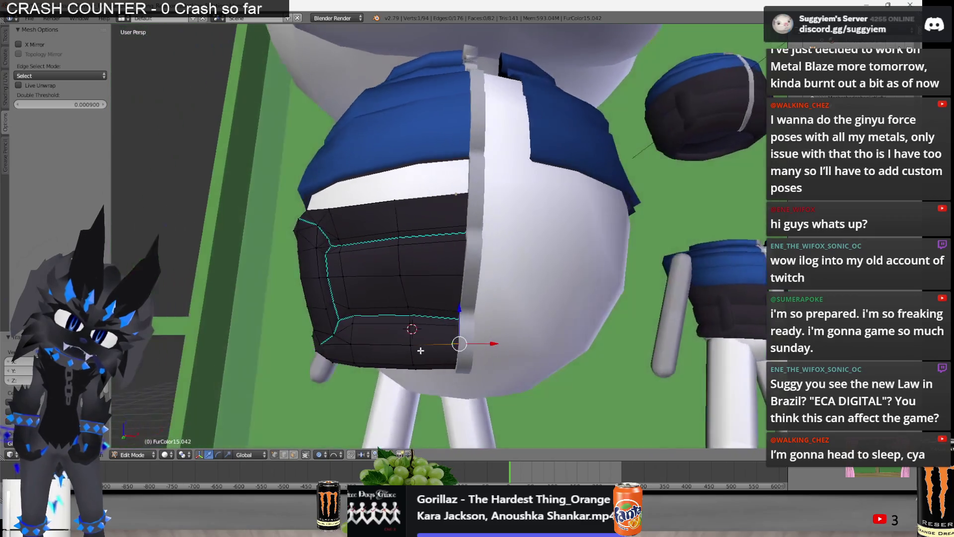
mouse_move(422, 353)
middle_mouse_down()
mouse_move(528, 305)
mouse_move(434, 317)
mouse_move(557, 326)
mouse_move(434, 287)
mouse_move(440, 254)
mouse_move(359, 284)
mouse_move(376, 268)
middle_mouse_up()
key("Tab")
scroll(507, 306, "down", 3)
scroll(433, 318, "up", 1)
scroll(434, 306, "up", 3)
key("Tab")
key("Tab")
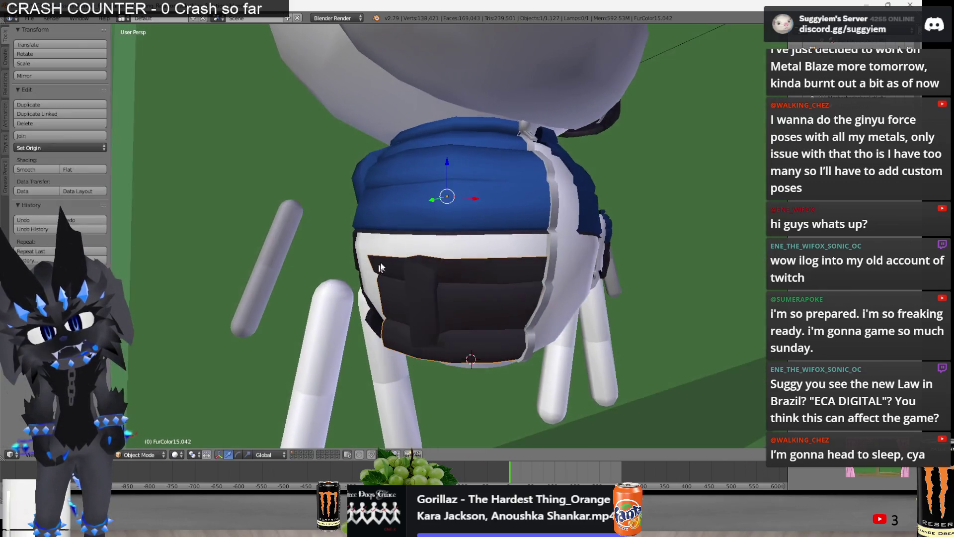
Fill the white gaps on the right side of the vest's dark lower section with new faces
mouse_move(409, 216)
middle_mouse_down()
mouse_move(365, 211)
mouse_move(427, 229)
mouse_move(438, 257)
middle_mouse_up()
key("Tab")
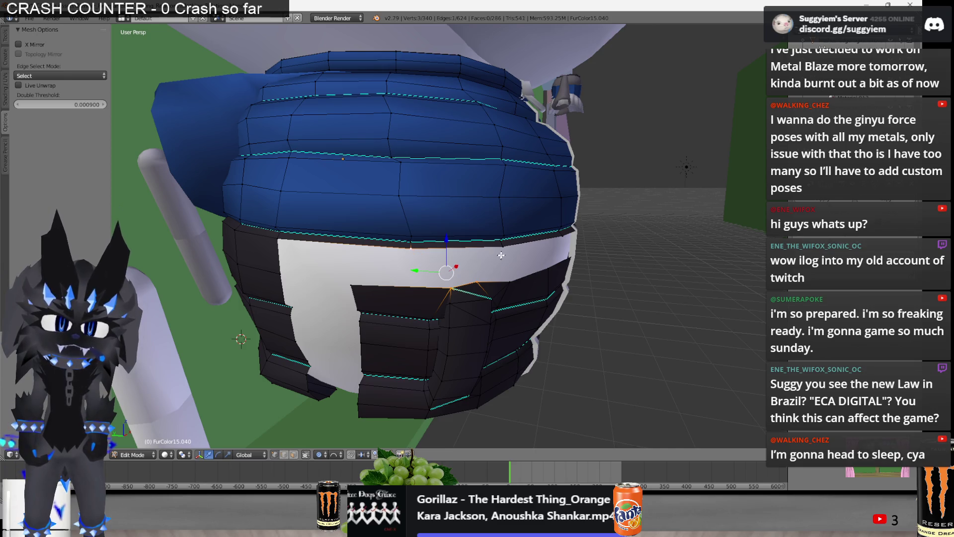
key("f")
right_click(476, 280)
mouse_move(502, 256)
middle_mouse_down()
mouse_move(447, 262)
mouse_move(462, 270)
middle_mouse_up()
key("f")
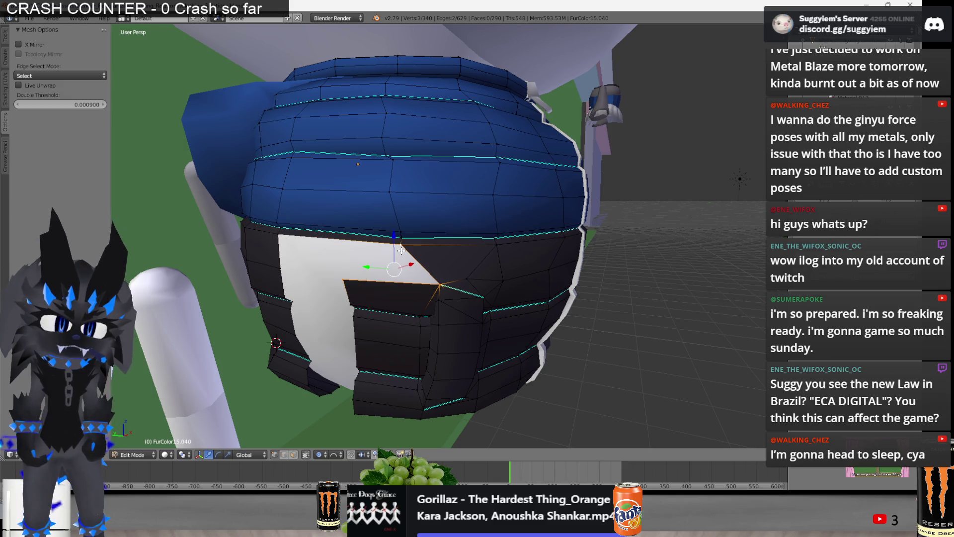
key("f")
Fill the remaining white hole in the dark panel row by row with dark faces
middle_click_drag(401, 251, 358, 270)
right_click(289, 281)
key("f")
key("f")
key("f")
middle_click_drag(380, 285, 382, 165)
key("f")
key("f")
key("f")
key("f")
key("f")
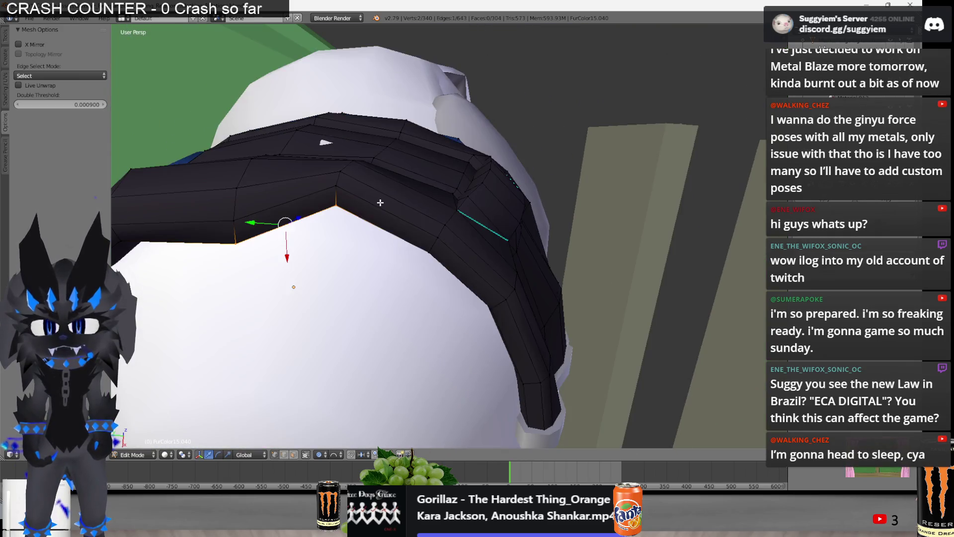
Inspect the closed panel in wireframe from below and select a vertex on the middle edge loop
key("z")
mouse_move(381, 164)
middle_mouse_down()
mouse_move(349, 293)
mouse_move(309, 330)
mouse_move(409, 221)
mouse_move(463, 220)
middle_mouse_up()
key("z")
right_click(409, 221)
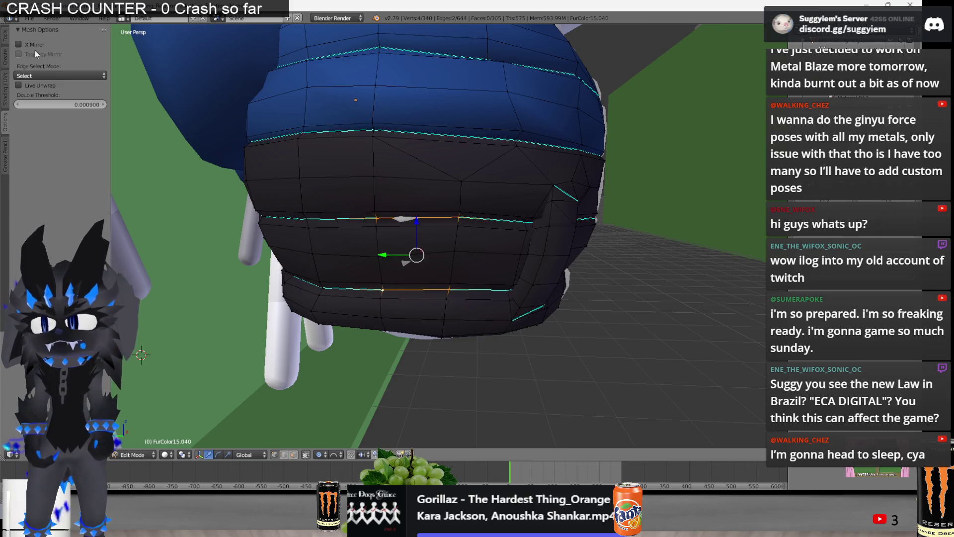
left_click(5, 61)
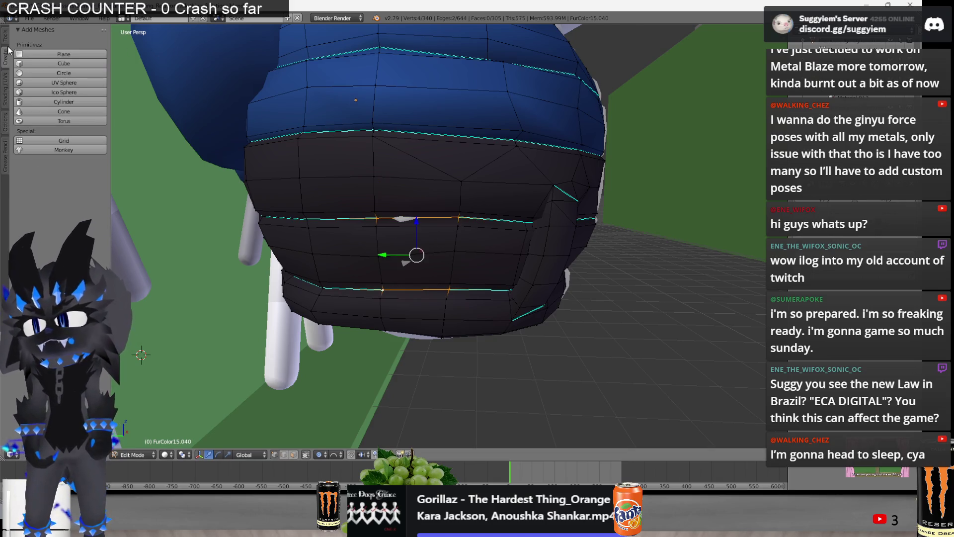
Smooth the dark band by moving one of its vertices with proportional falloff
left_click(5, 86)
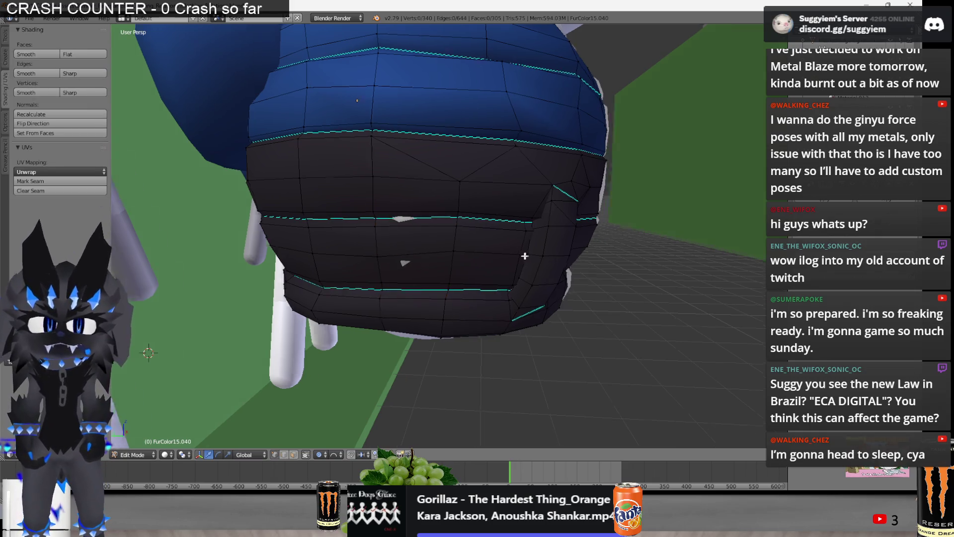
middle_click_drag(526, 255, 407, 214)
right_click(407, 213)
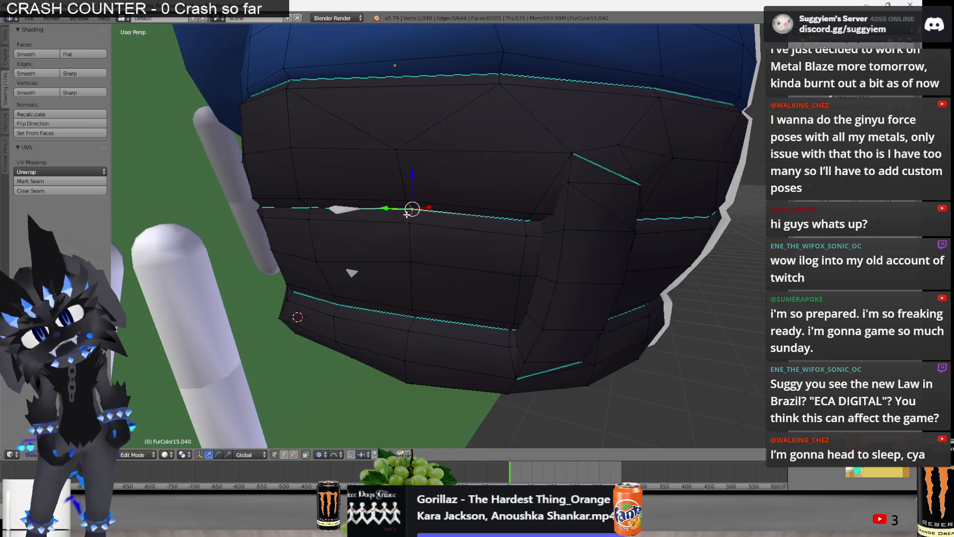
scroll(408, 215, "up", 1)
key("g")
key("Escape")
scroll(321, 224, "up", 1)
key("g")
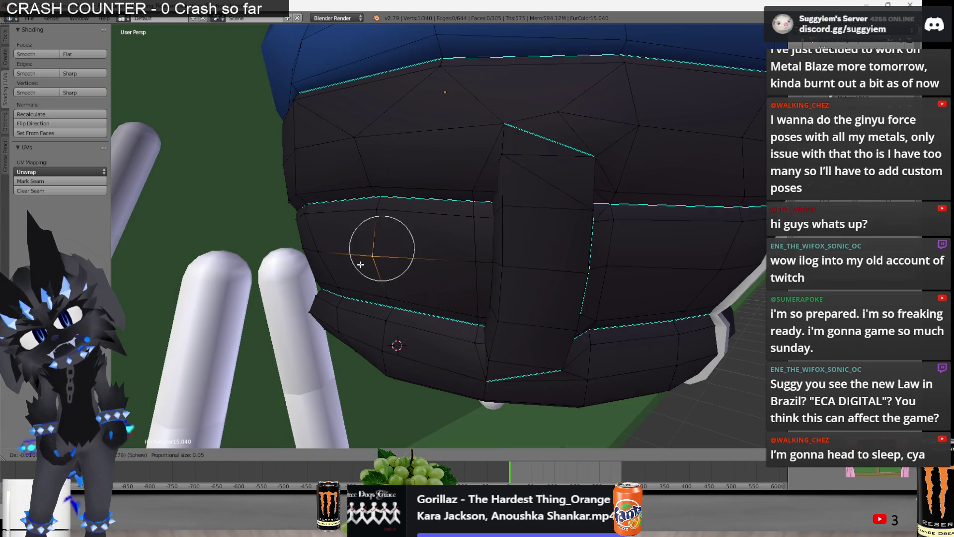
key("Escape")
middle_click_drag(360, 265, 333, 268)
Trial further soft-falloff moves on the band from several angles, cancelling each one
key("g")
key("Escape")
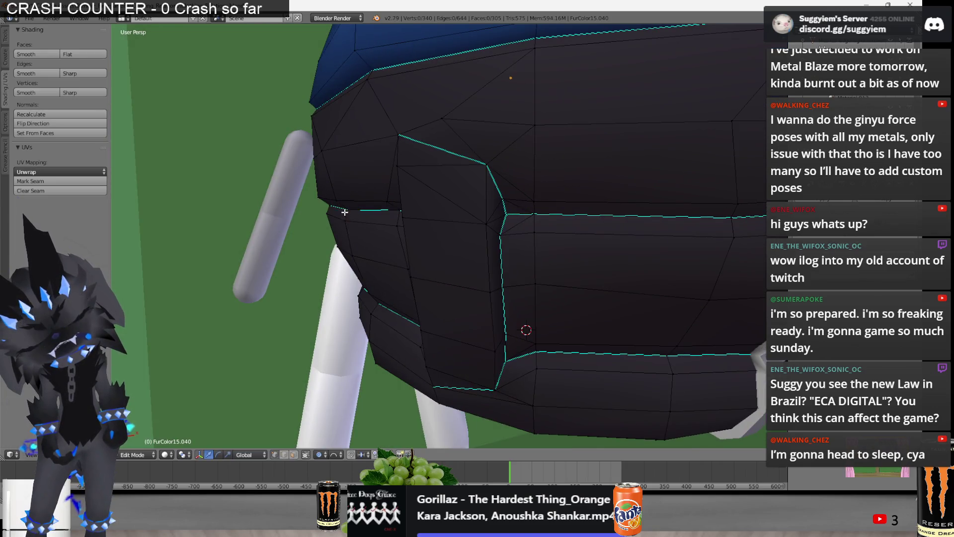
middle_click_drag(341, 207, 320, 207)
key("g")
key("Escape")
middle_click_drag(337, 394, 311, 225)
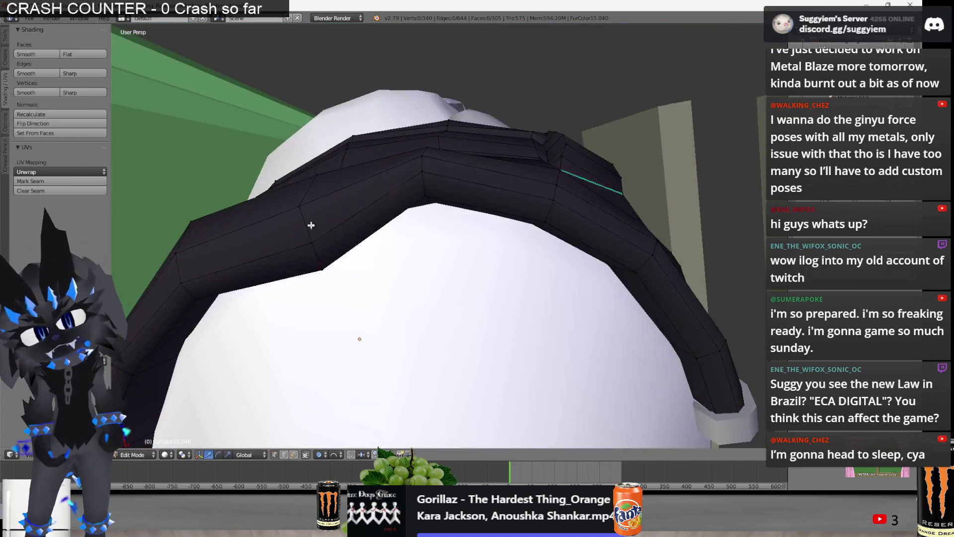
key("g")
key("Escape")
middle_click_drag(407, 170, 440, 197)
key("g")
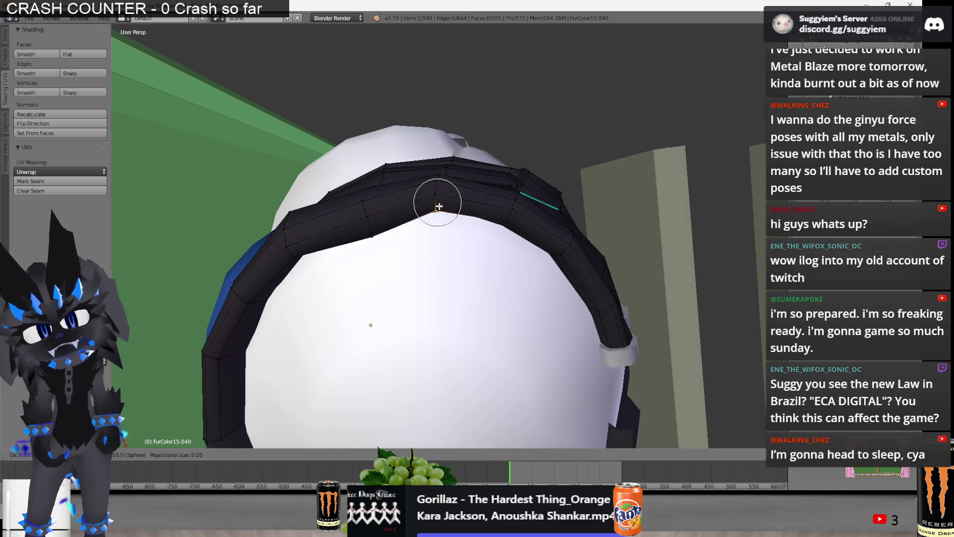
key("Escape")
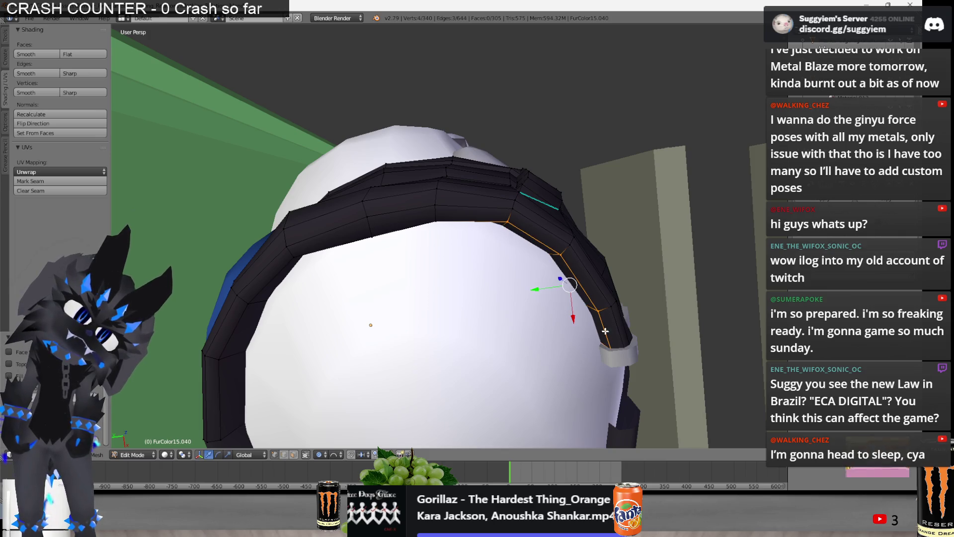
Shift the rim edge loop down-left for a tighter fit, deselect all and leave Edit Mode
key("g")
left_click(539, 289)
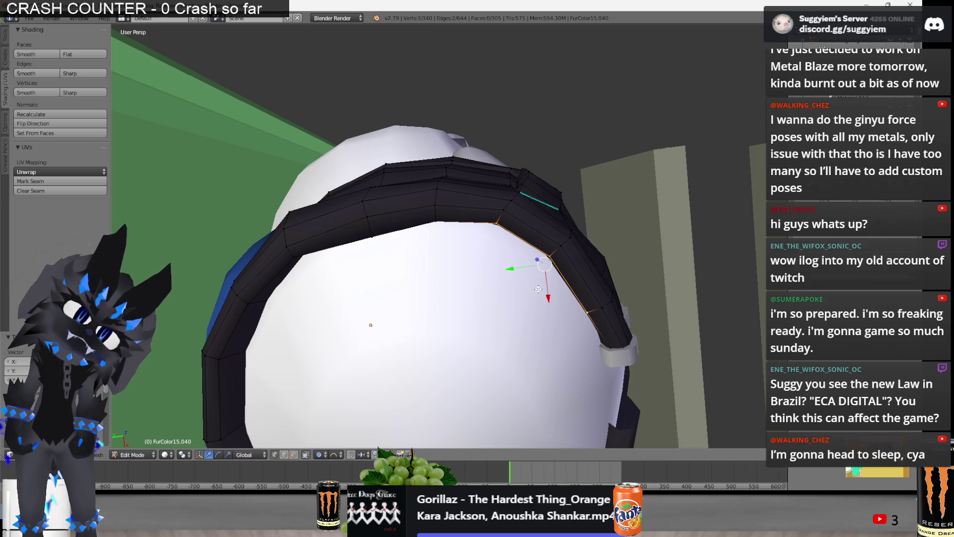
key("a")
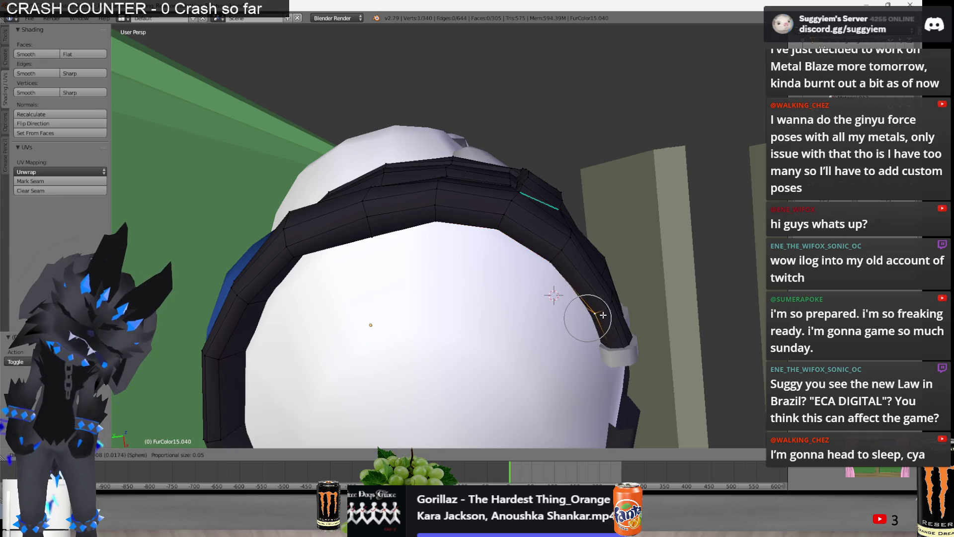
scroll(599, 315, "down", 3)
mouse_move(599, 316)
middle_mouse_down()
mouse_move(524, 278)
mouse_move(582, 273)
mouse_move(395, 272)
middle_mouse_up()
key("Tab")
key("Tab")
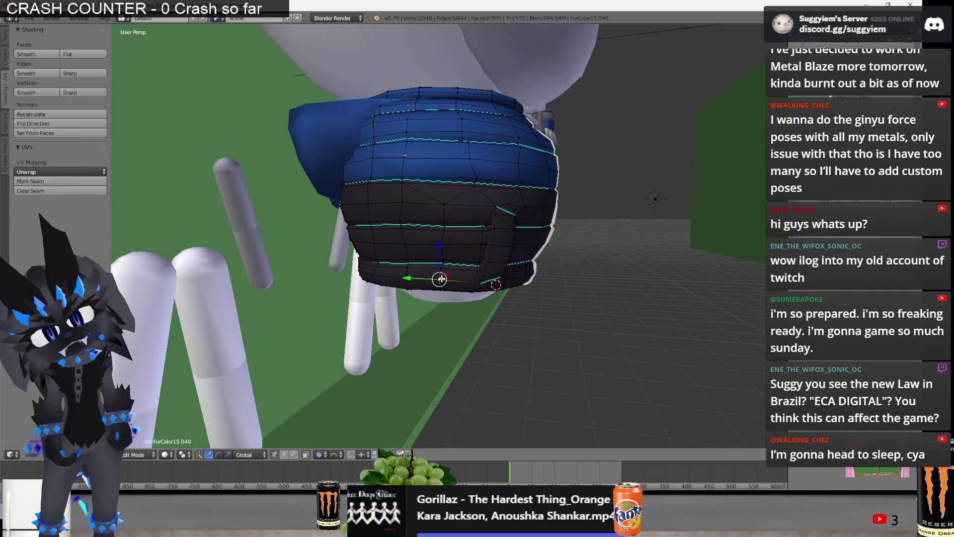
Move the vest's lower hem with proportional falloff, check it from below and return to Object Mode
right_click(440, 287)
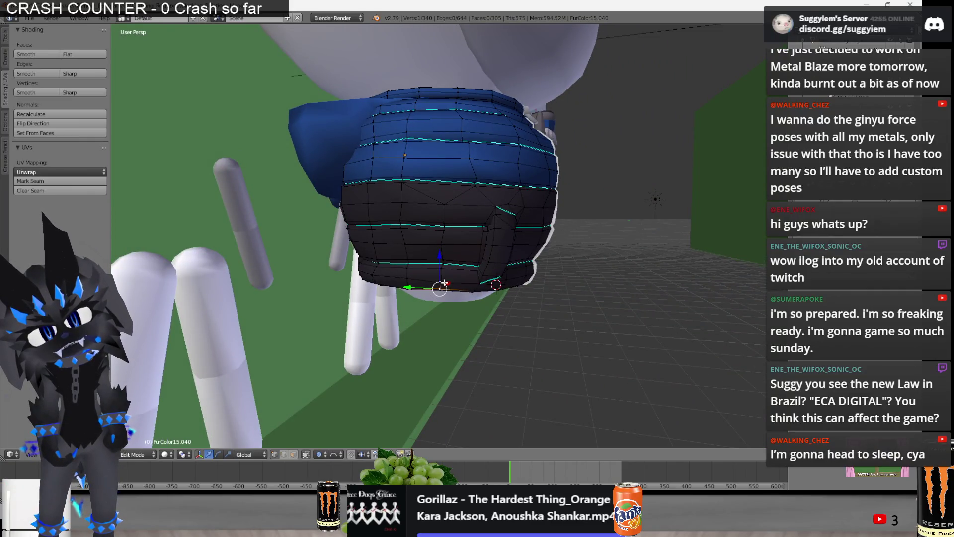
key("g")
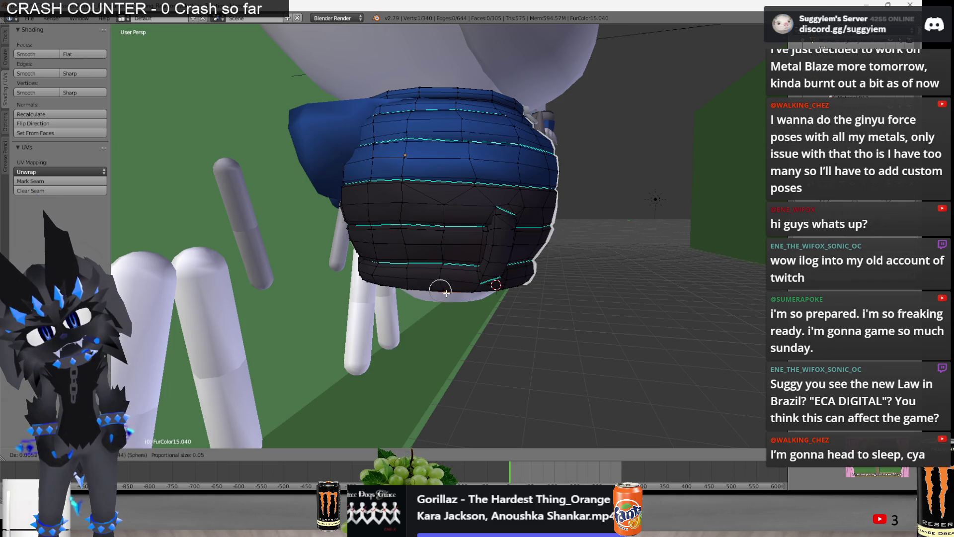
mouse_move(442, 288)
middle_mouse_down()
mouse_move(451, 277)
mouse_move(529, 286)
middle_mouse_up()
mouse_move(303, 292)
middle_mouse_down()
mouse_move(262, 285)
mouse_move(258, 304)
middle_mouse_up()
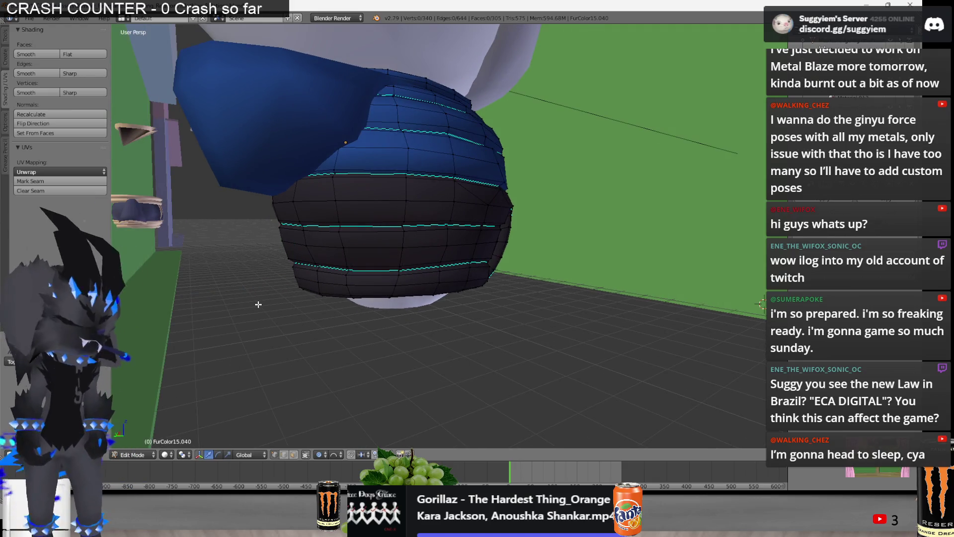
scroll(257, 301, "down", 8)
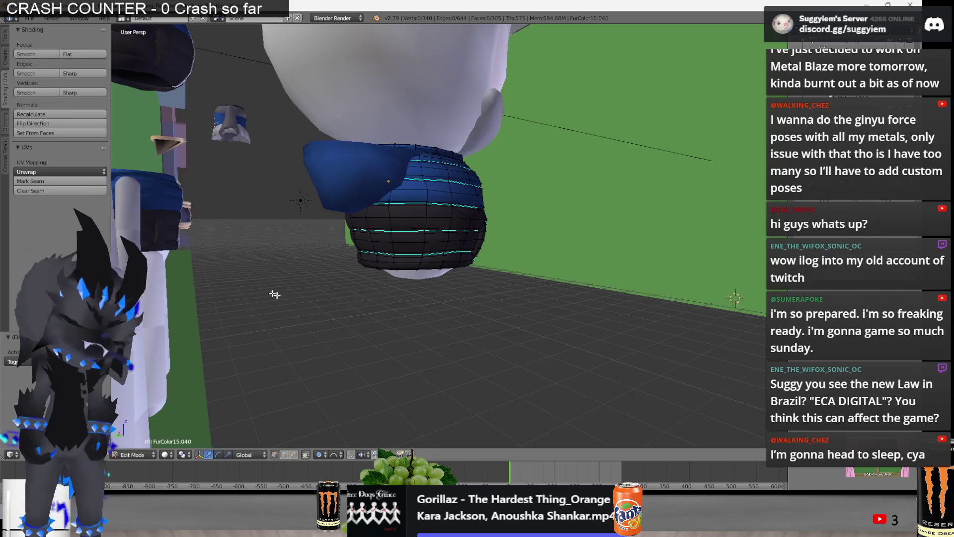
key("Tab")
mouse_move(278, 324)
middle_mouse_down()
mouse_move(340, 341)
mouse_move(425, 295)
middle_mouse_up()
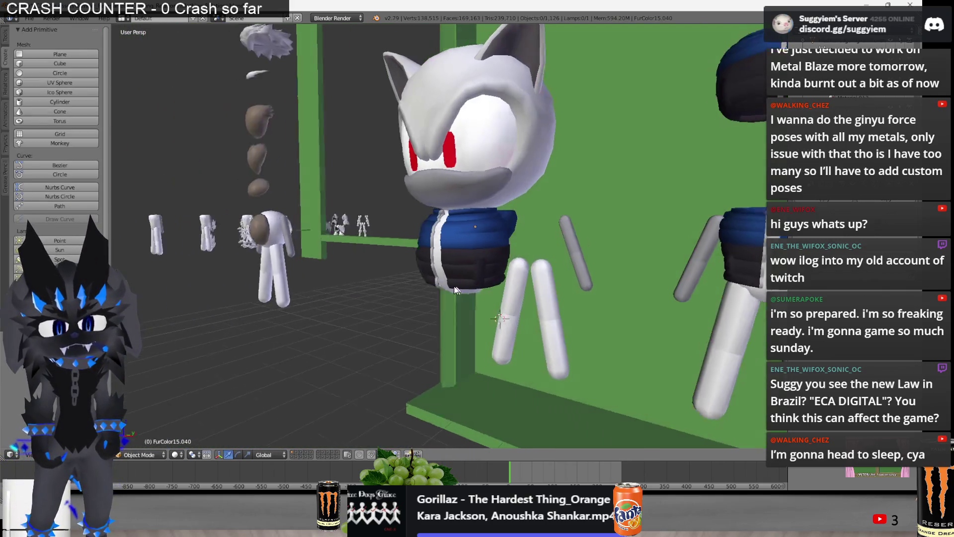
Move the vest and the small blue piece onto the right-hand white body
right_click(427, 299)
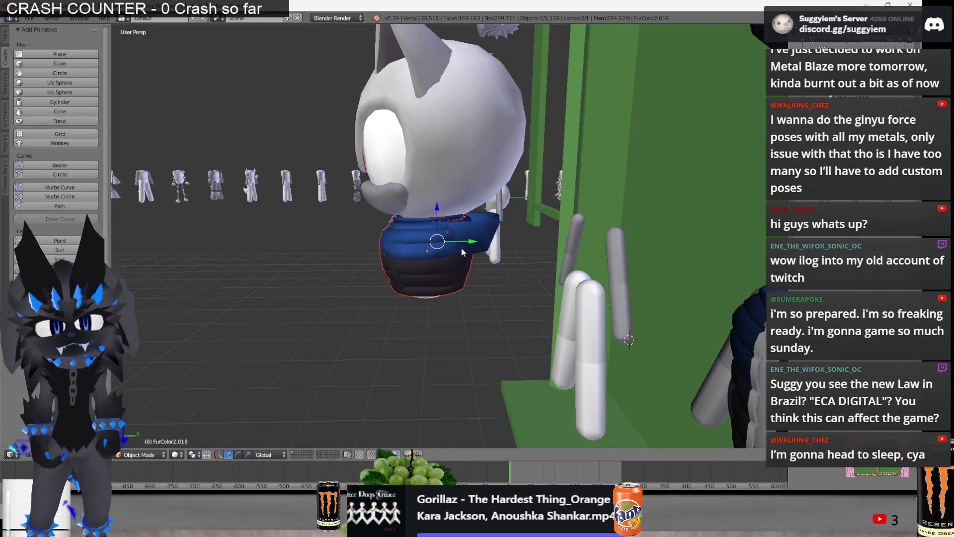
key("g")
left_click(611, 242)
right_click(475, 237)
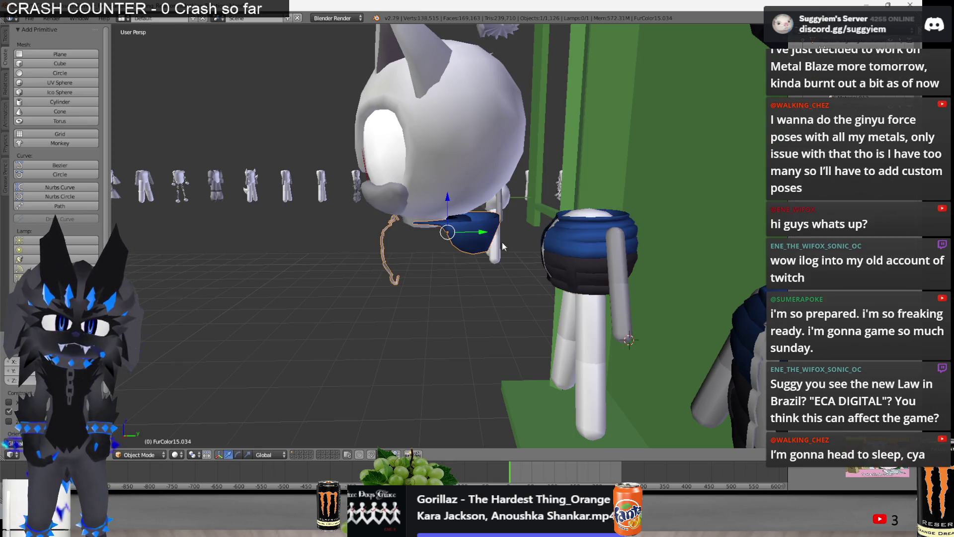
key("g")
left_click(615, 233)
Navigate over to the green clothing rack and place the 3D cursor on it
middle_click_drag(466, 181, 535, 370)
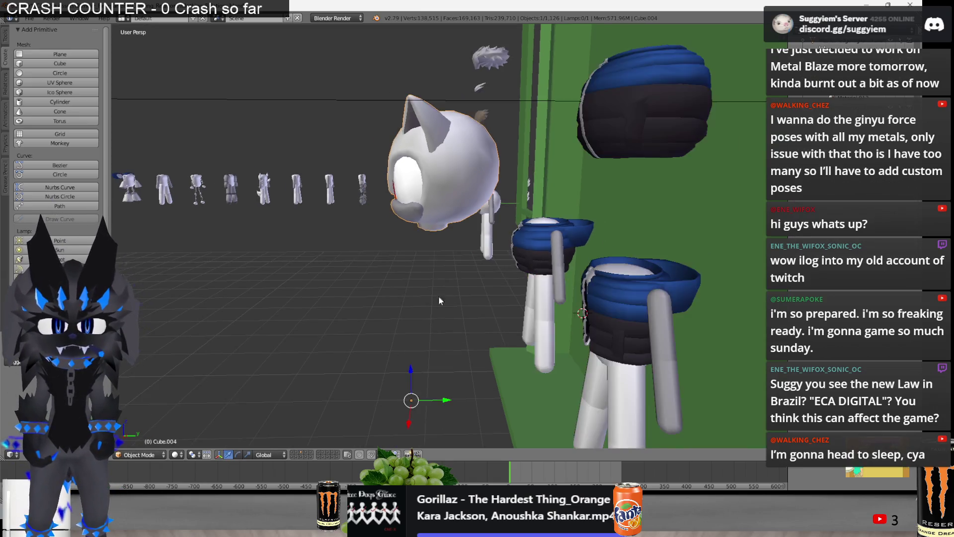
middle_click_drag(564, 323, 522, 302)
scroll(547, 296, "up", 2)
scroll(416, 280, "up", 2)
scroll(415, 280, "down", 2)
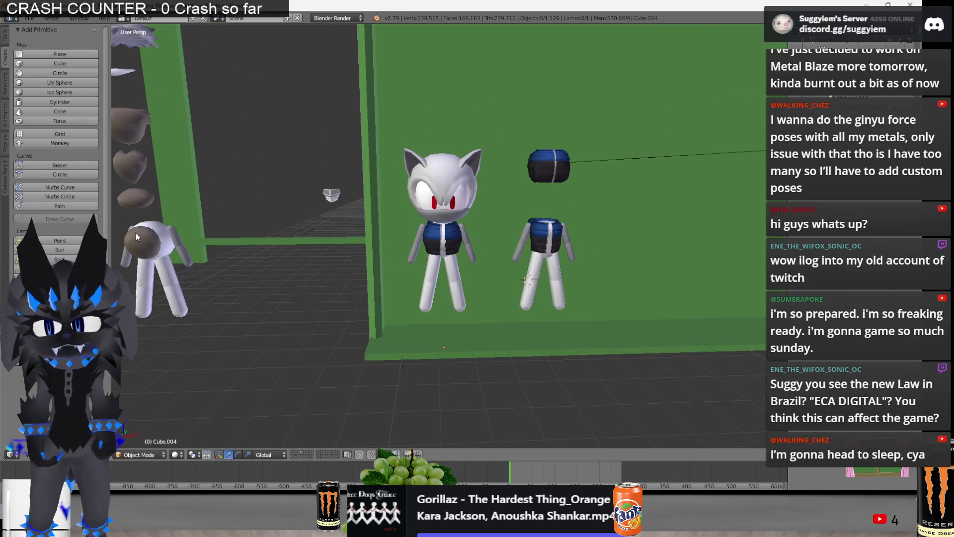
scroll(474, 260, "up", 3)
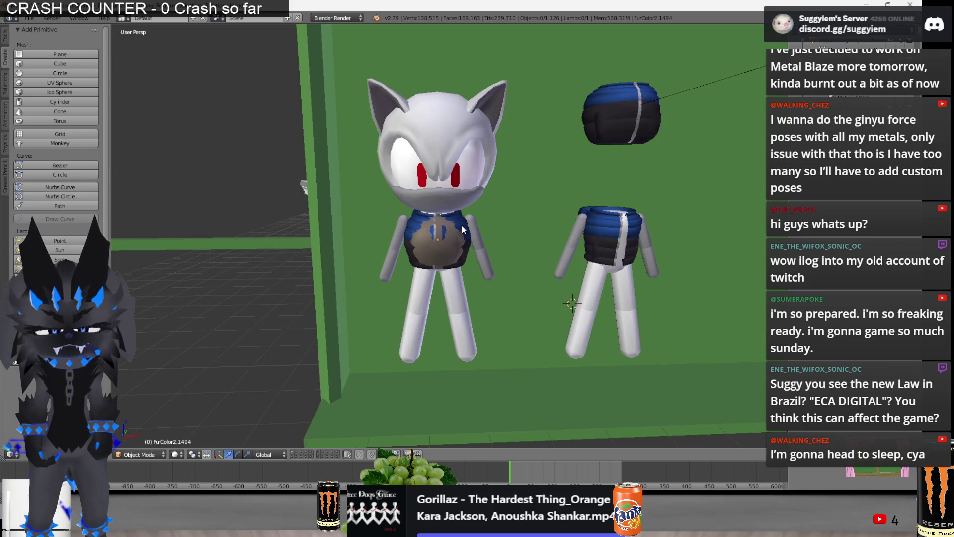
scroll(441, 238, "down", 5)
scroll(432, 247, "down", 3)
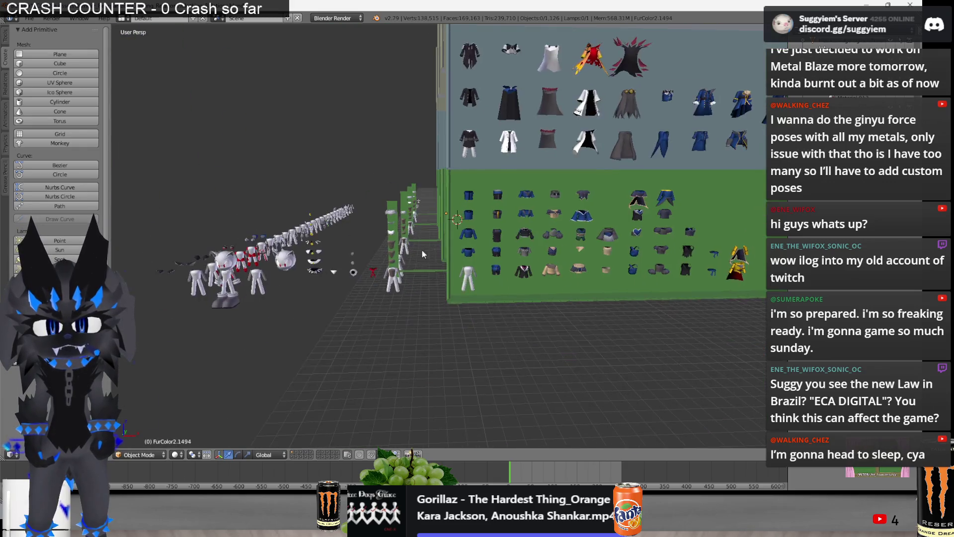
middle_click_drag(433, 249, 360, 294)
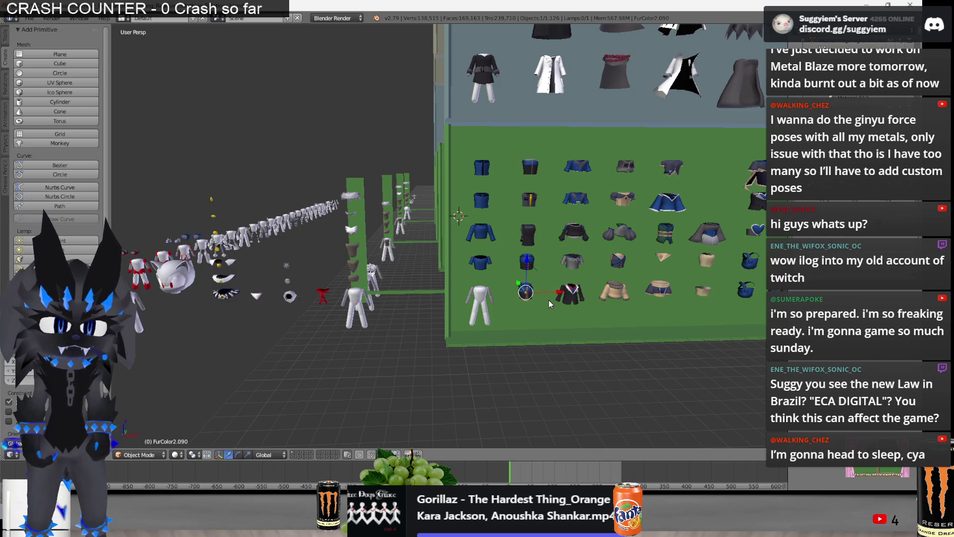
scroll(549, 300, "up", 4)
middle_click_drag(549, 300, 512, 268)
left_click(521, 283)
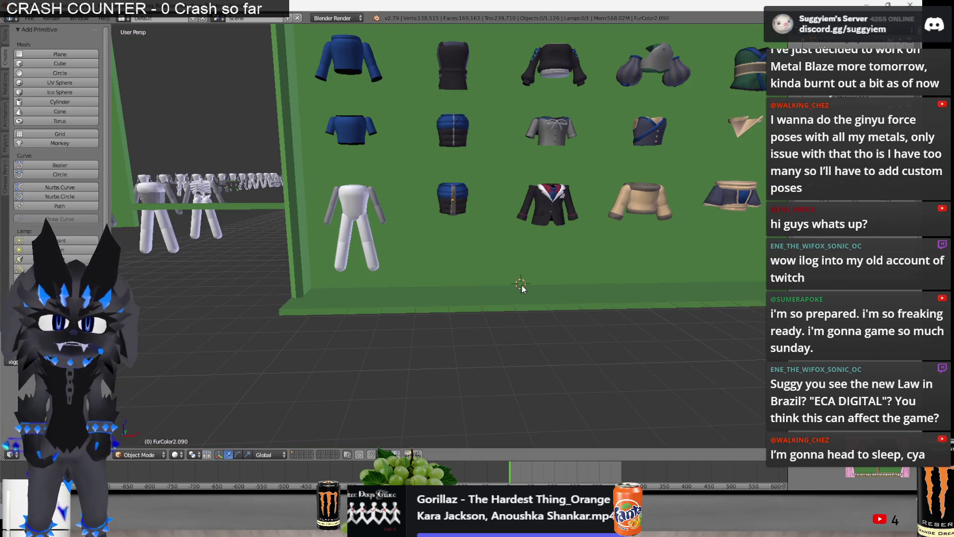
mouse_move(521, 287)
middle_mouse_down()
mouse_move(396, 247)
mouse_move(345, 270)
mouse_move(676, 305)
middle_mouse_up()
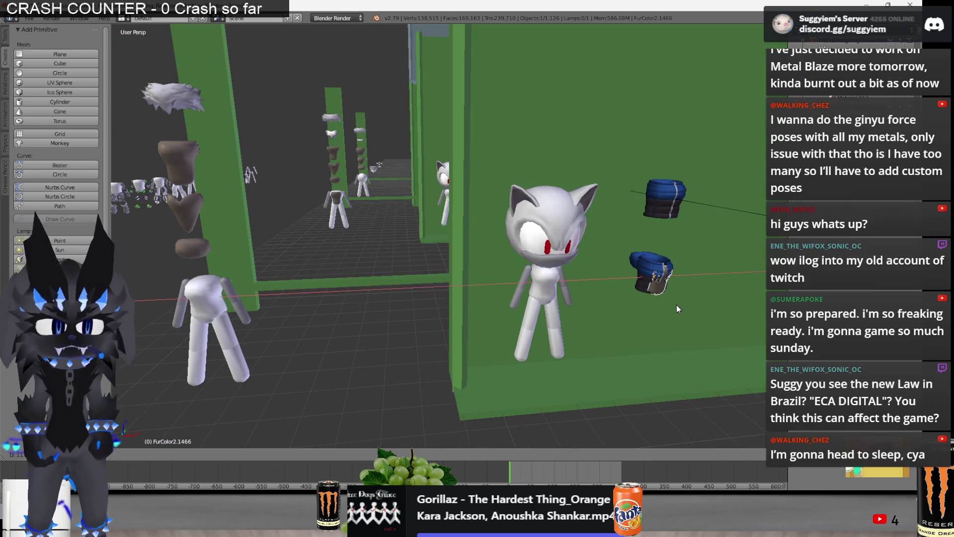
scroll(677, 305, "up", 2)
scroll(665, 303, "up", 2)
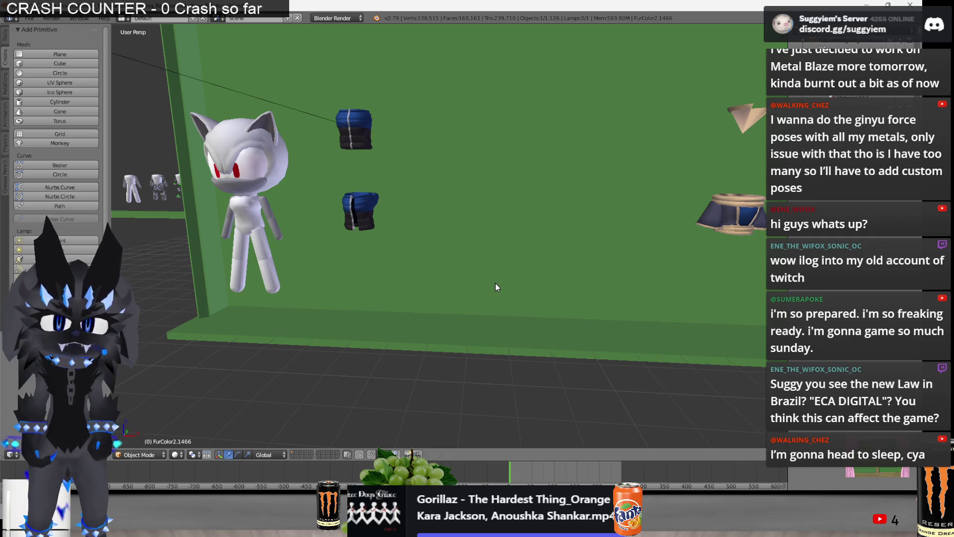
mouse_move(493, 285)
middle_mouse_down()
mouse_move(467, 285)
mouse_move(508, 302)
middle_mouse_up()
scroll(511, 302, "down", 3)
scroll(511, 302, "up", 3)
scroll(360, 231, "down", 3)
Slide the dark fur torso piece along the X axis onto the white cat figure
mouse_move(360, 231)
middle_mouse_down()
mouse_move(402, 264)
mouse_move(326, 279)
middle_mouse_up()
scroll(402, 267, "up", 3)
scroll(332, 286, "up", 2)
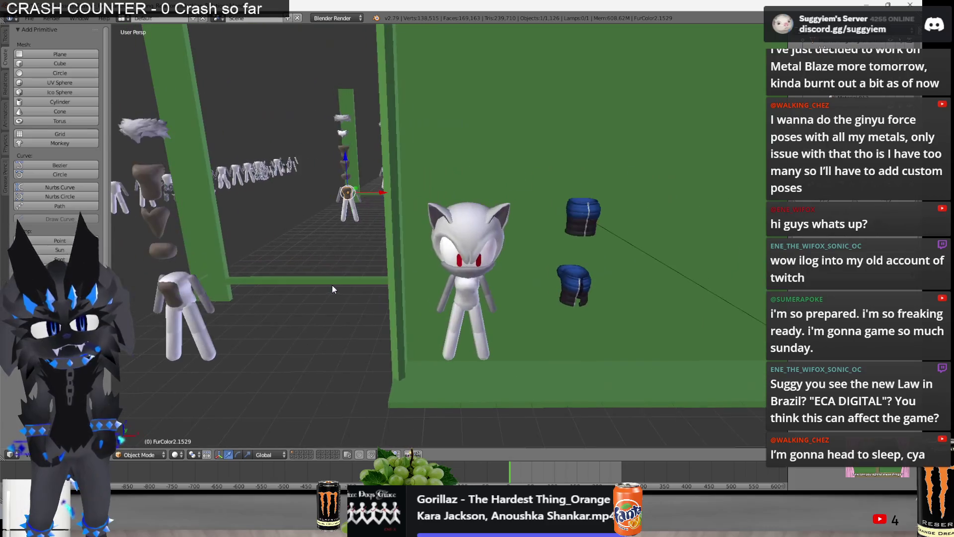
key("g")
key("x")
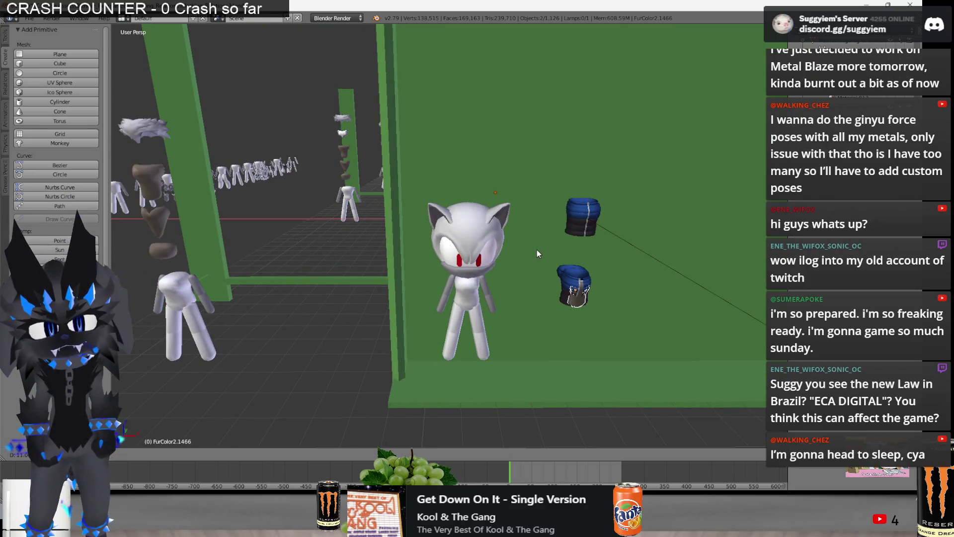
left_click(537, 254)
scroll(459, 234, "down", 3)
scroll(463, 233, "up", 3)
middle_click_drag(462, 233, 388, 246)
scroll(385, 249, "up", 2)
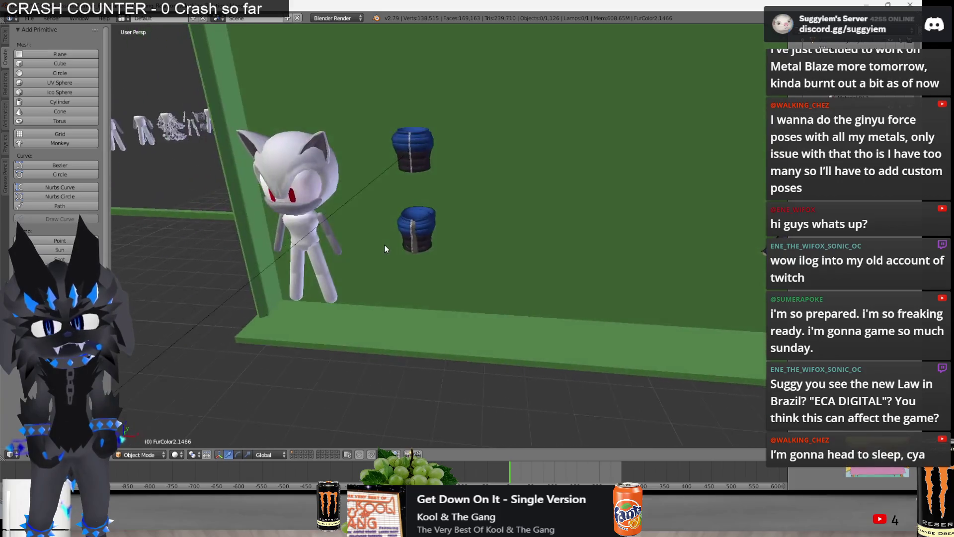
scroll(385, 240, "up", 1)
scroll(403, 241, "down", 4)
scroll(404, 193, "up", 2)
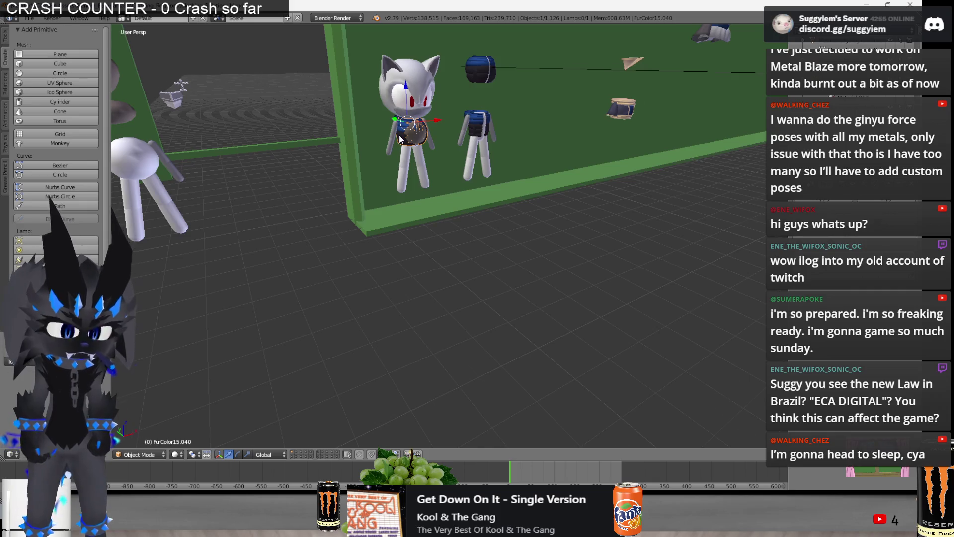
scroll(401, 137, "up", 5)
In Edit Mode, lasso-select the vest's right-side faces through wireframe view
key("Tab")
middle_click_drag(400, 137, 486, 189)
key("z")
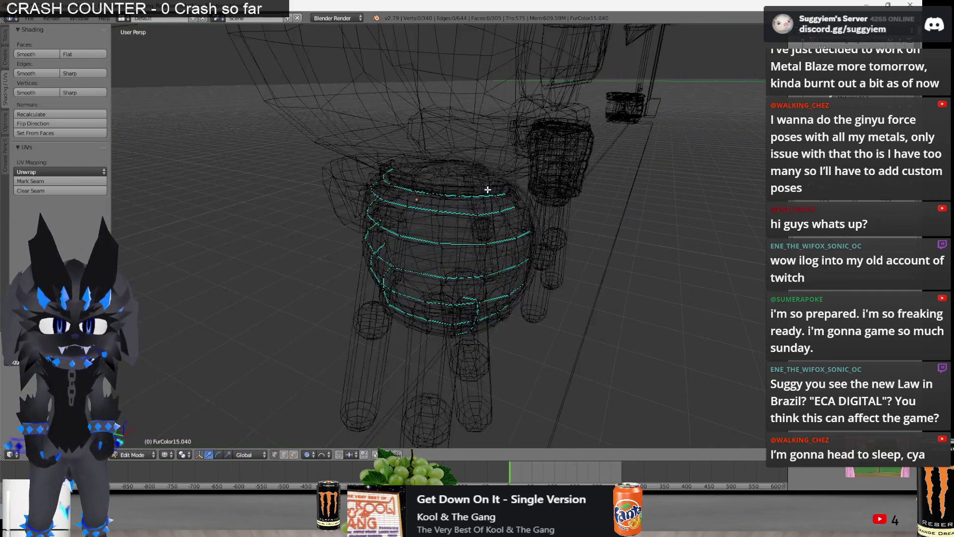
left_click_drag(487, 188, 488, 358, "ctrl")
key("z")
Scale the selected faces with proportional editing so the right side tucks inside the fur body, then return to Object Mode
key("s")
right_click(561, 311)
key("s")
left_click(577, 276)
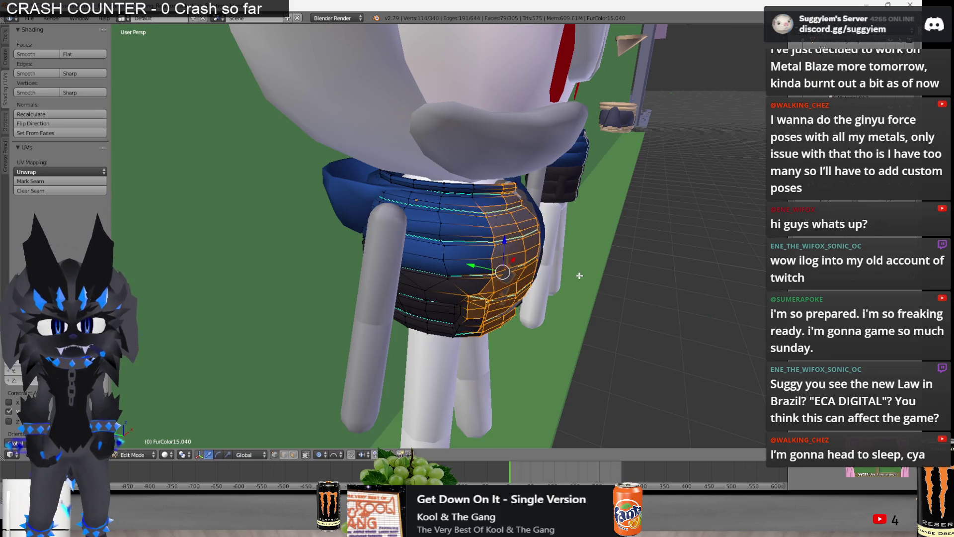
middle_click_drag(580, 275, 534, 273)
key("ctrl+z")
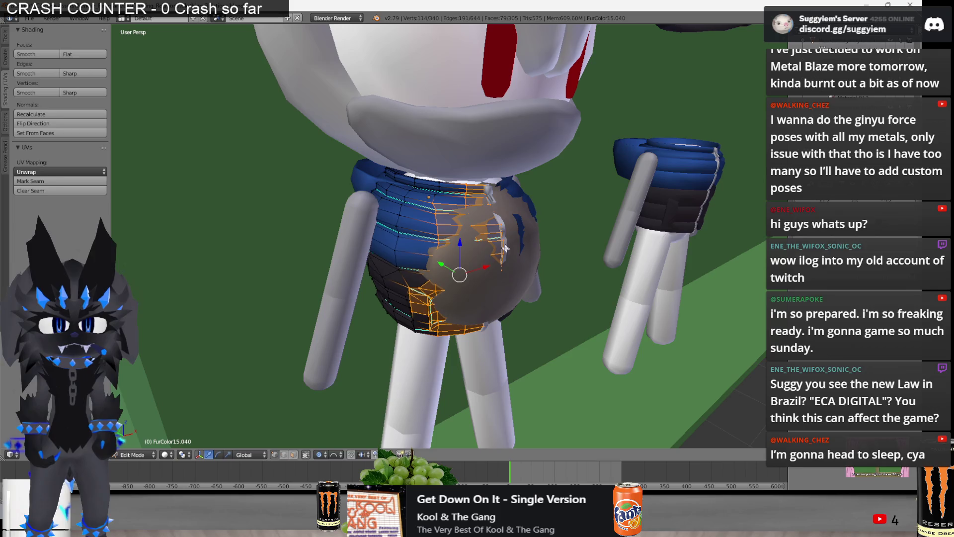
key("Tab")
key("Tab")
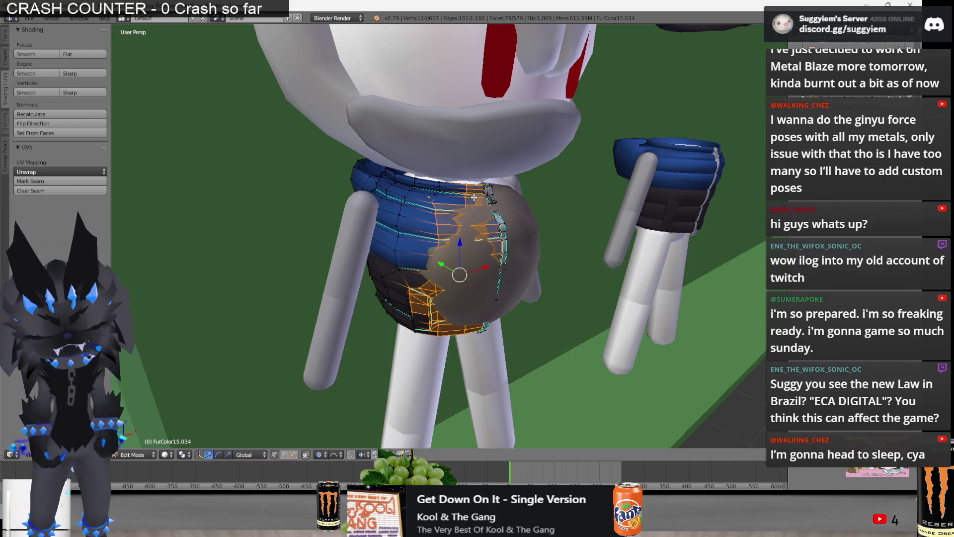
middle_click_drag(486, 197, 452, 211)
key("Tab")
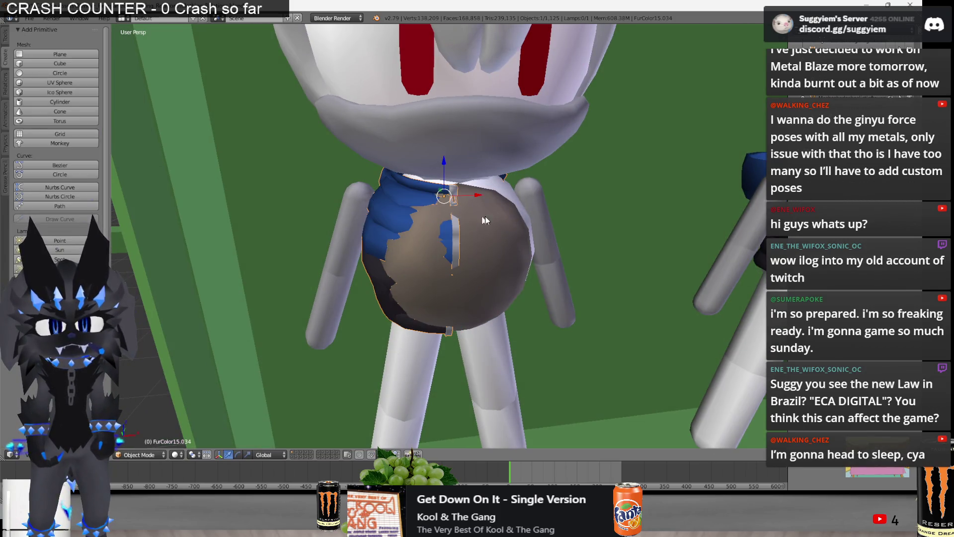
Edit the fur body mesh and nudge its front vertices inward with proportional falloff
middle_click_drag(564, 240, 585, 255)
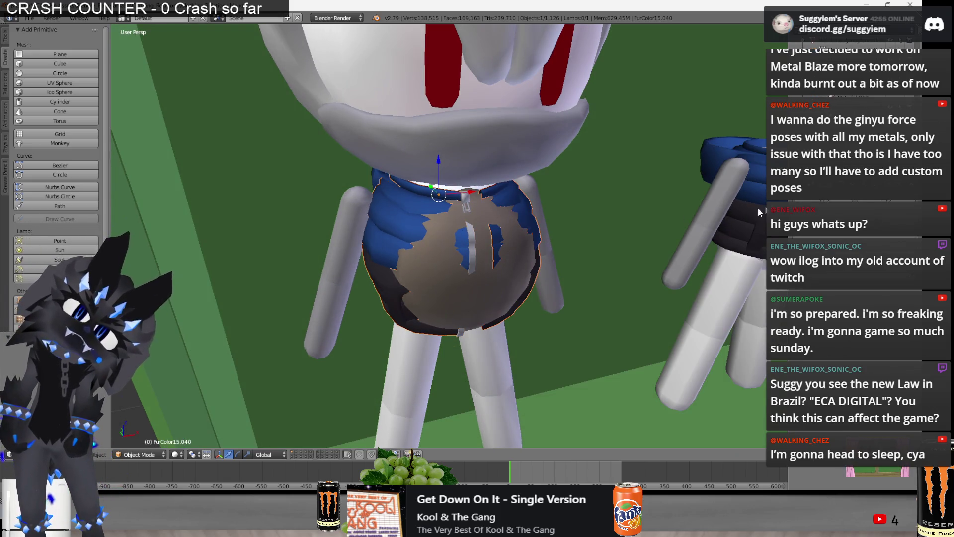
mouse_move(468, 200)
middle_mouse_down()
mouse_move(484, 239)
mouse_move(333, 211)
mouse_move(343, 244)
mouse_move(461, 243)
mouse_move(412, 231)
mouse_move(408, 245)
mouse_move(420, 254)
mouse_move(328, 206)
mouse_move(368, 202)
middle_mouse_up()
key("Tab")
key("g")
key("Escape")
key("a")
Select a linked fur region and pull it along Y so only a narrow brown strip shows by the zipper
key("l")
scroll(414, 249, "up", 1)
scroll(418, 252, "up", 1)
right_click(324, 203)
scroll(370, 201, "up", 2)
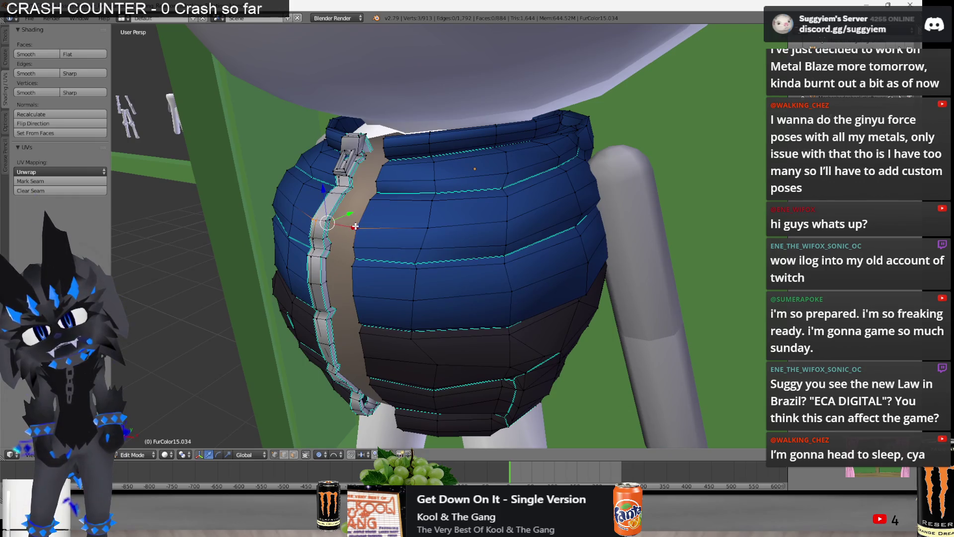
key("g")
key("y")
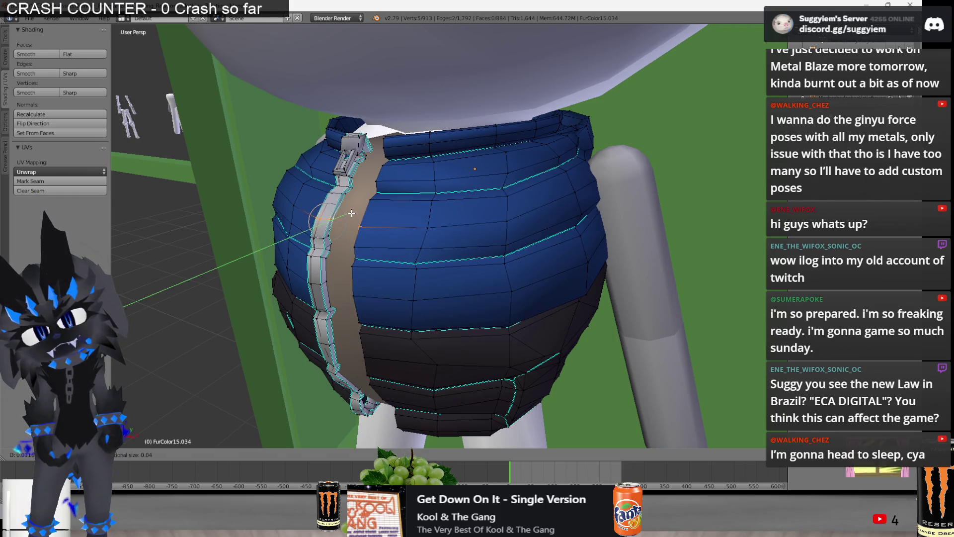
left_click(351, 213)
scroll(351, 213, "down", 3)
Move the blue vest along the X axis onto the plain left-hand character
middle_click_drag(351, 213, 424, 187)
key("Tab")
scroll(453, 220, "down", 2)
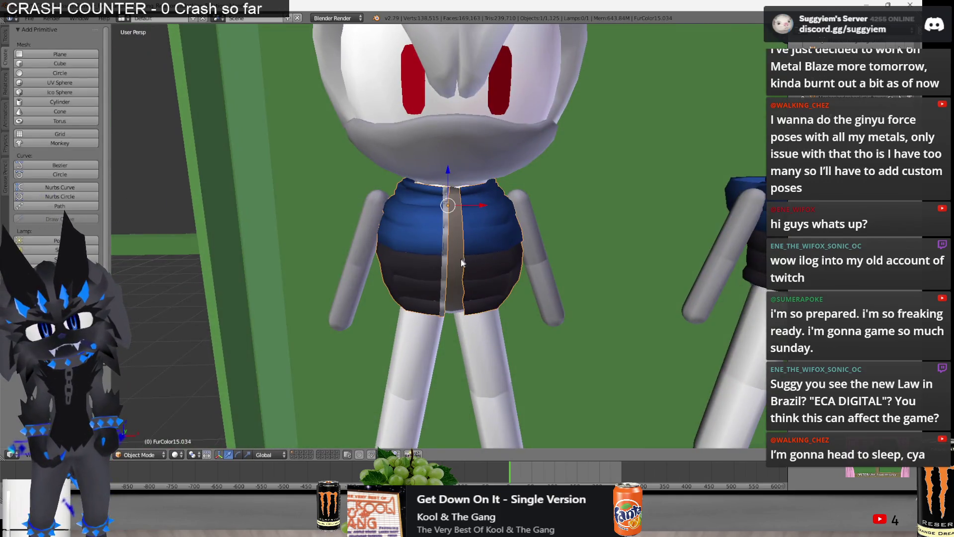
scroll(458, 259, "down", 3)
key("ctrl+z")
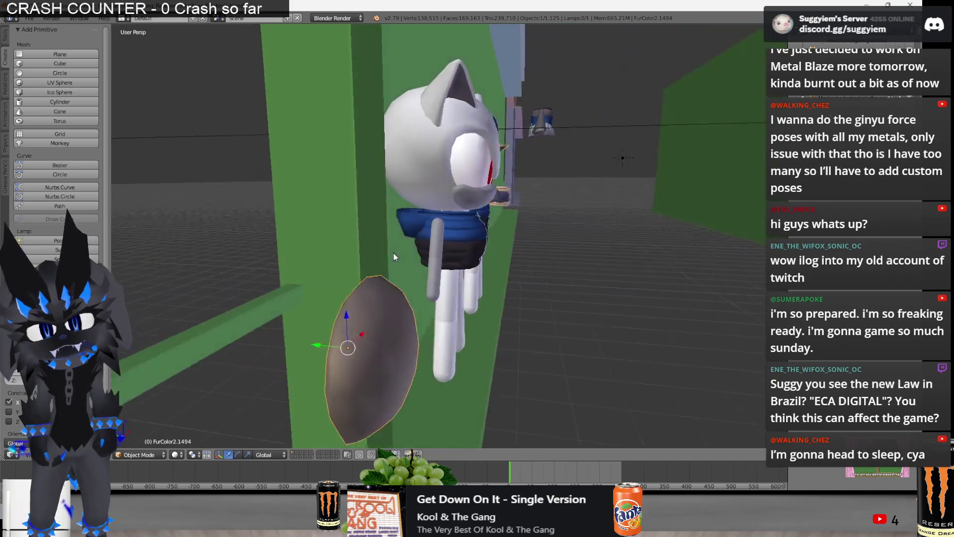
mouse_move(244, 262)
middle_mouse_down()
mouse_move(331, 256)
mouse_move(296, 135)
mouse_move(218, 260)
mouse_move(246, 266)
mouse_move(286, 222)
mouse_move(302, 251)
mouse_move(395, 242)
mouse_move(465, 260)
middle_mouse_up()
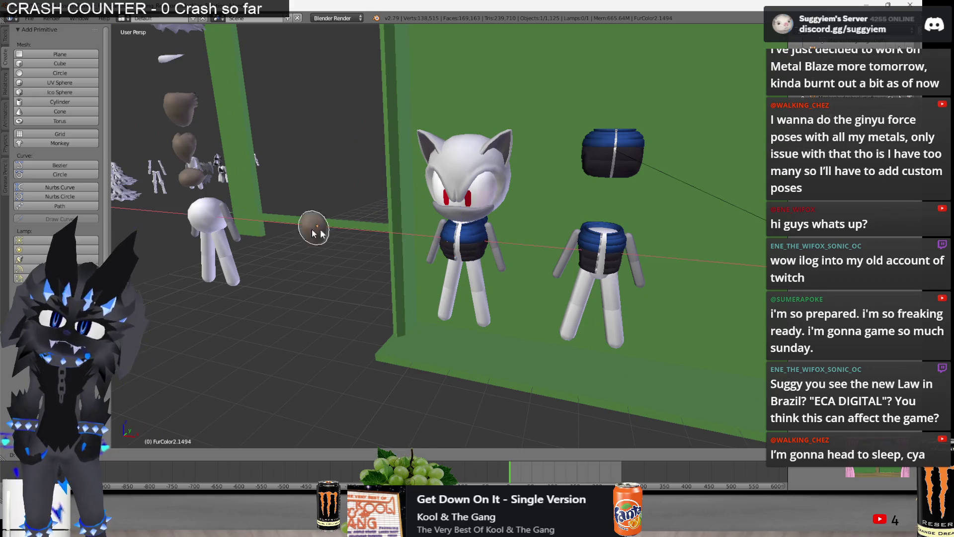
right_click(216, 218)
middle_click_drag(239, 218, 314, 217)
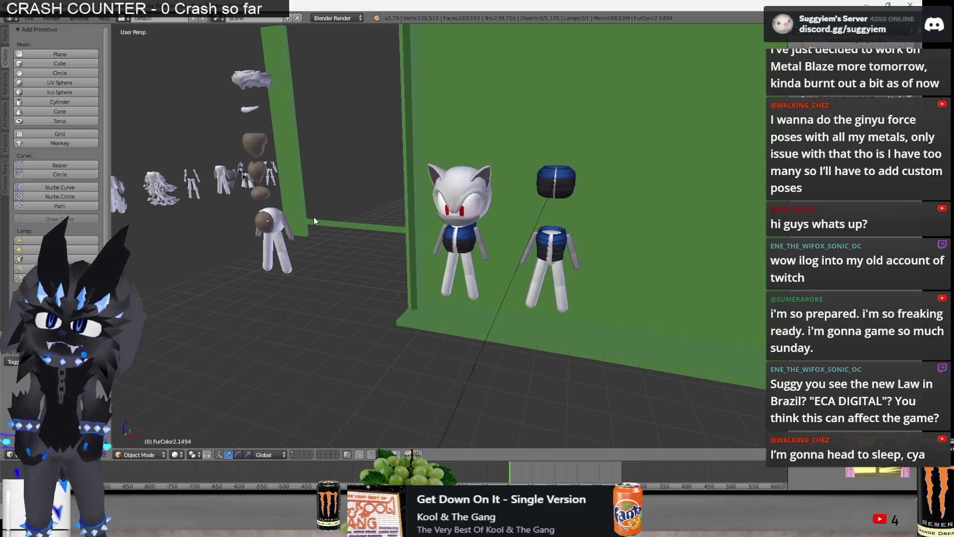
key("g")
key("x")
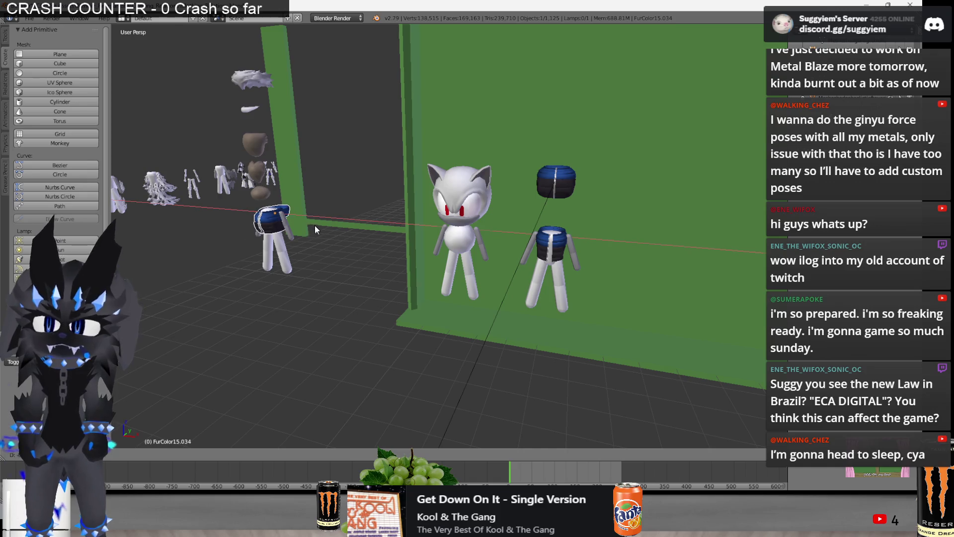
left_click(302, 216)
Resize the vest's vertices with proportional scaling in Edit Mode to fit the figure
mouse_move(302, 216)
middle_mouse_down()
mouse_move(306, 185)
mouse_move(251, 257)
middle_mouse_up()
key("Tab")
scroll(306, 185, "up", 5)
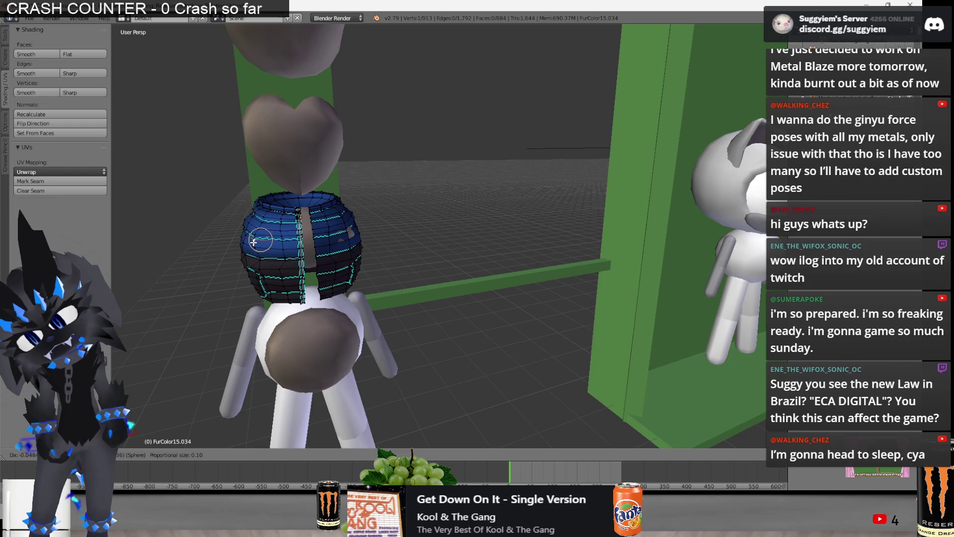
key("s")
left_click(381, 241)
key("Tab")
scroll(380, 241, "down", 3)
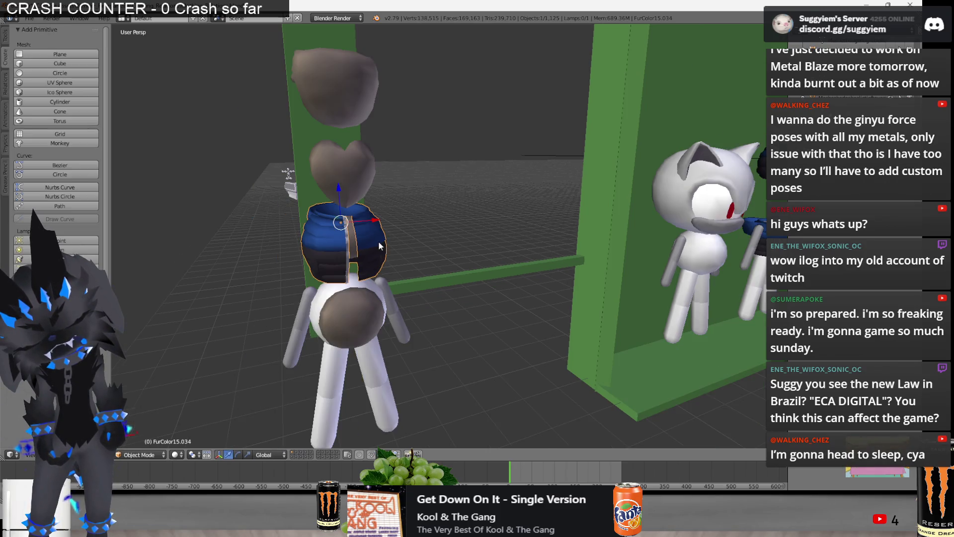
middle_click_drag(381, 241, 420, 274)
Adjust the vest's height on the body and undo back so it sits on the cat figure
left_click_drag(396, 277, 420, 73)
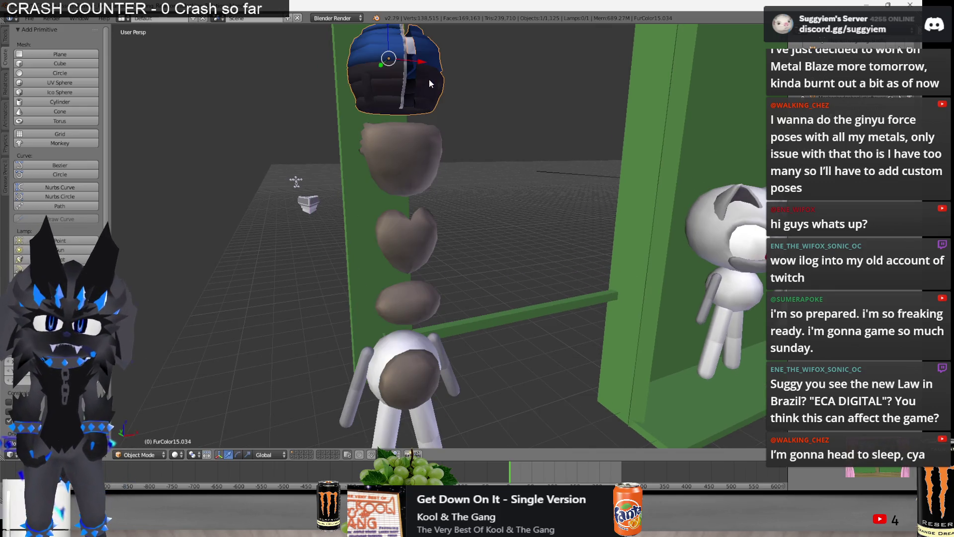
middle_click_drag(420, 72, 403, 138)
mouse_move(404, 139)
left_mouse_down()
mouse_move(407, 299)
mouse_move(434, 85)
left_mouse_up()
key("ctrl+z")
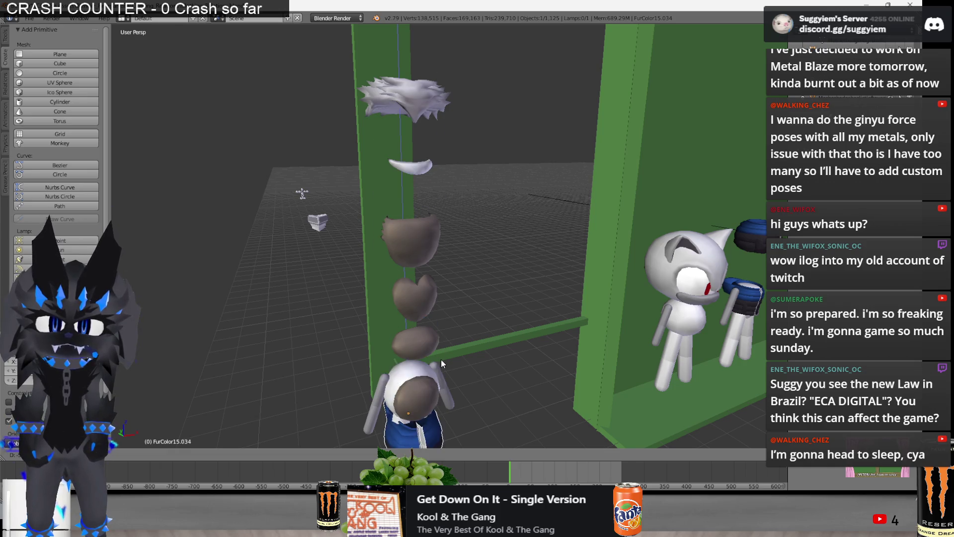
middle_click_drag(403, 224, 369, 315)
key("ctrl+z")
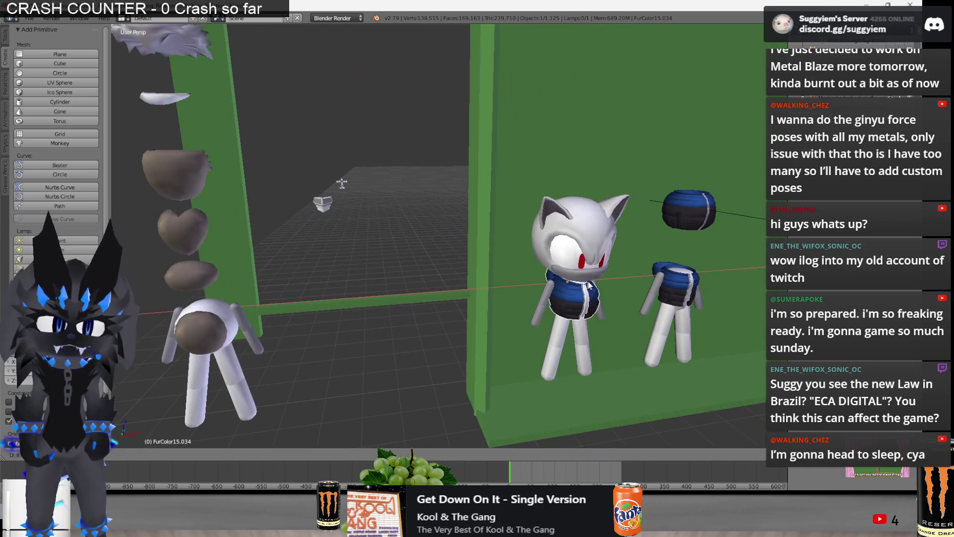
mouse_move(604, 282)
middle_mouse_down()
mouse_move(479, 238)
mouse_move(484, 244)
middle_mouse_up()
scroll(523, 241, "up", 3)
scroll(484, 244, "up", 2)
Nudge the cat vest's vertices with proportional falloff to sit closer around the torso, then exit Edit Mode
key("Tab")
scroll(450, 225, "up", 2)
key("Tab")
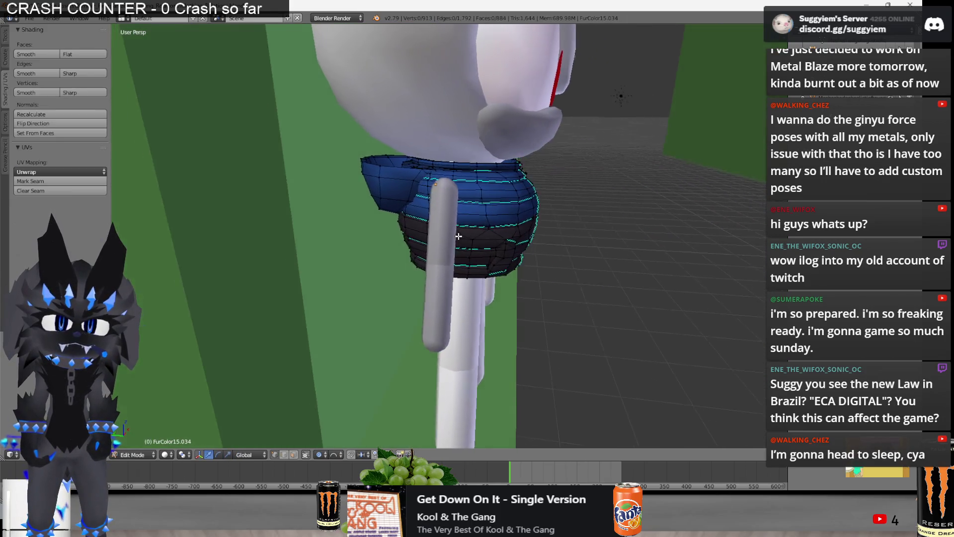
scroll(448, 224, "down", 3)
middle_click_drag(449, 224, 392, 239)
scroll(391, 239, "up", 2)
key("Tab")
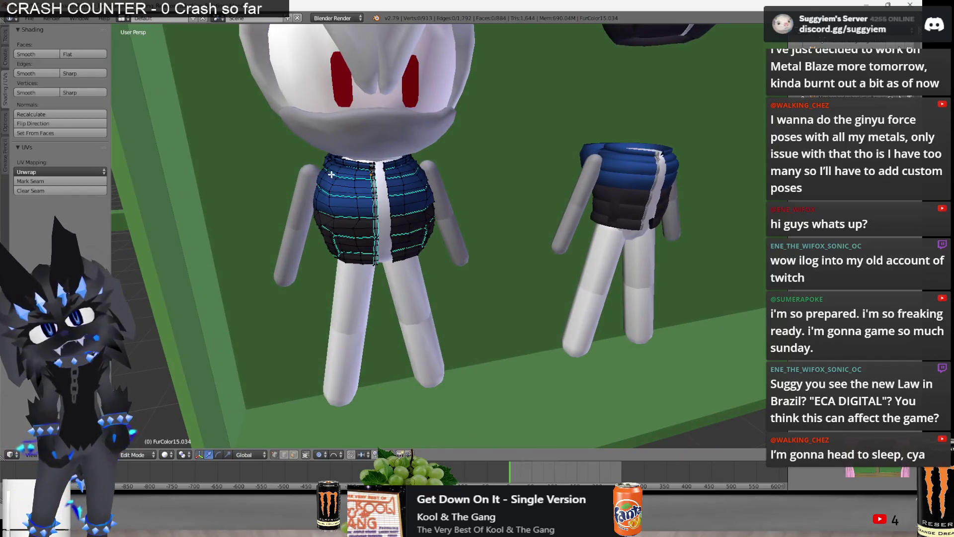
middle_click_drag(391, 238, 423, 165)
key("g")
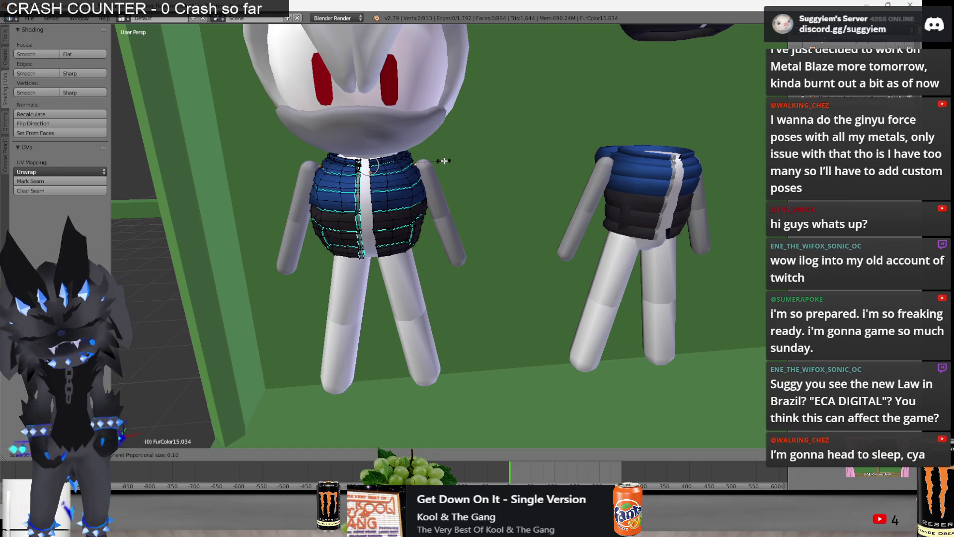
key("Escape")
key("Tab")
scroll(522, 223, "down", 5)
scroll(522, 246, "down", 3)
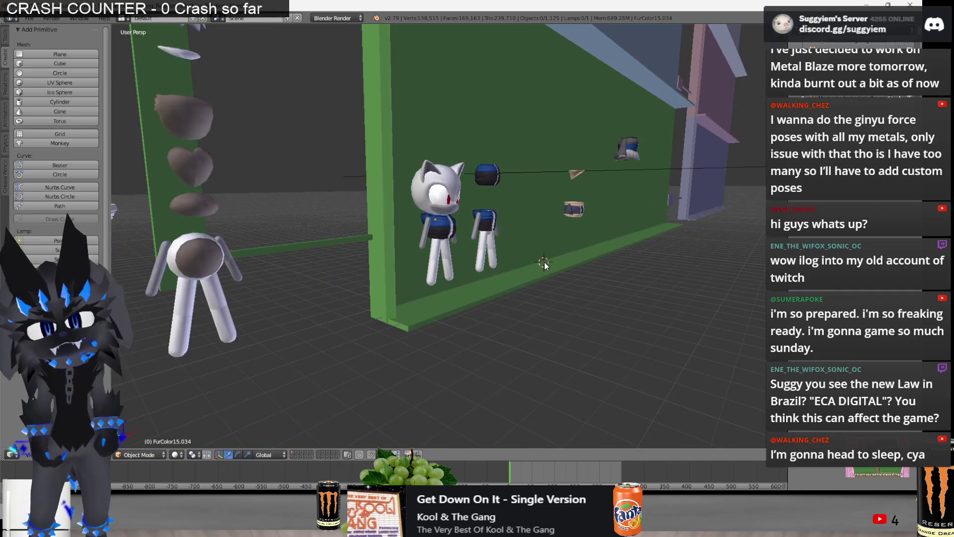
mouse_move(537, 253)
middle_mouse_down()
mouse_move(525, 265)
mouse_move(616, 208)
mouse_move(575, 237)
mouse_move(555, 229)
middle_mouse_up()
right_click(615, 208)
scroll(544, 237, "up", 3)
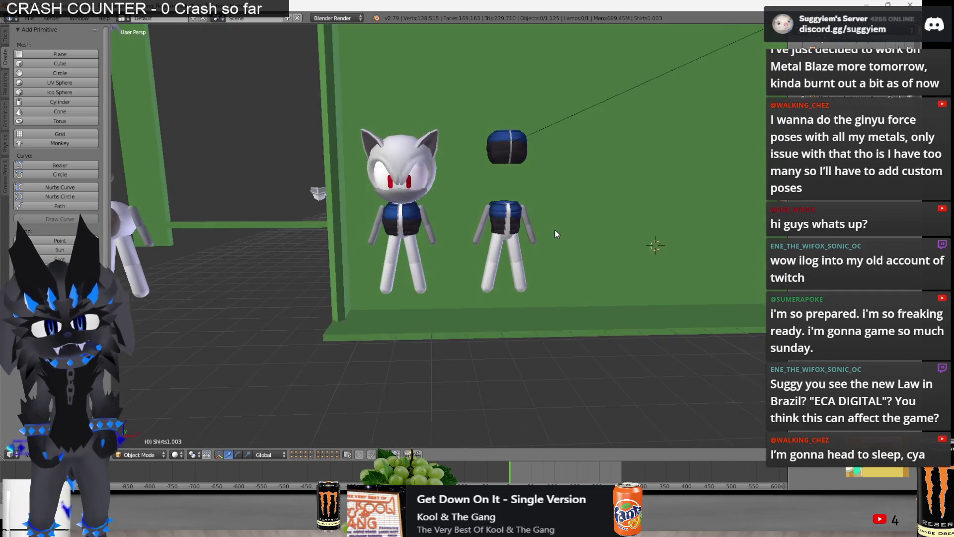
key("KP_5")
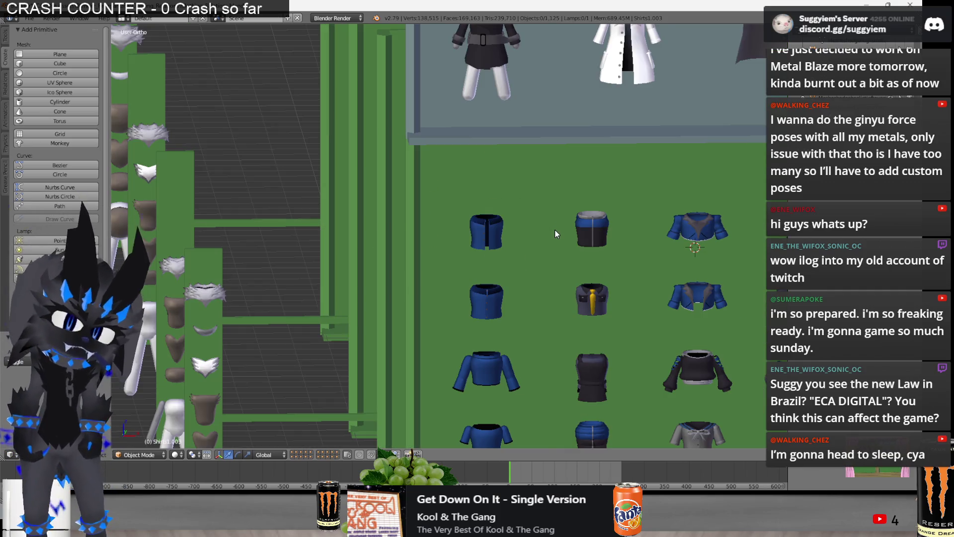
scroll(555, 234, "up", 3)
middle_click_drag(556, 233, 630, 255)
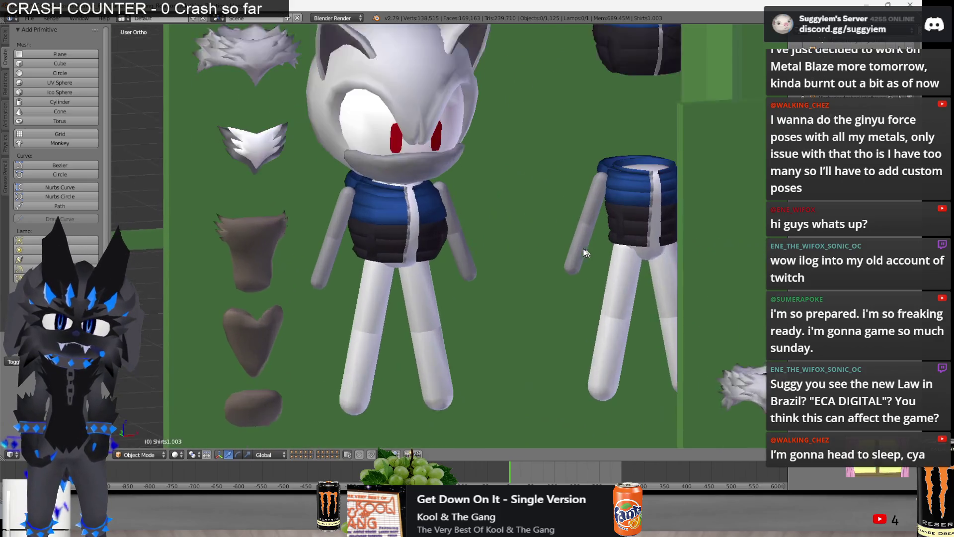
scroll(587, 250, "up", 3)
scroll(590, 270, "up", 3)
Move the vest's upper-edge vertices closer to the body with a soft proportional grab
right_click(523, 238)
key("Tab")
scroll(526, 232, "up", 2)
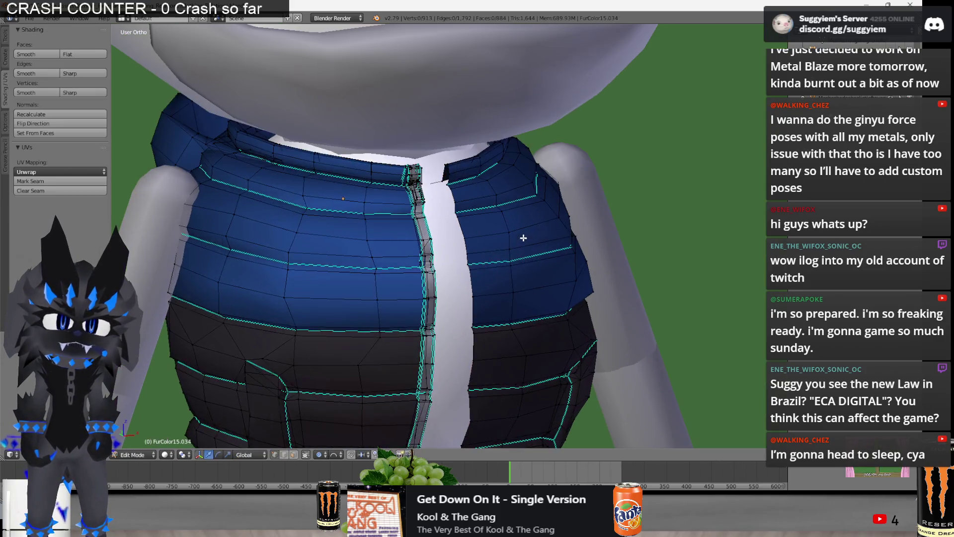
scroll(531, 216, "up", 1)
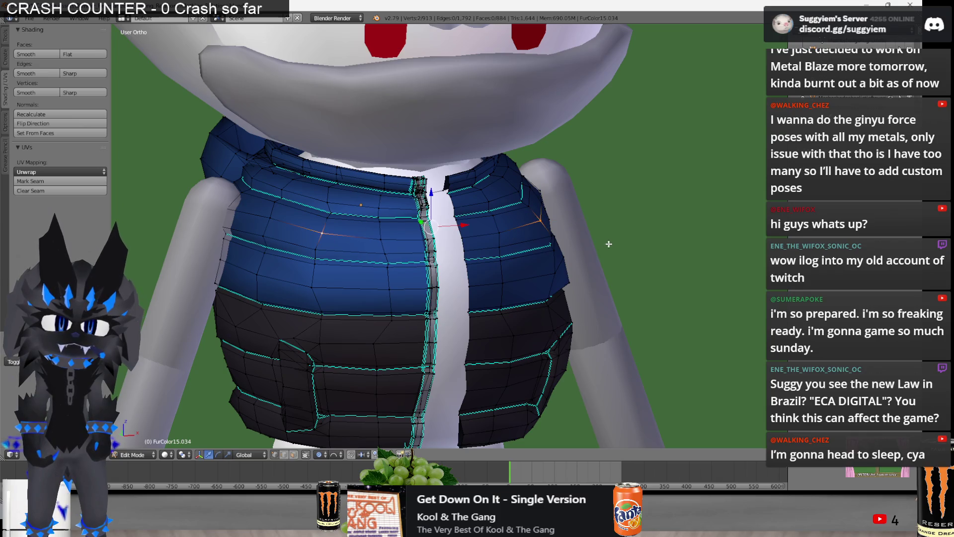
key("c")
key("Escape")
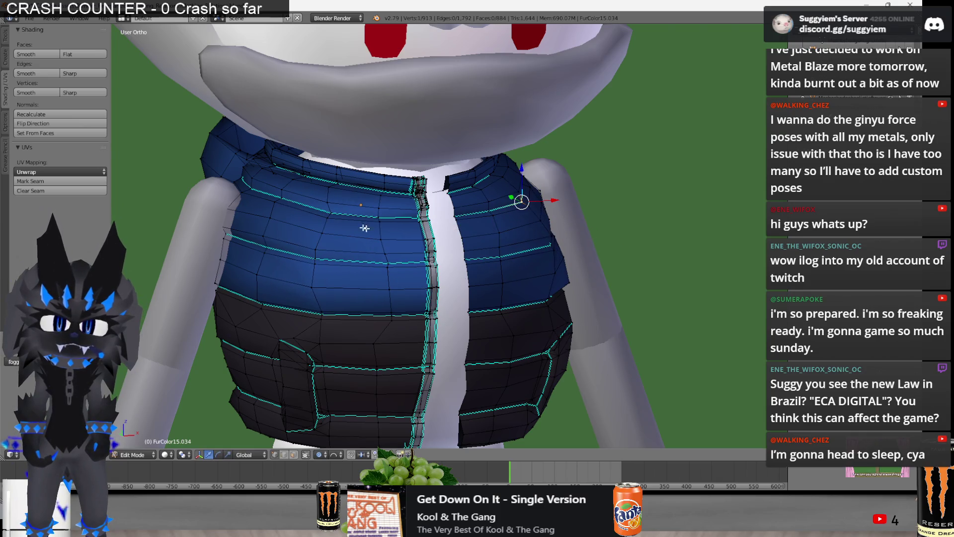
key("g")
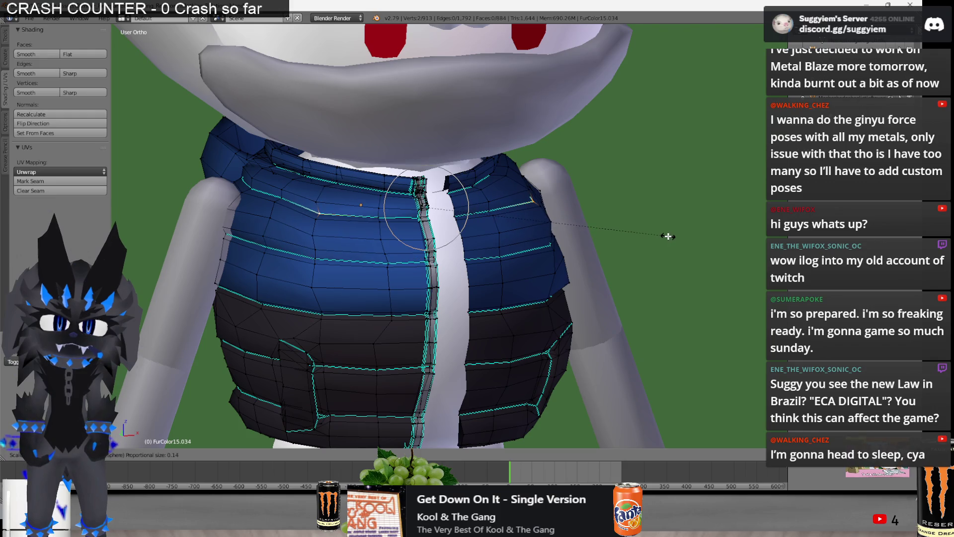
key("Escape")
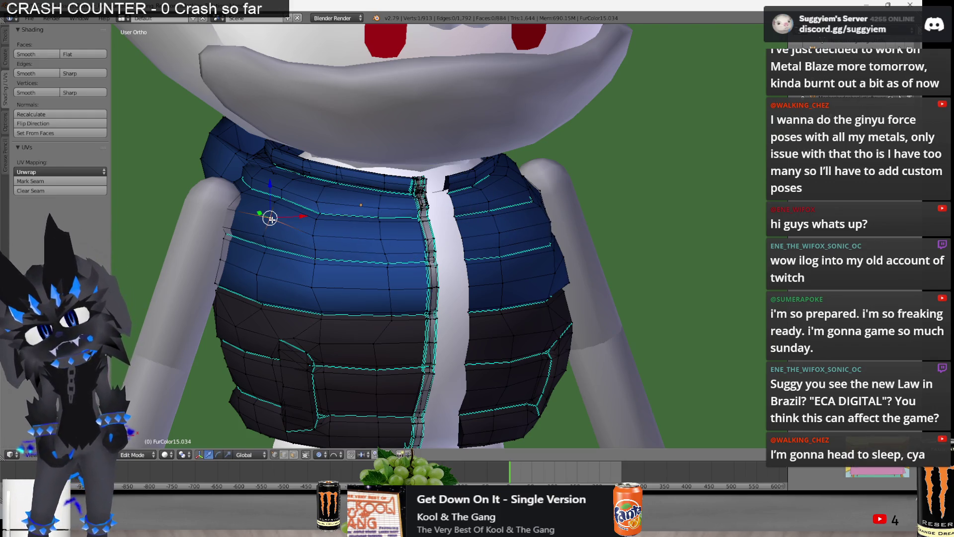
middle_click_drag(546, 202, 537, 214)
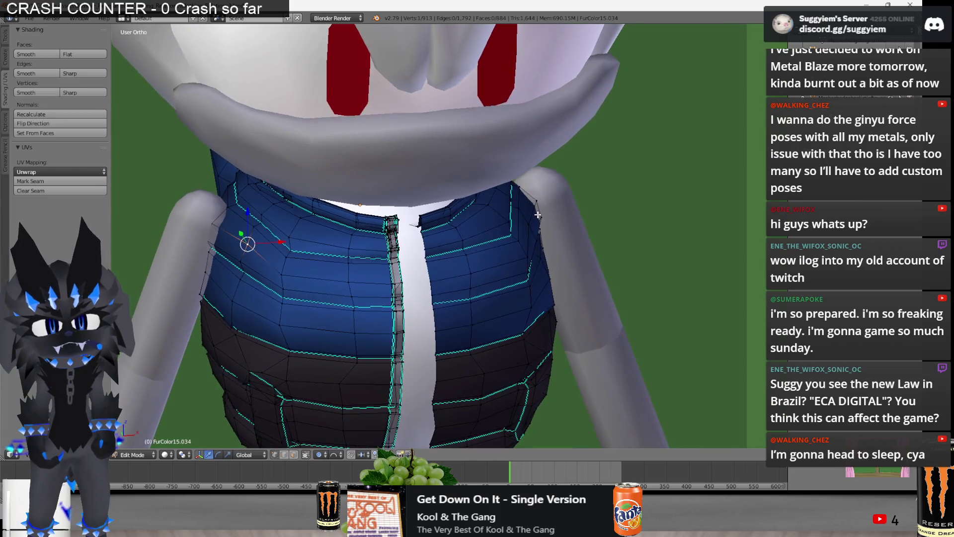
Softly rescale several vertices on the front panels beside the zipper for a snugger fit, ending in perspective view
key("s")
left_click(576, 247)
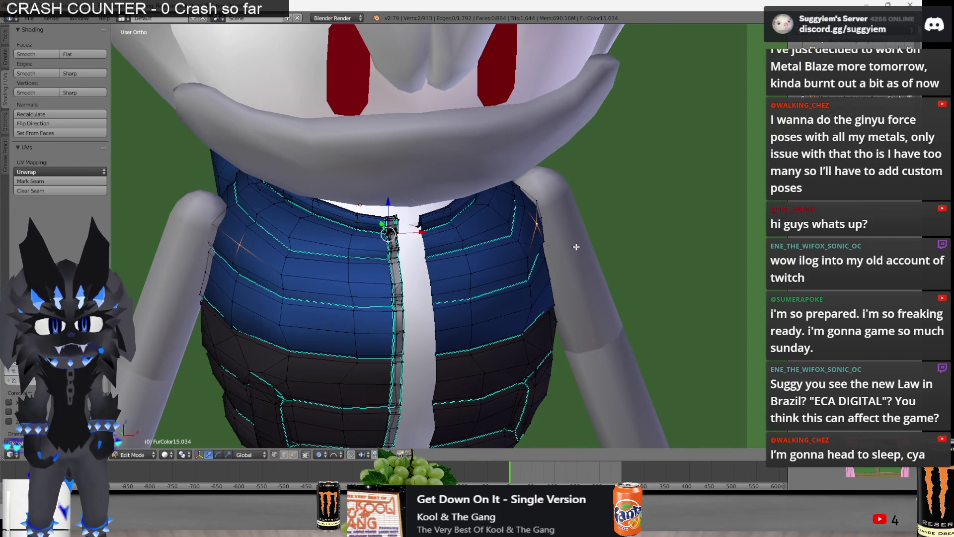
mouse_move(576, 246)
middle_mouse_down()
mouse_move(582, 229)
mouse_move(553, 209)
mouse_move(301, 242)
middle_mouse_up()
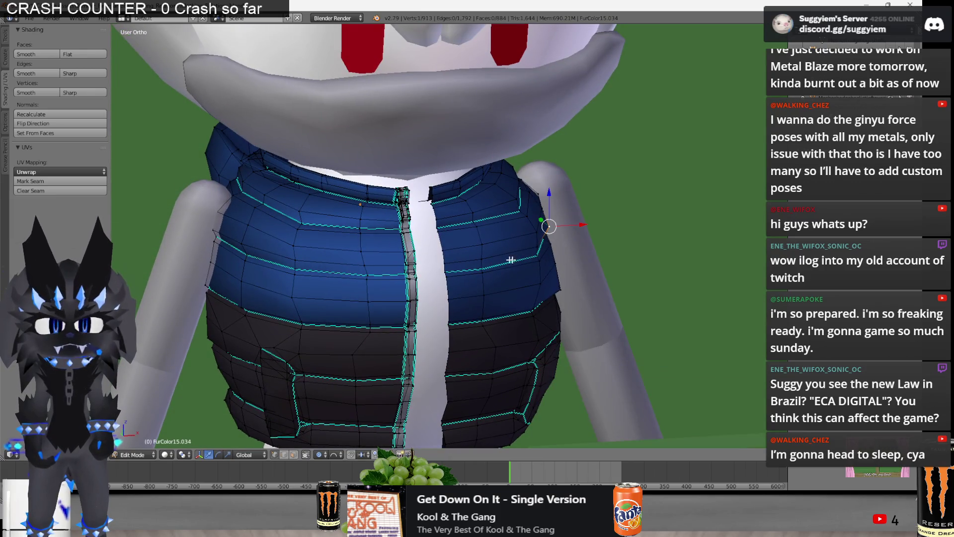
right_click(242, 242, "shift")
key("s")
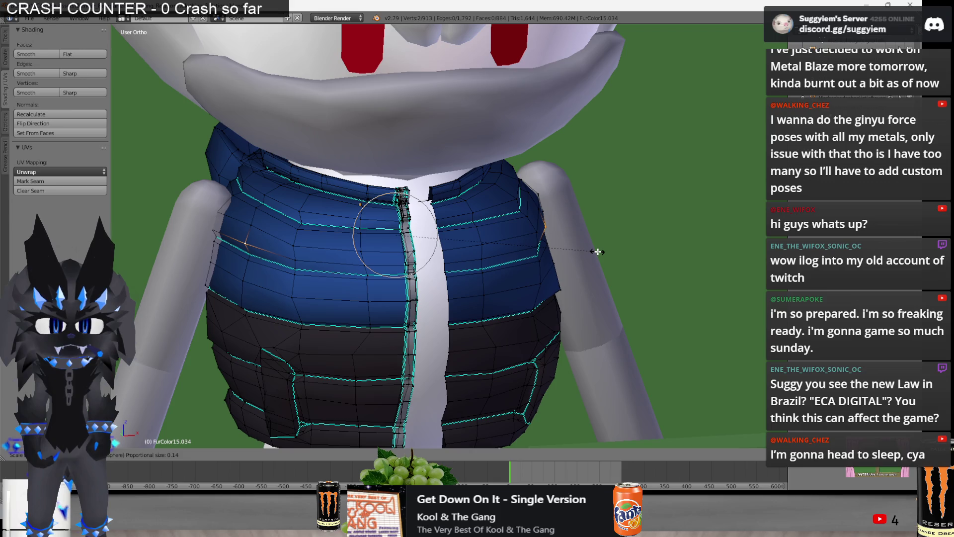
left_click(597, 252)
right_click(558, 288)
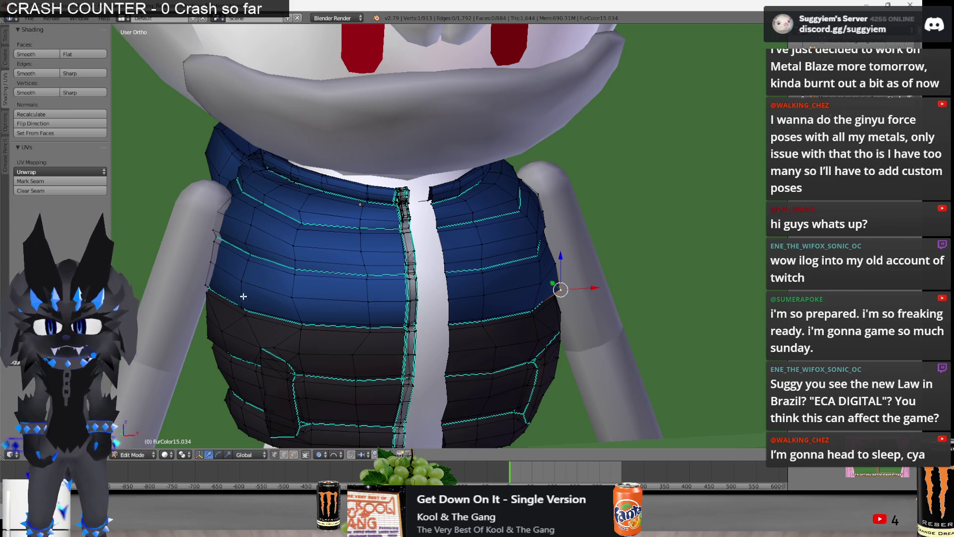
middle_click_drag(243, 296, 593, 337)
key("s")
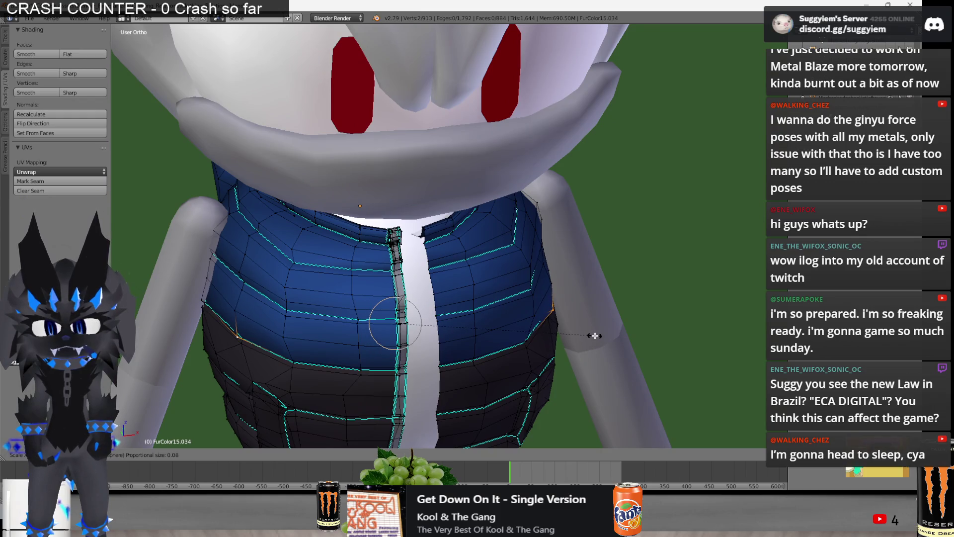
left_click(595, 336)
middle_click_drag(594, 336, 600, 302)
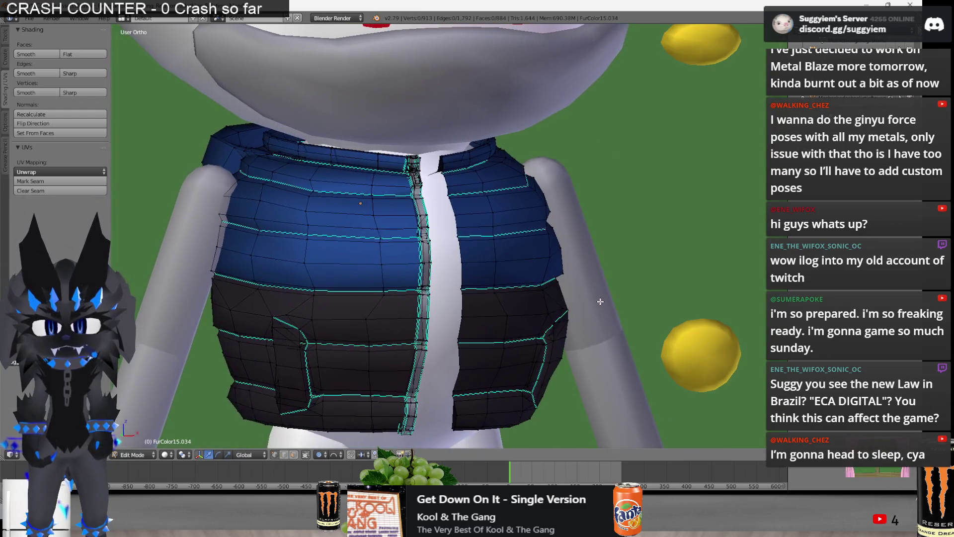
key("KP_5")
scroll(599, 297, "down", 4)
Nudge the selected vest vertices and edges sideways with proportional falloff, checking from below and front
mouse_move(599, 297)
middle_mouse_down()
mouse_move(369, 251)
mouse_move(380, 262)
middle_mouse_up()
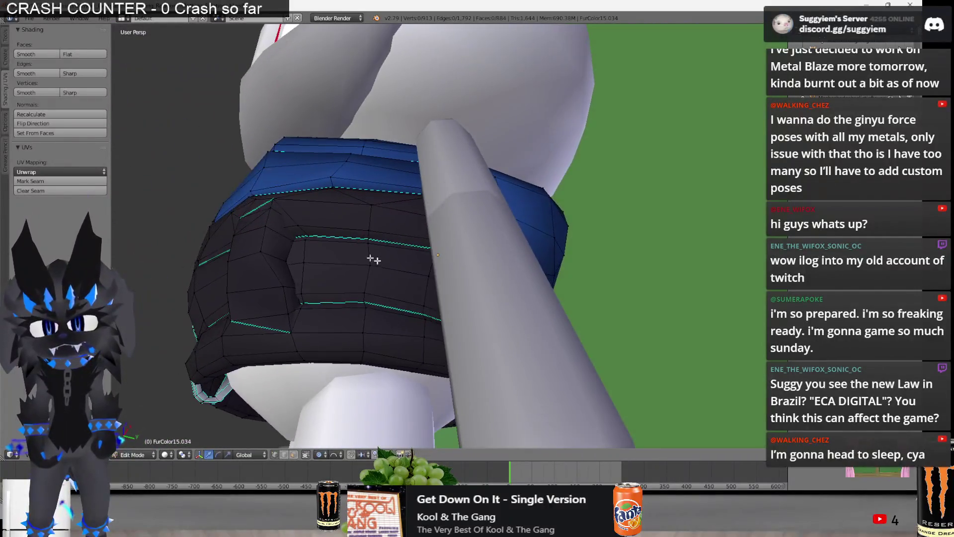
key("g")
left_click(247, 171)
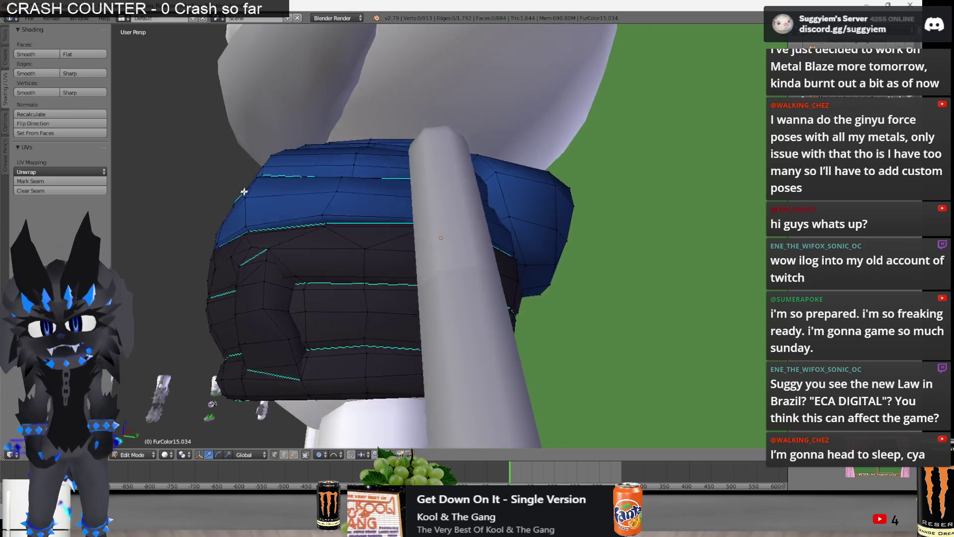
middle_click_drag(247, 172, 394, 255)
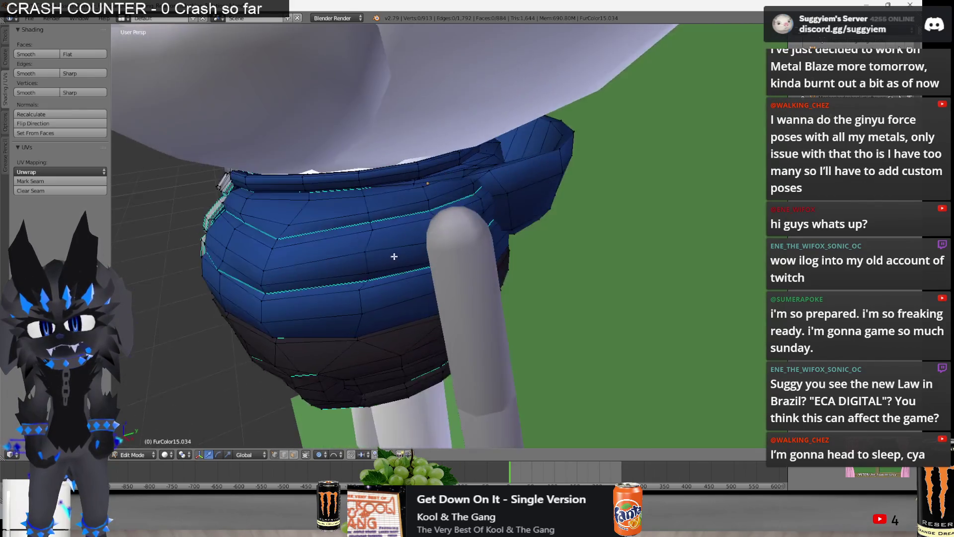
key("Tab")
mouse_move(480, 237)
middle_mouse_down()
mouse_move(506, 213)
mouse_move(560, 228)
mouse_move(502, 230)
middle_mouse_up()
key("Tab")
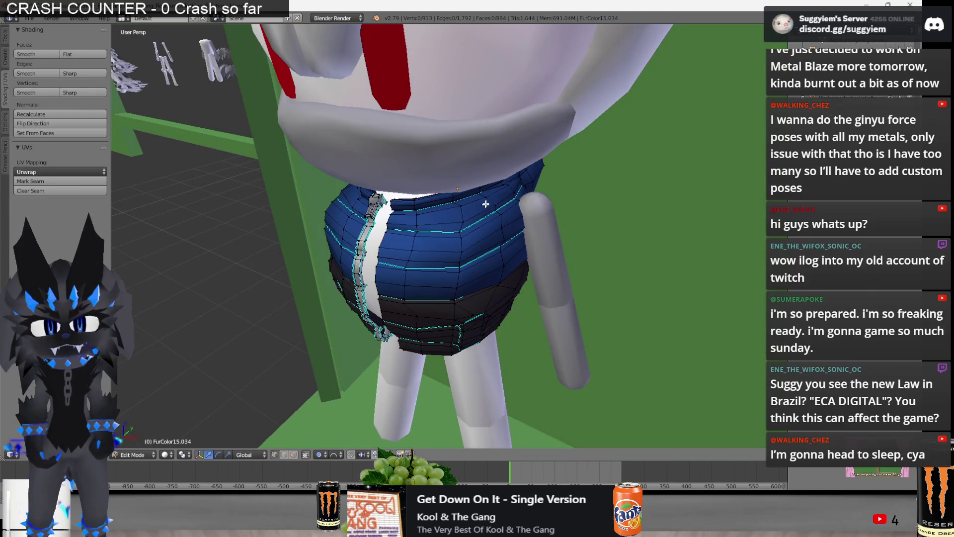
key("g")
key("x")
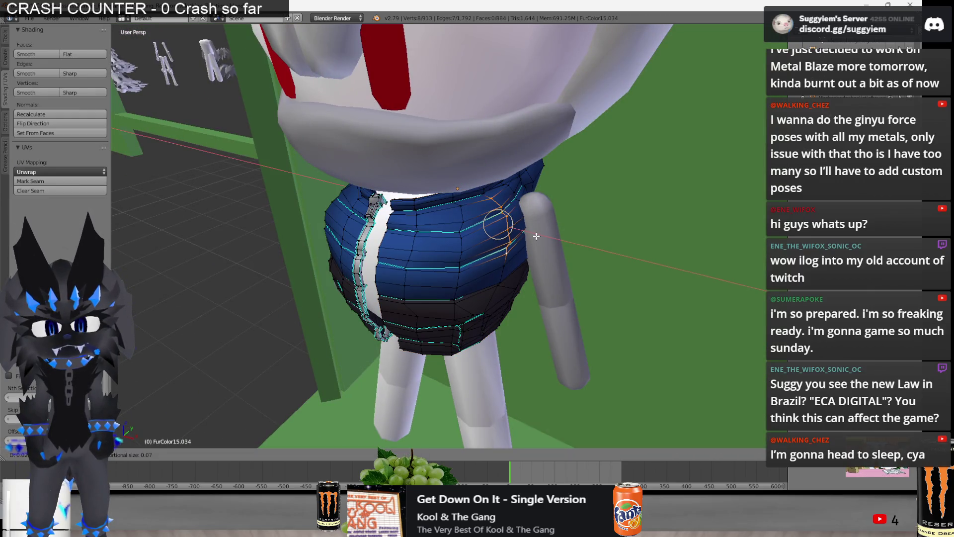
left_click(536, 236)
middle_click_drag(536, 236, 391, 225)
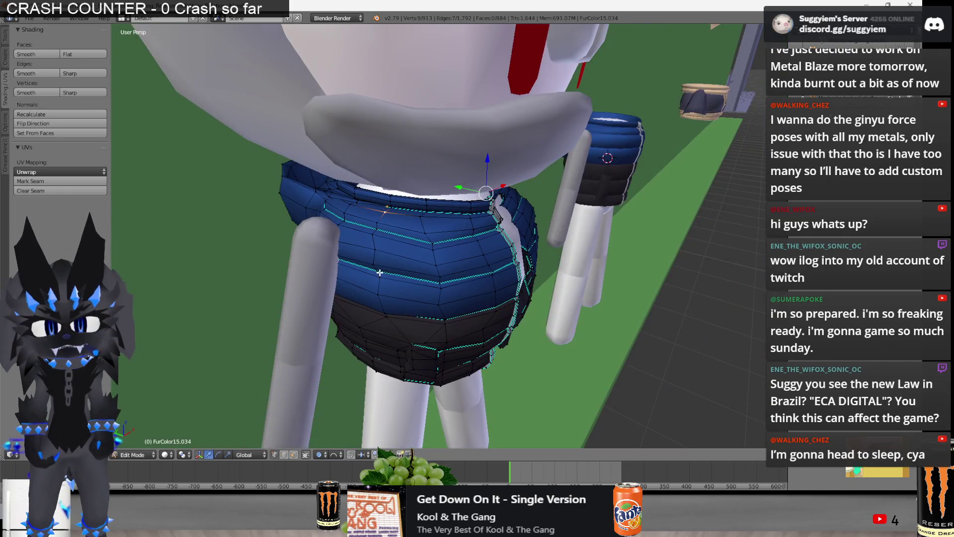
middle_click_drag(379, 273, 313, 268)
Scale the vest's side edges inward along X to tuck the sides in, then finish mesh editing
right_click(514, 246, "ctrl")
mouse_move(482, 249)
middle_mouse_down()
mouse_move(350, 259)
mouse_move(647, 245)
middle_mouse_up()
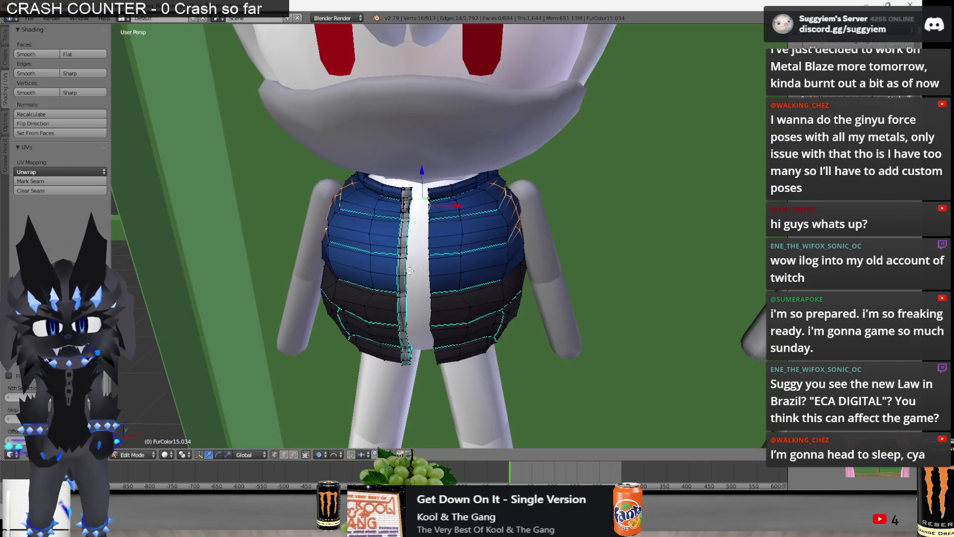
key("s")
key("x")
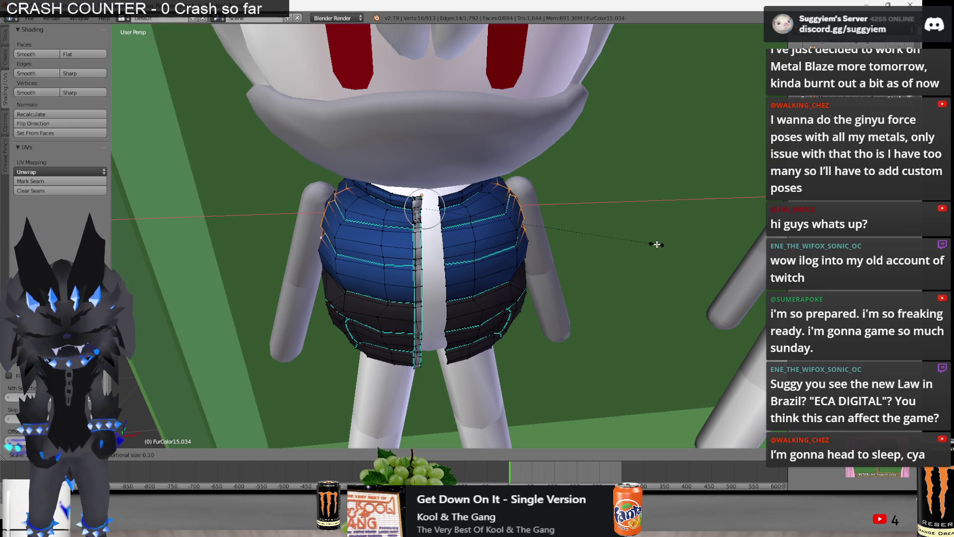
left_click(661, 244)
key("Tab")
mouse_move(648, 233)
middle_mouse_down()
mouse_move(501, 244)
mouse_move(572, 271)
mouse_move(620, 265)
mouse_move(681, 277)
mouse_move(403, 245)
mouse_move(447, 250)
mouse_move(410, 247)
mouse_move(319, 276)
mouse_move(397, 292)
mouse_move(382, 297)
middle_mouse_up()
key("Tab")
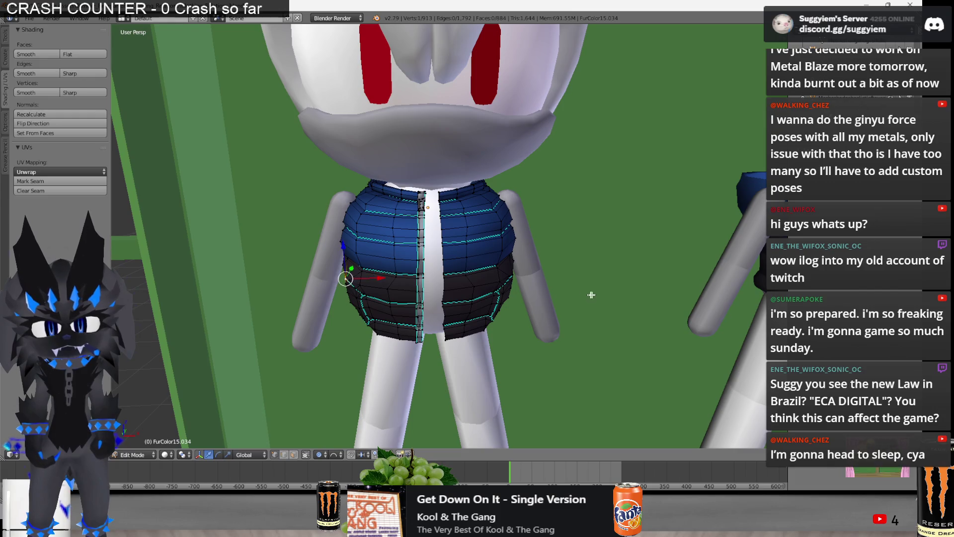
middle_click_drag(586, 294, 514, 290)
mouse_move(427, 262)
middle_mouse_down()
mouse_move(601, 267)
mouse_move(451, 282)
mouse_move(461, 251)
mouse_move(605, 292)
mouse_move(678, 285)
mouse_move(452, 273)
middle_mouse_up()
key("Tab")
scroll(532, 265, "down", 3)
scroll(620, 282, "up", 3)
scroll(549, 273, "down", 3)
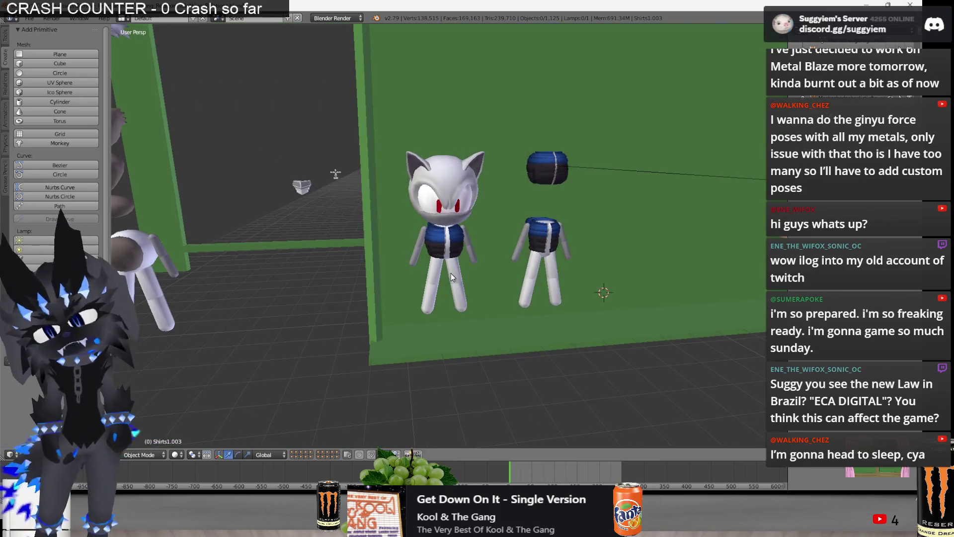
key("KP_5")
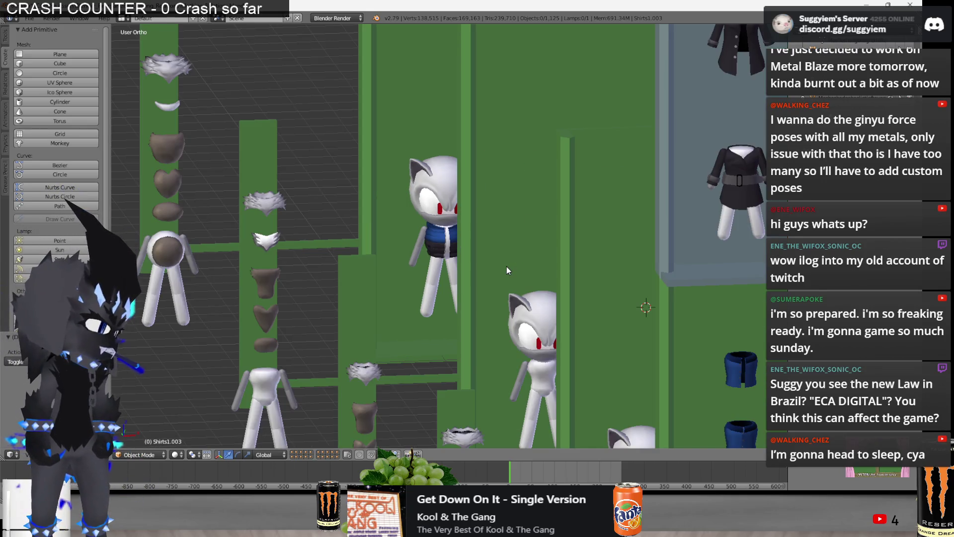
scroll(511, 268, "up", 3)
scroll(520, 265, "up", 3)
middle_click_drag(650, 272, 653, 274)
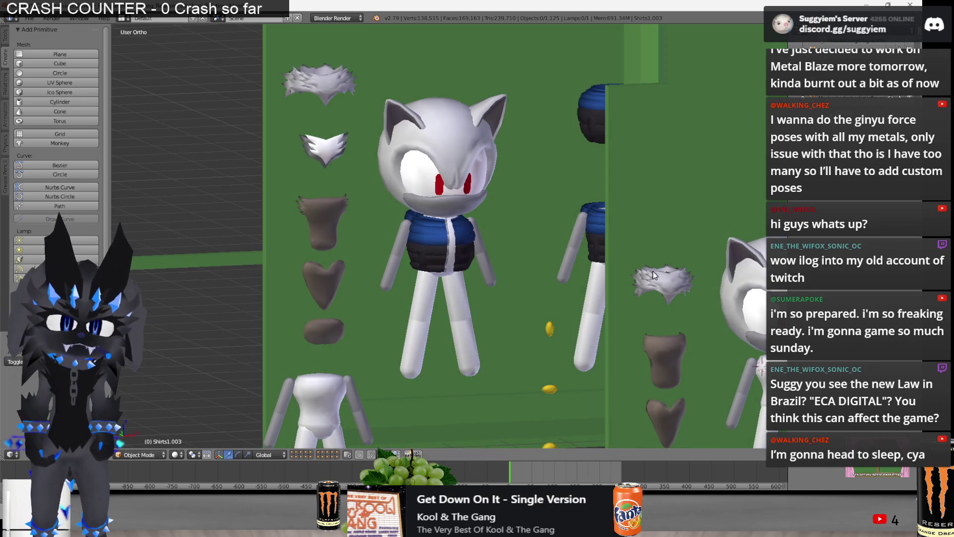
key("alt+Tab")
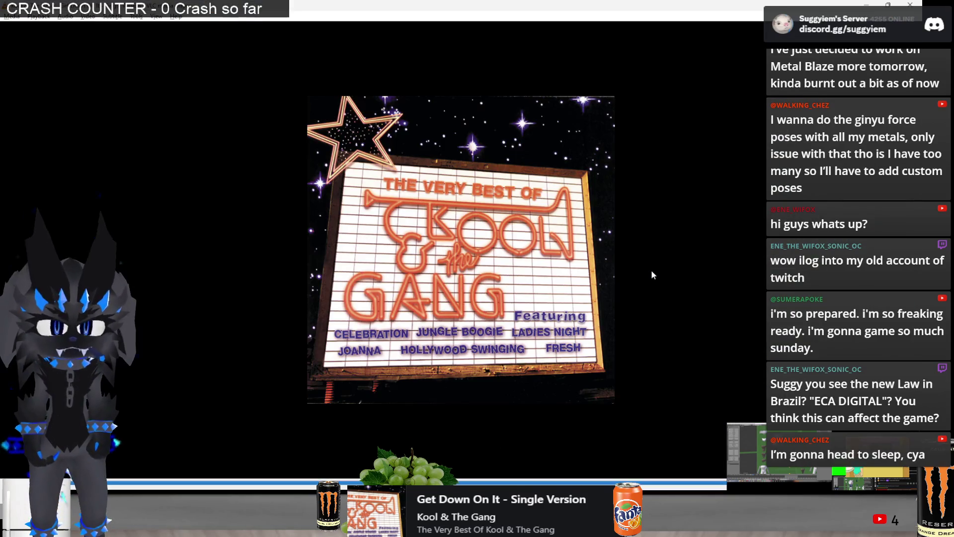
key("alt+Tab")
mouse_move(652, 271)
middle_mouse_down()
mouse_move(570, 259)
mouse_move(720, 288)
mouse_move(575, 316)
mouse_move(336, 268)
mouse_move(443, 252)
middle_mouse_up()
right_click(451, 216)
Shift the selected lower-section vertices of the vest with two soft proportional moves
key("KP_Decimal")
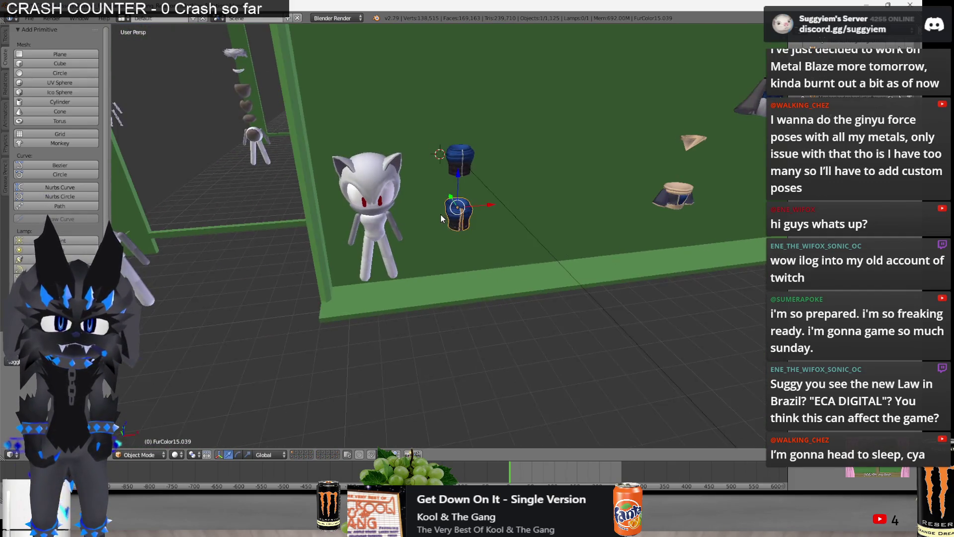
key("Tab")
scroll(440, 221, "up", 5)
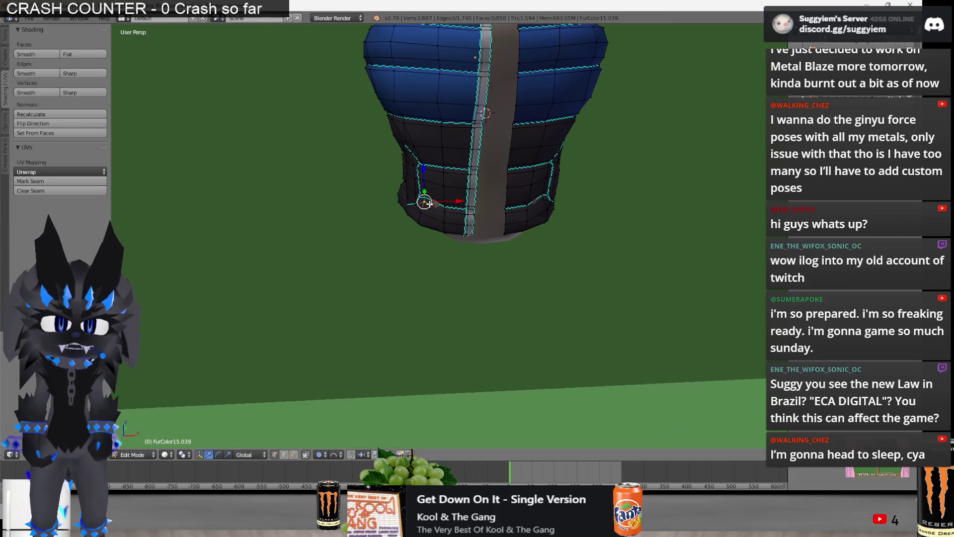
middle_click_drag(425, 200, 442, 194)
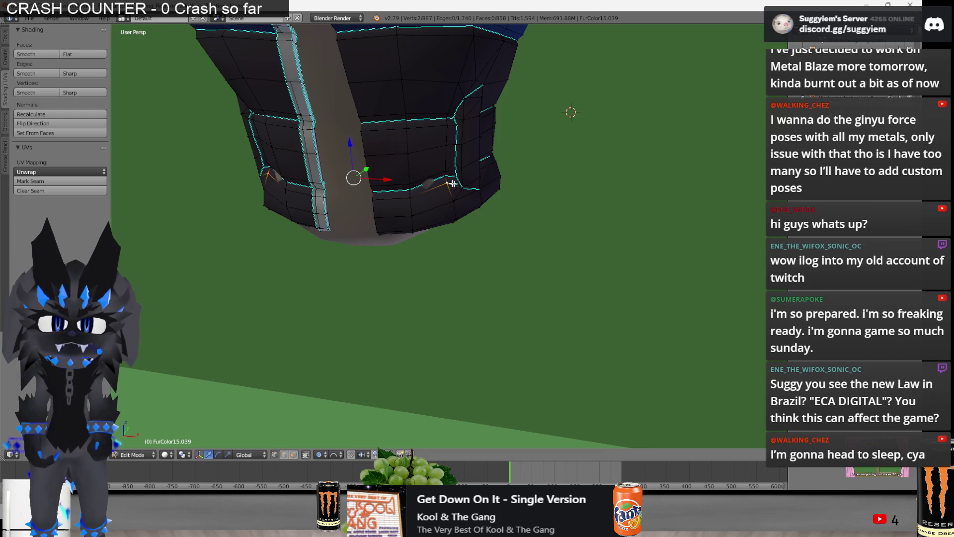
key("g")
left_click(475, 190)
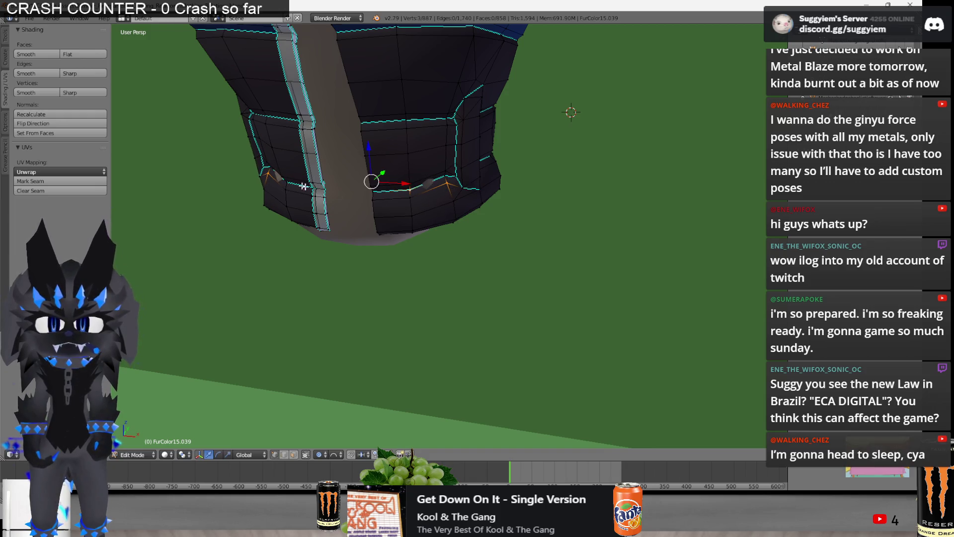
key("g")
left_click(513, 204)
key("Tab")
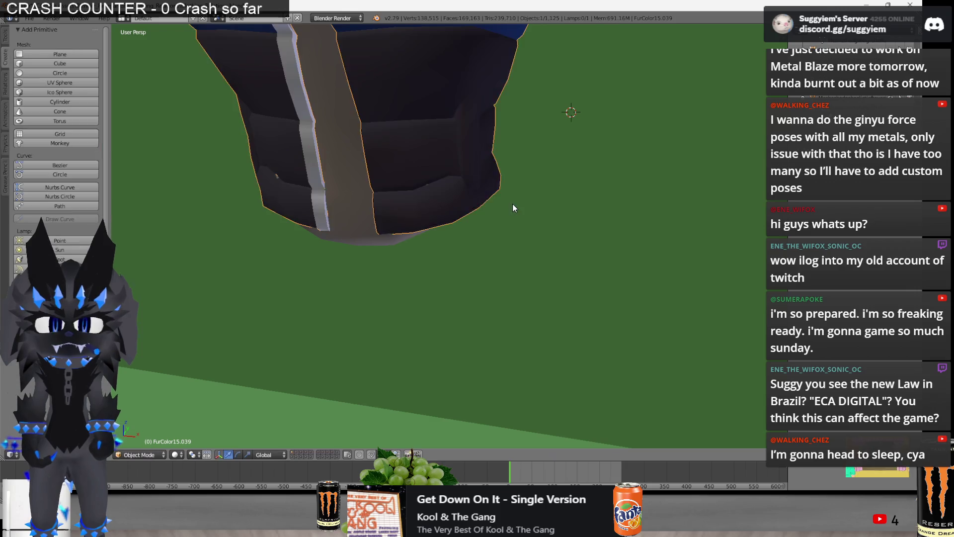
key("Tab")
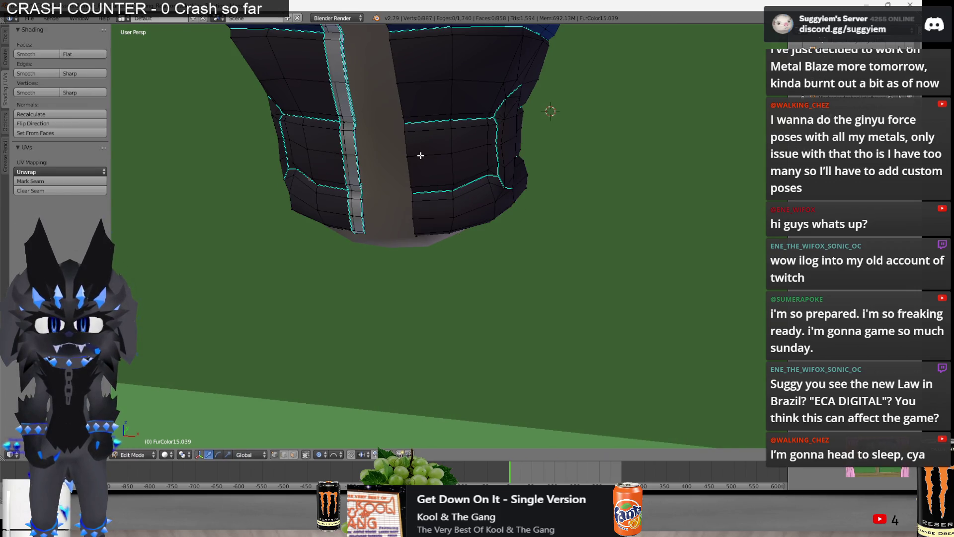
Lower the selected hem edges vertically along Z with proportional falloff
key("g")
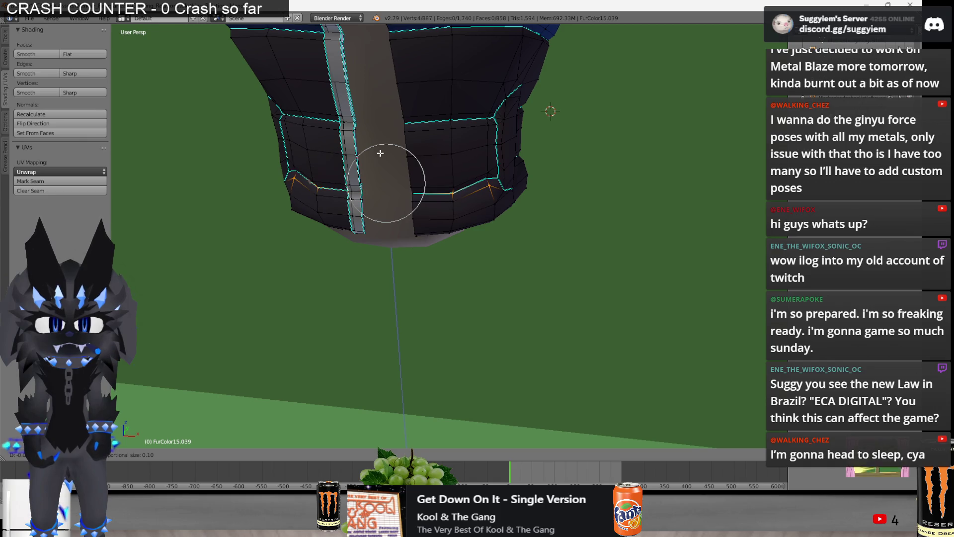
right_click(380, 153)
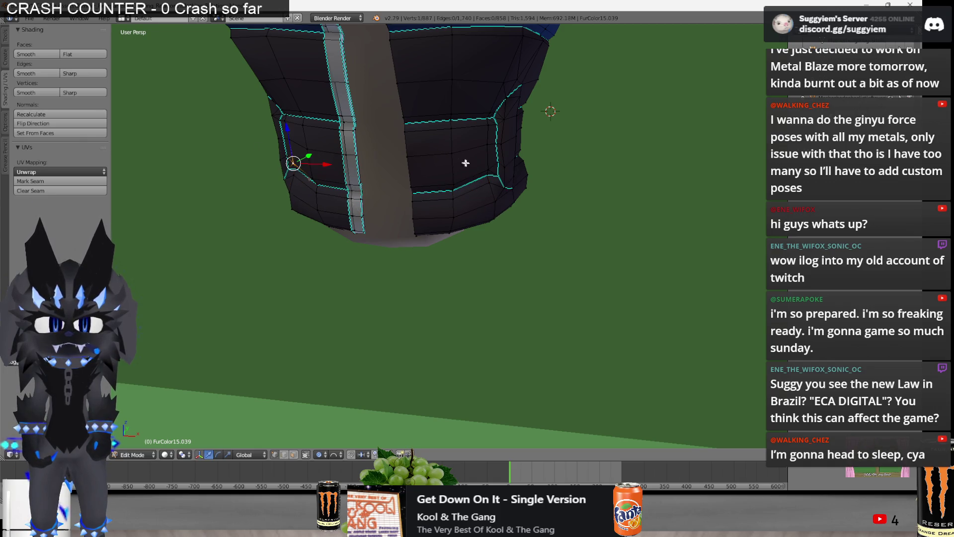
key("g")
key("z")
left_click(383, 149)
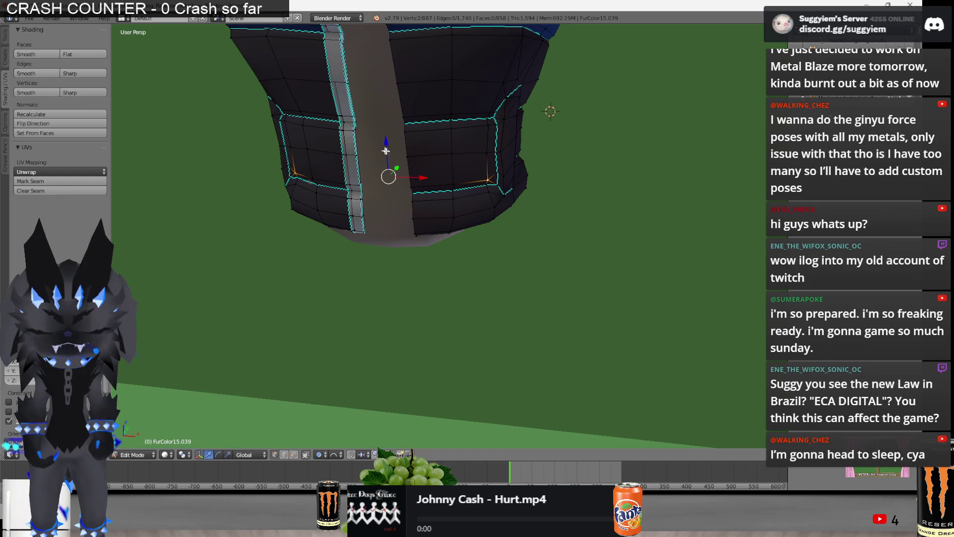
middle_click_drag(400, 166, 393, 166)
Reshape the left and right pocket edge loops with a soft move, then return to Object Mode
right_click(393, 166)
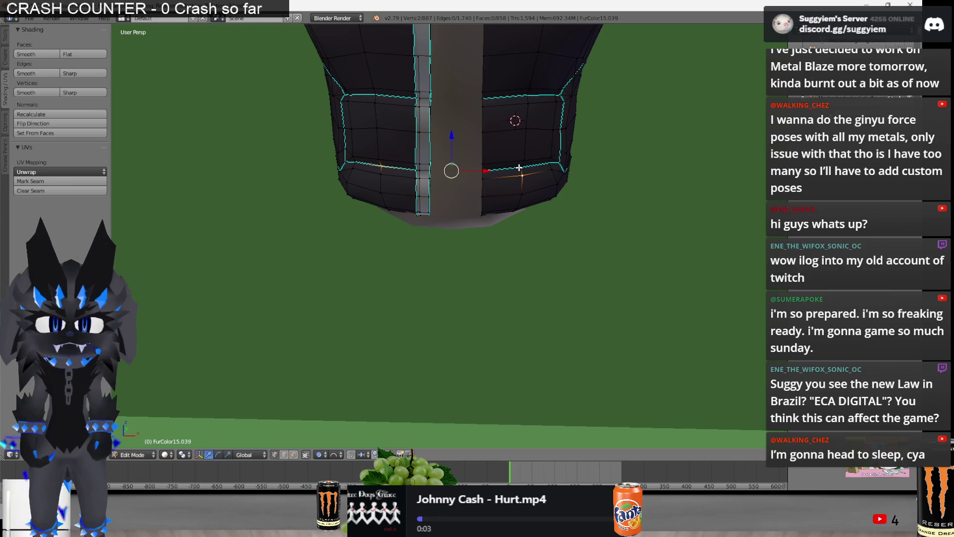
right_click(520, 166, "alt+shift")
key("g")
left_click(547, 163)
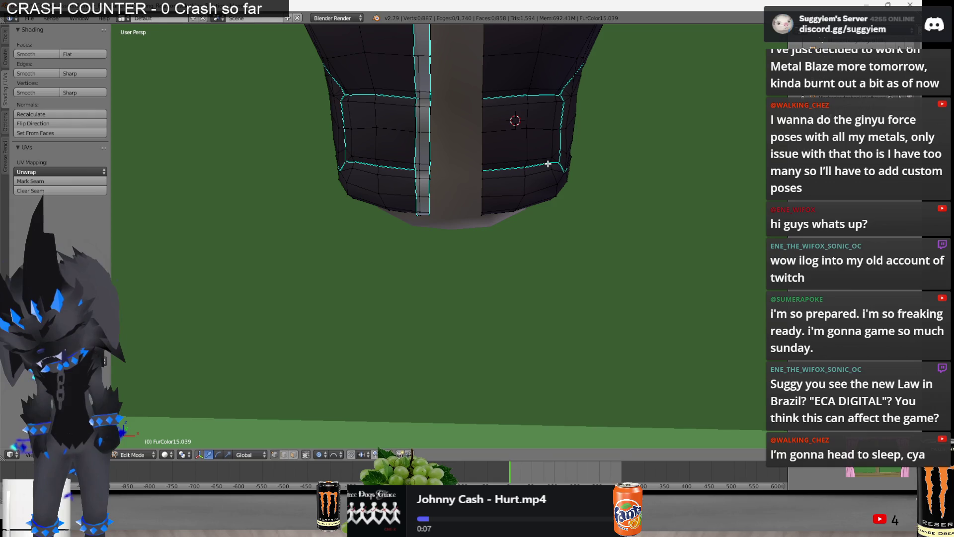
key("Tab")
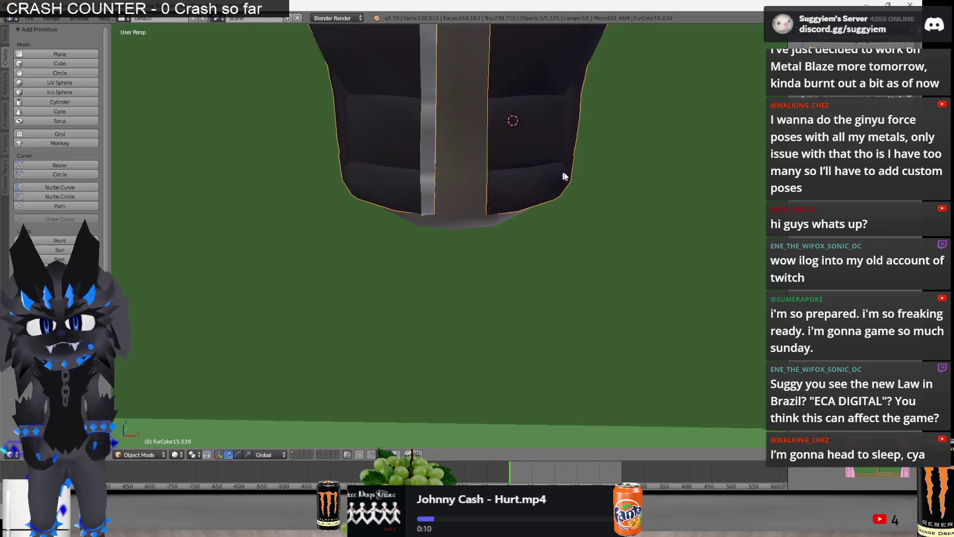
scroll(559, 183, "down", 10)
Slide the vest along X over the left white base and adjust its height to test the fit
middle_click_drag(433, 193, 565, 197)
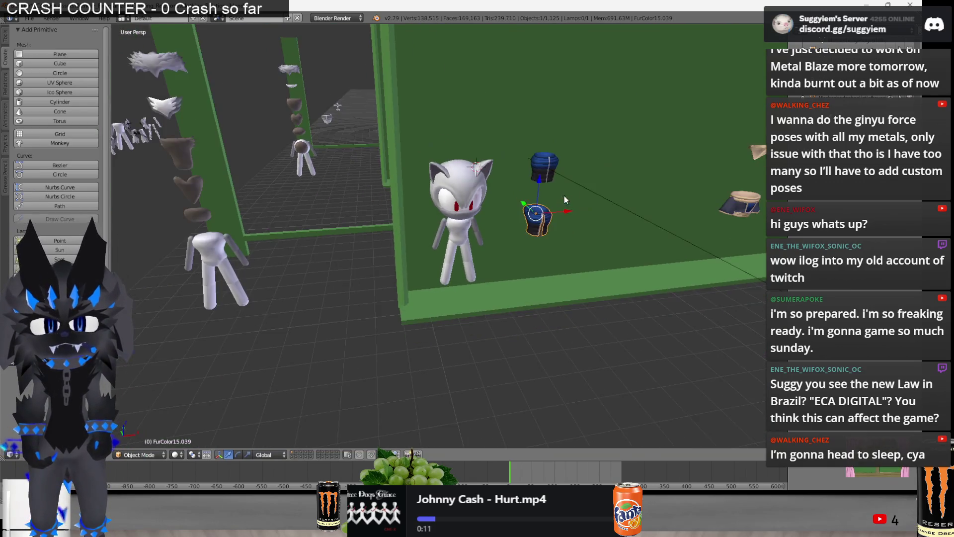
key("g")
key("x")
left_click(243, 249)
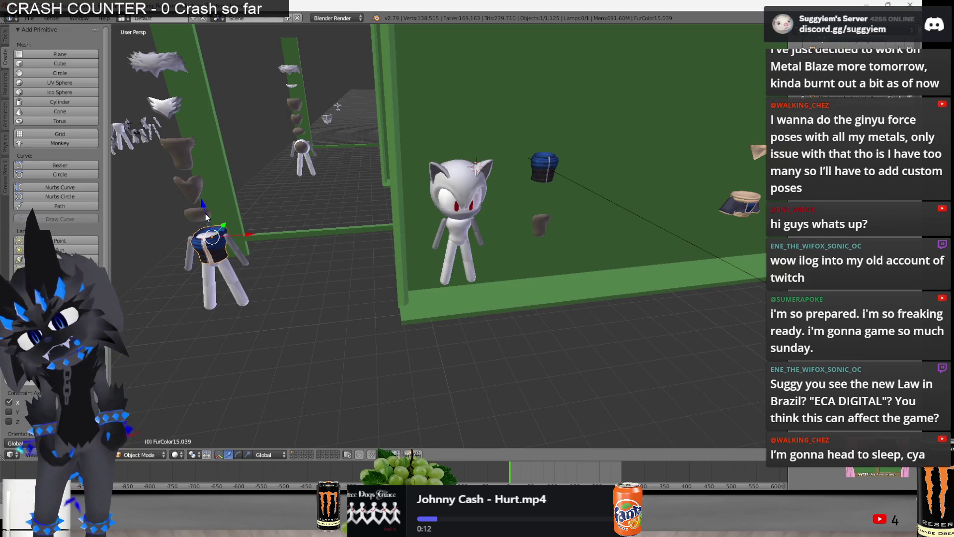
key("g")
key("z")
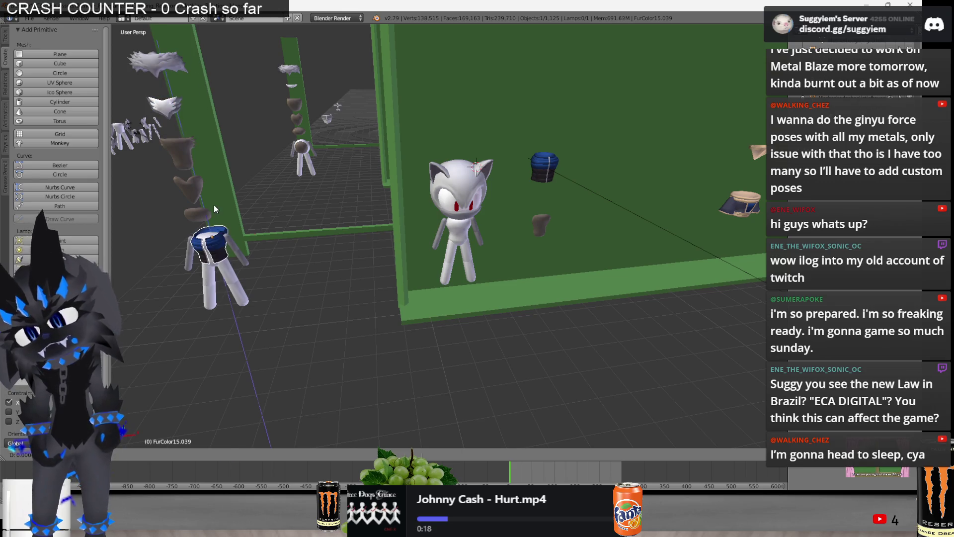
left_click(239, 236)
Move the vest back along X beside the central character and isolate it in the view
key("g")
key("x")
left_click(573, 240)
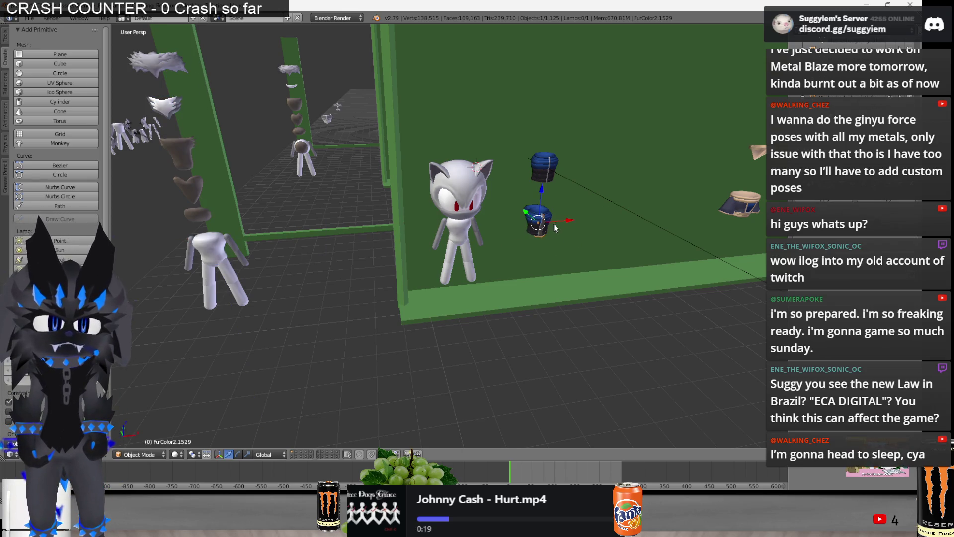
mouse_move(248, 251)
middle_mouse_down()
mouse_move(636, 233)
mouse_move(572, 258)
middle_mouse_up()
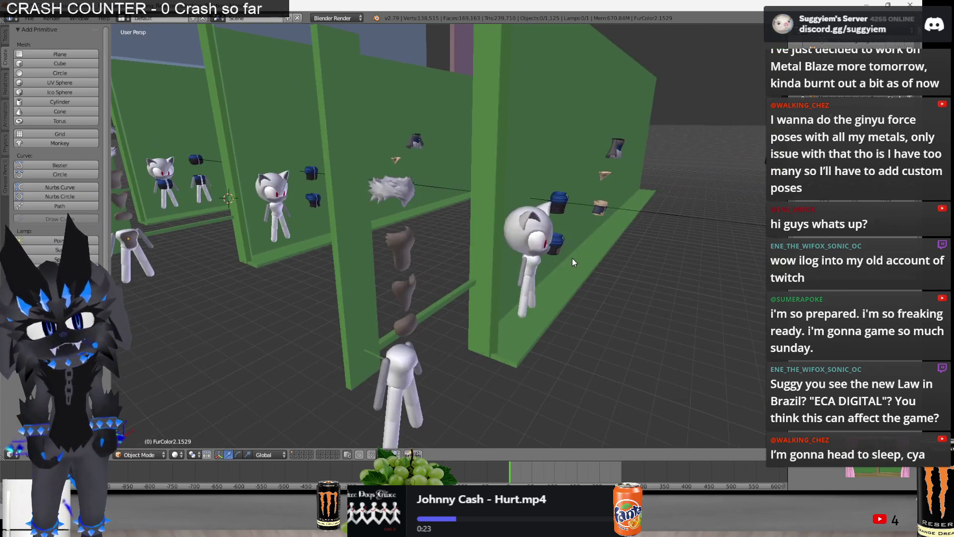
key("KP_Divide")
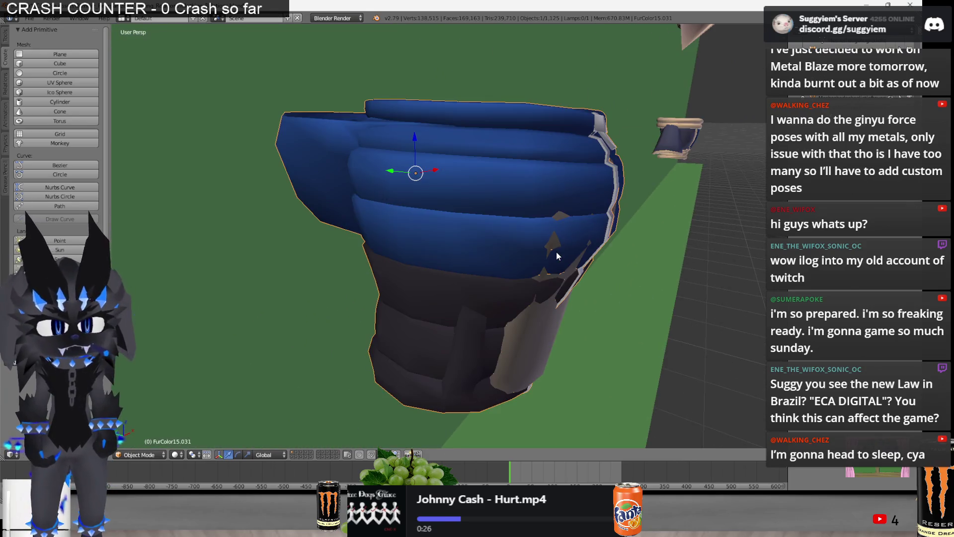
In wireframe, lasso-select the black lower front faces on both sides of the zipper
key("Tab")
mouse_move(557, 251)
middle_mouse_down()
mouse_move(442, 279)
mouse_move(463, 265)
middle_mouse_up()
key("z")
scroll(476, 253, "up", 3)
left_click_drag(447, 245, 448, 257, "ctrl")
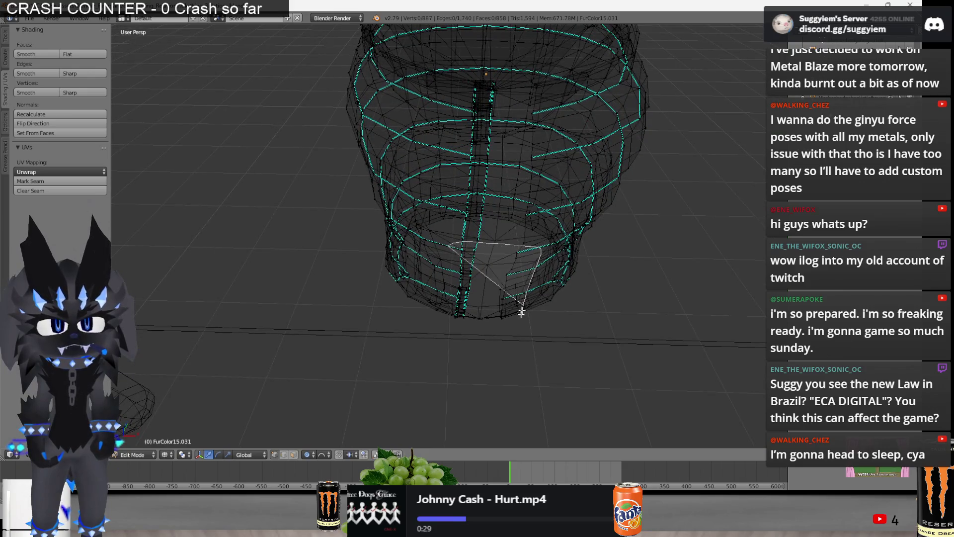
mouse_move(449, 257)
middle_mouse_down()
mouse_move(446, 318)
mouse_move(456, 306)
mouse_move(440, 266)
middle_mouse_up()
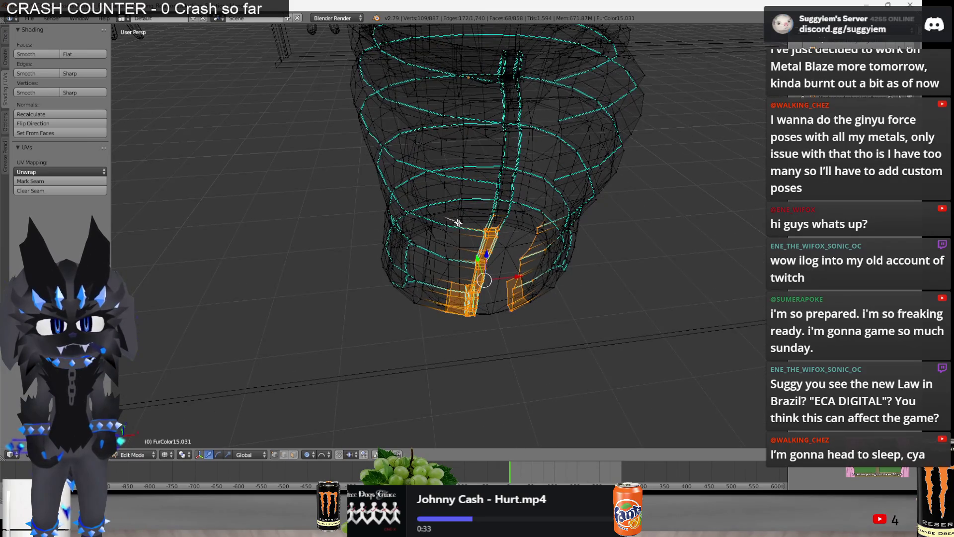
mouse_move(444, 326)
middle_mouse_down()
mouse_move(504, 323)
mouse_move(482, 324)
mouse_move(430, 252)
middle_mouse_up()
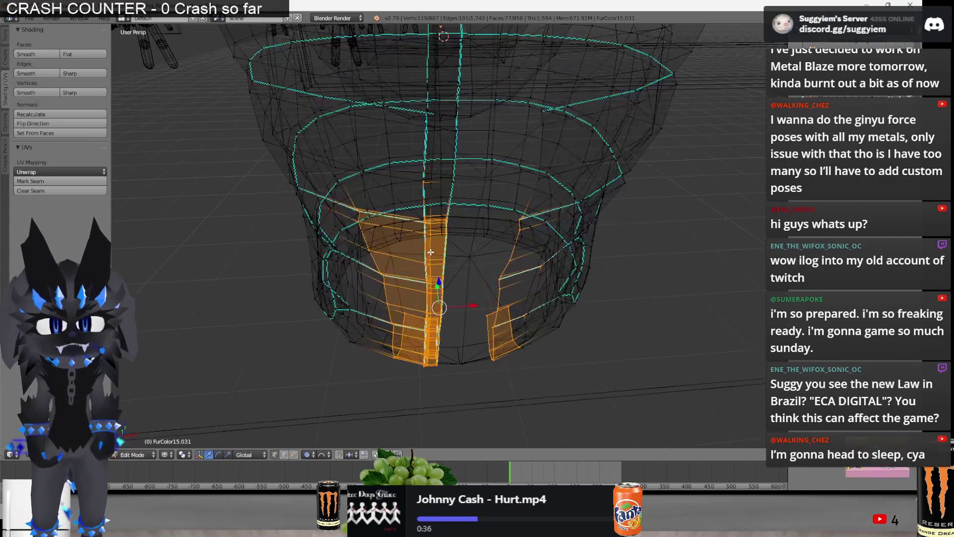
middle_click_drag(422, 185, 507, 285)
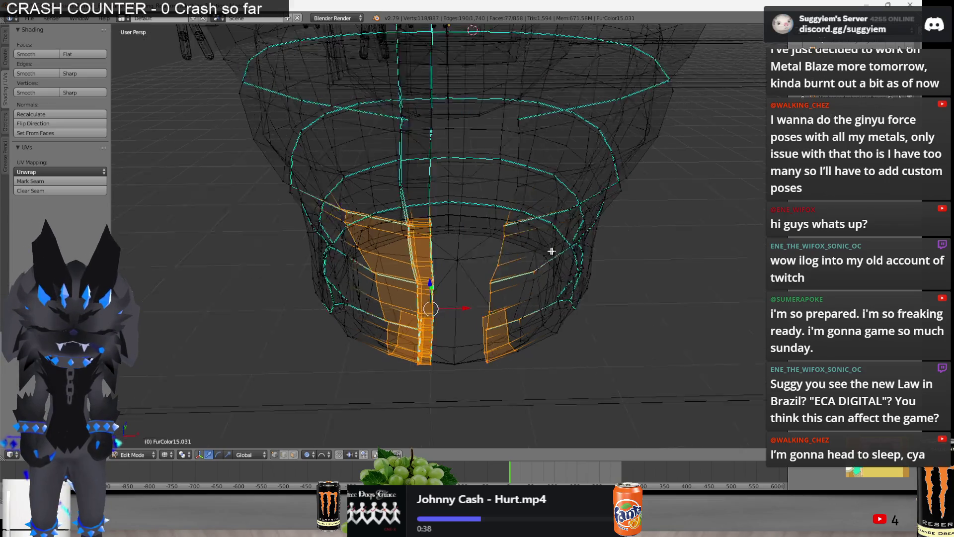
middle_click_drag(507, 286, 466, 229)
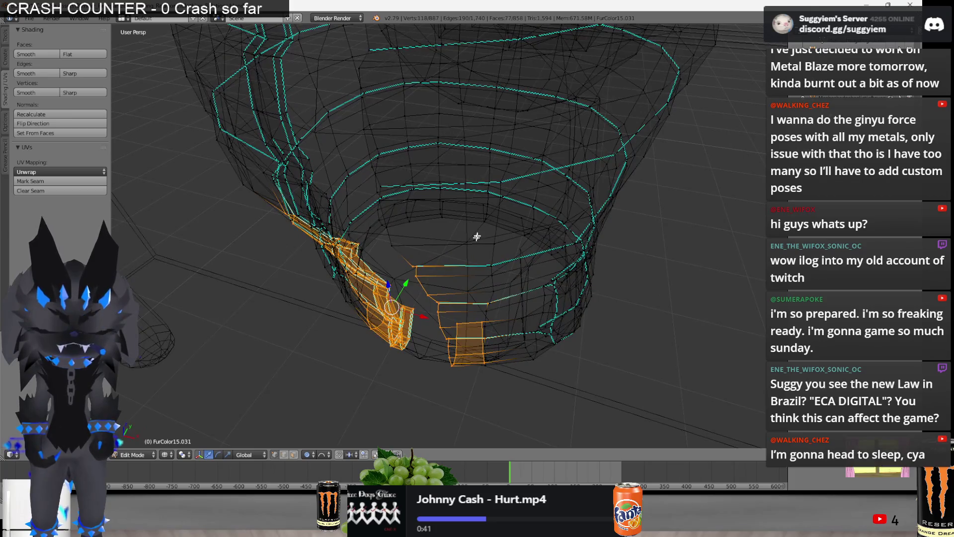
left_click_drag(507, 303, 453, 390, "ctrl")
middle_click_drag(454, 389, 487, 361)
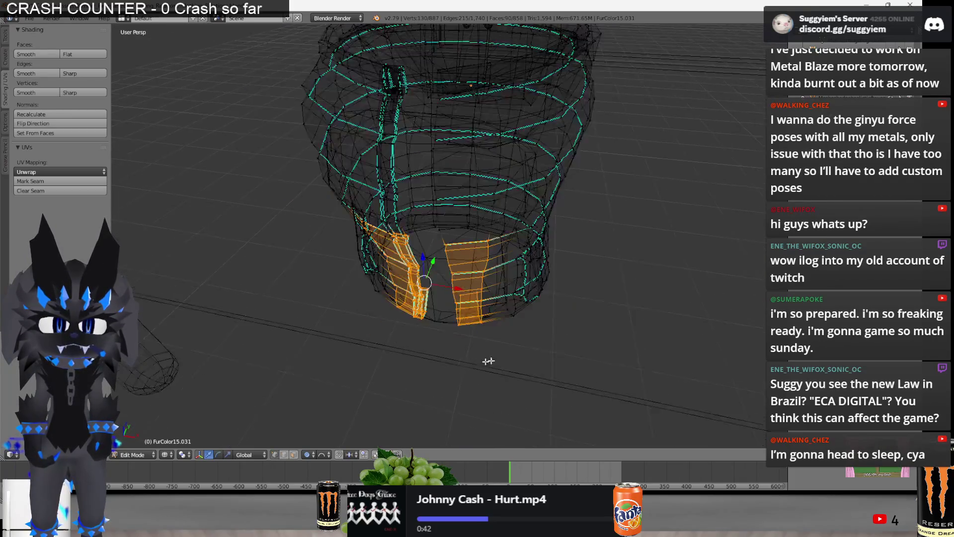
scroll(452, 349, "down", 3)
scroll(452, 349, "up", 2)
scroll(452, 350, "up", 3)
key("z")
Shift the selected lower front faces forward along Y with proportional falloff, then deselect
key("g")
key("y")
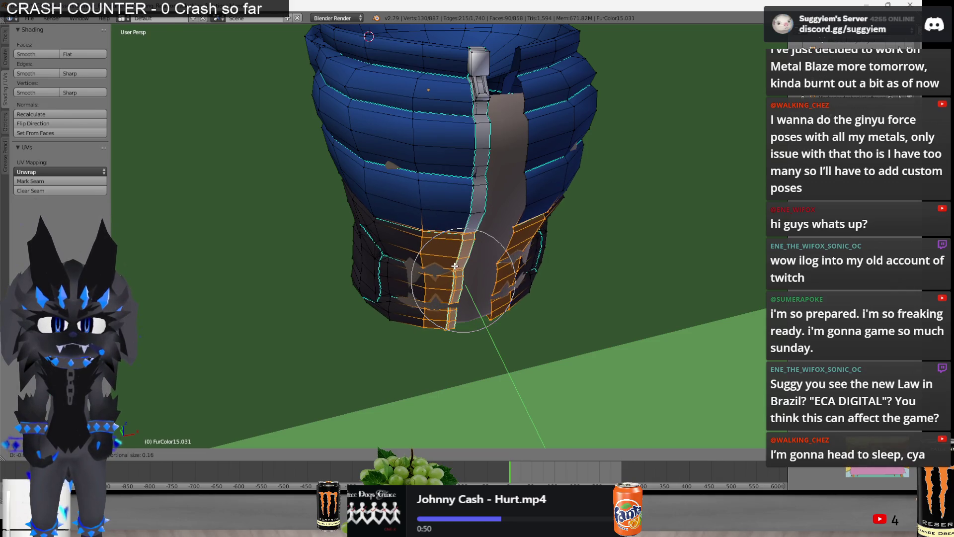
left_click(457, 267)
key("a")
scroll(456, 267, "up", 2)
Brush-select the pocket seam edges and move them along Y with soft falloff
mouse_move(463, 257)
middle_mouse_down()
mouse_move(475, 238)
mouse_move(452, 241)
middle_mouse_up()
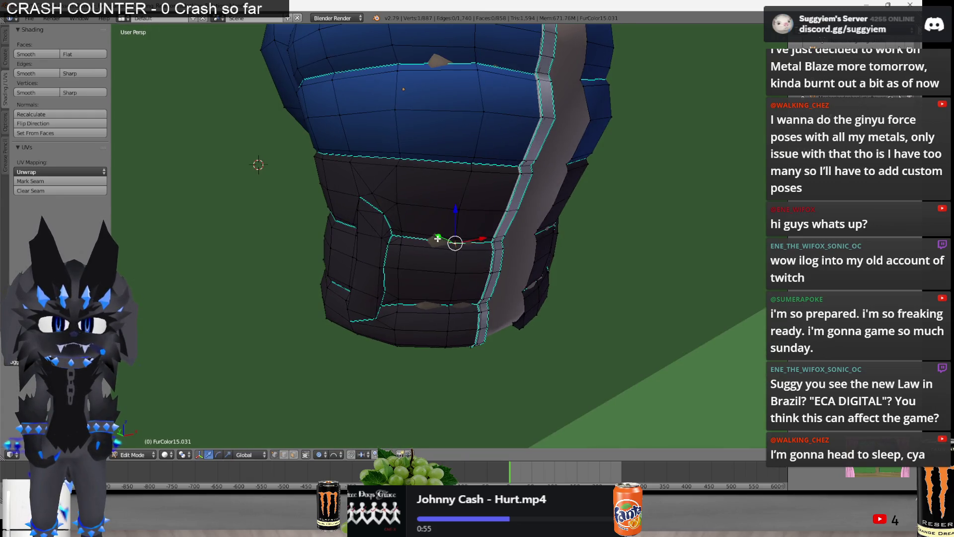
key("c")
key("Escape")
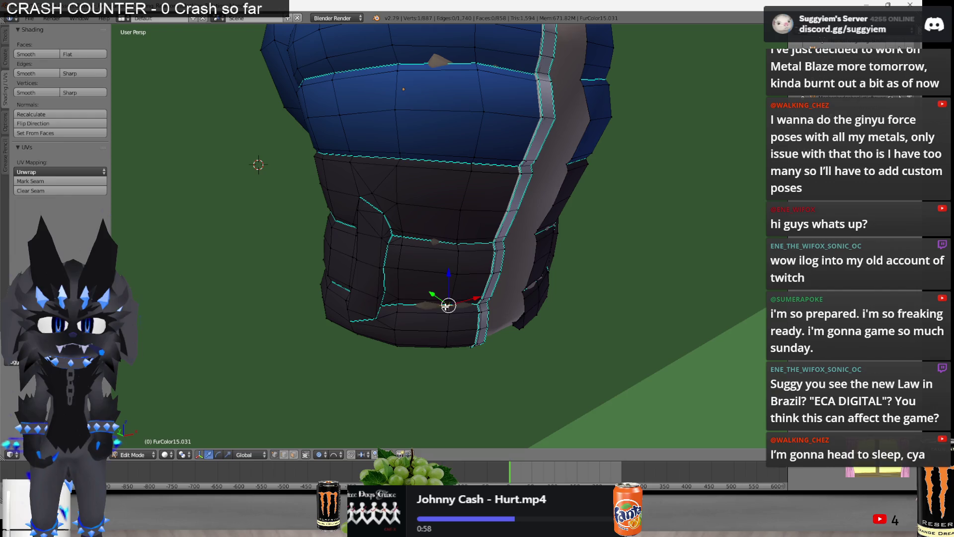
mouse_move(400, 305)
middle_mouse_down()
mouse_move(365, 268)
mouse_move(374, 269)
middle_mouse_up()
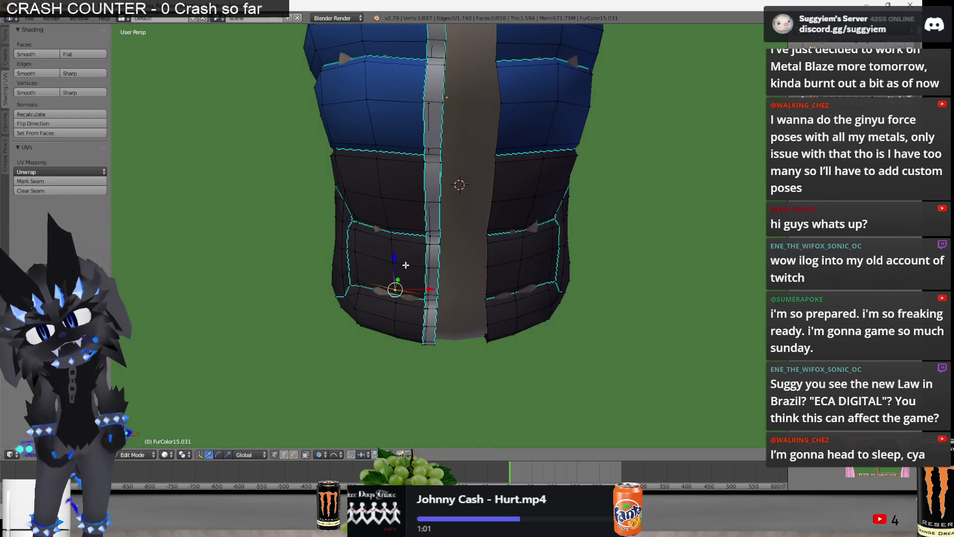
mouse_move(458, 230)
middle_mouse_down()
mouse_move(468, 231)
mouse_move(458, 232)
middle_mouse_up()
key("g")
key("y")
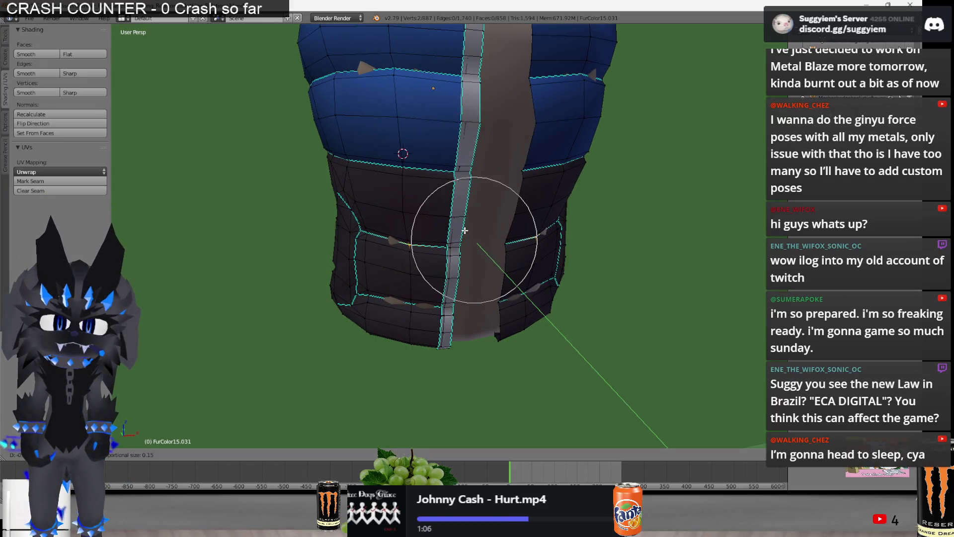
left_click(465, 229)
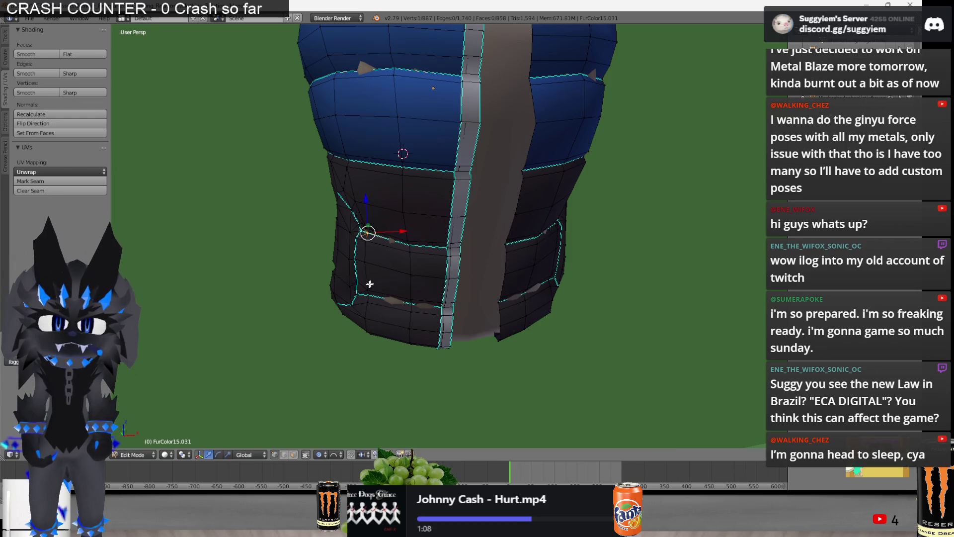
Move the vest's side loop along Y with falloff, then reselect the vest for further editing
middle_click_drag(410, 303, 474, 313)
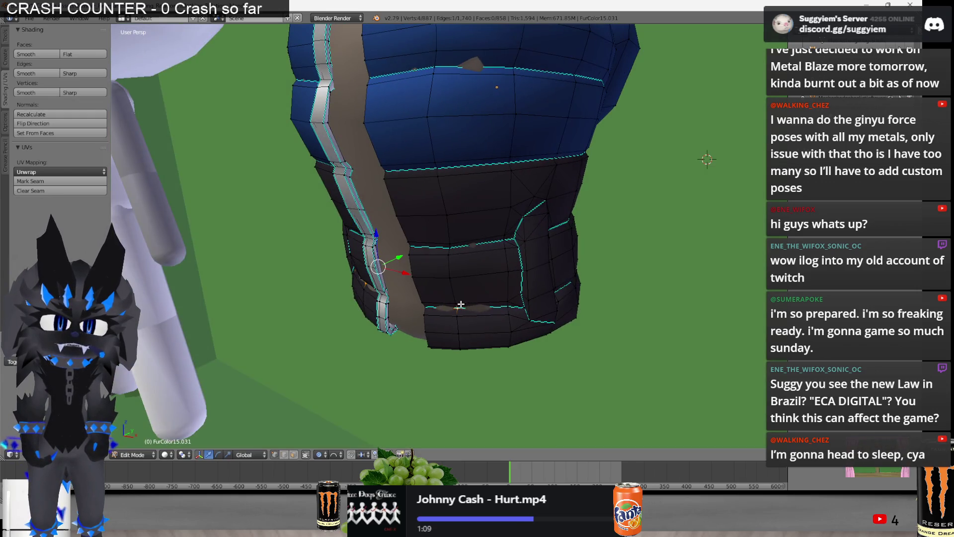
mouse_move(507, 237)
middle_mouse_down()
mouse_move(439, 250)
mouse_move(476, 286)
mouse_move(494, 259)
middle_mouse_up()
key("g")
key("y")
left_click(423, 257)
key("Tab")
right_click(495, 259)
key("Tab")
Scale the waist side loops inward along X with falloff and return to Object Mode
mouse_move(515, 299)
middle_mouse_down()
mouse_move(531, 310)
mouse_move(530, 277)
middle_mouse_up()
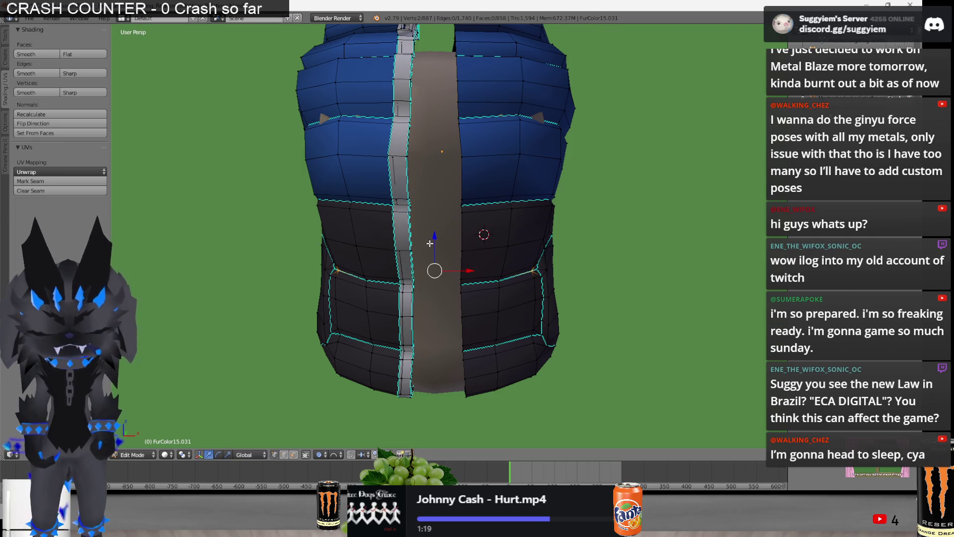
key("Tab")
mouse_move(437, 249)
middle_mouse_down()
mouse_move(426, 202)
mouse_move(357, 250)
mouse_move(333, 252)
middle_mouse_up()
key("Tab")
right_click(527, 248, "alt+shift")
key("s")
key("x")
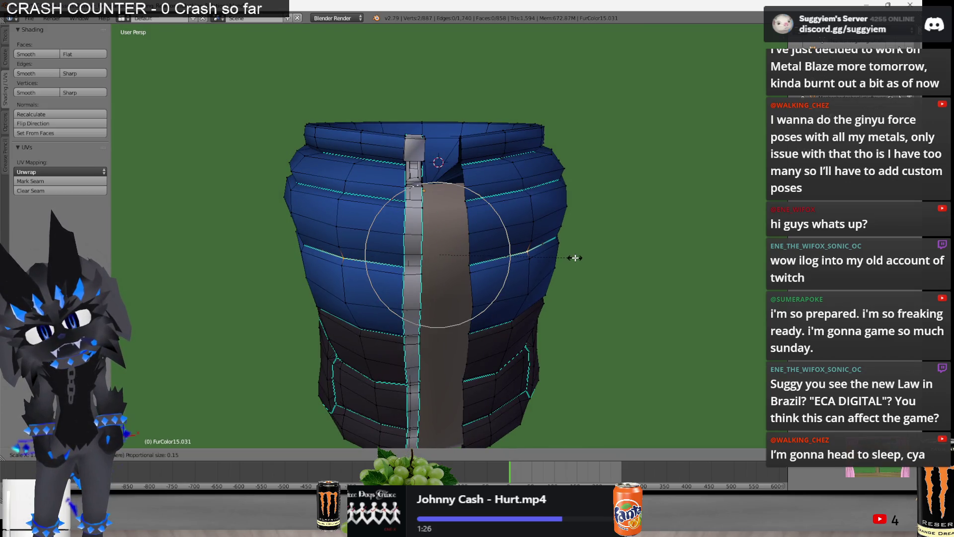
left_click(576, 257)
key("Tab")
scroll(567, 259, "down", 3)
scroll(555, 261, "down", 3)
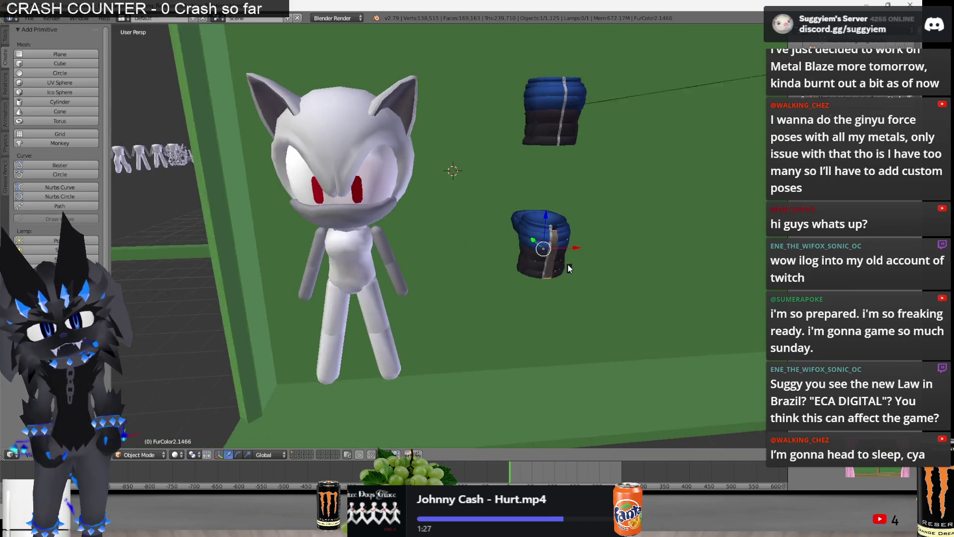
scroll(544, 263, "down", 3)
Move the vest onto a white character base and raise it along Z to sit on the torso
right_click(518, 242)
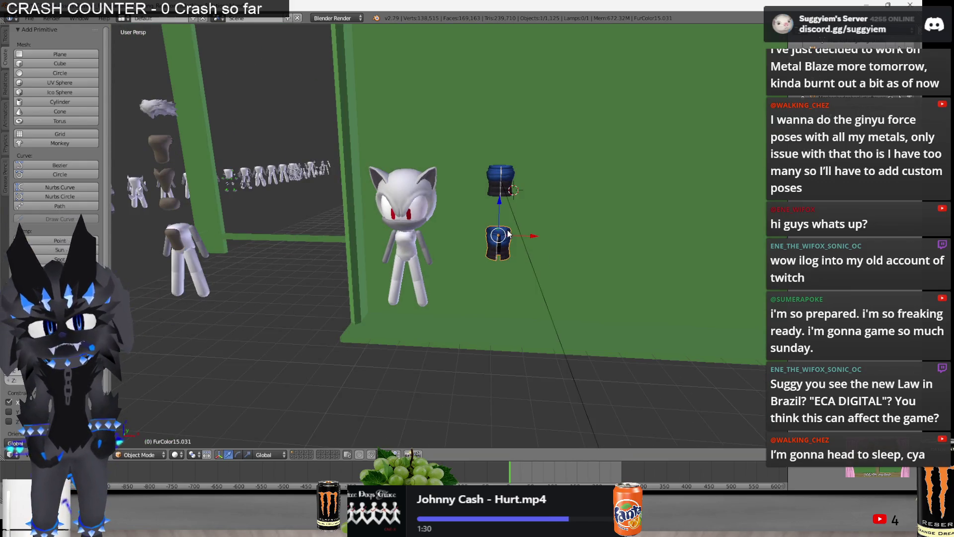
key("g")
left_click(430, 241)
mouse_move(431, 241)
middle_mouse_down()
mouse_move(560, 246)
mouse_move(552, 249)
middle_mouse_up()
key("g")
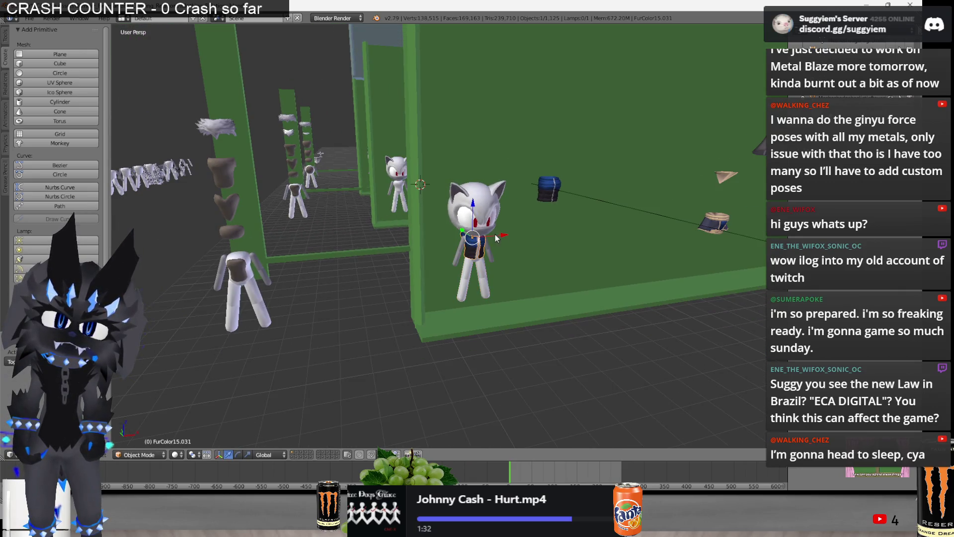
key("z")
left_click(237, 206)
Focus on the vest and begin reshaping its mesh with a proportional move
key("KP_Decimal")
scroll(375, 218, "down", 2)
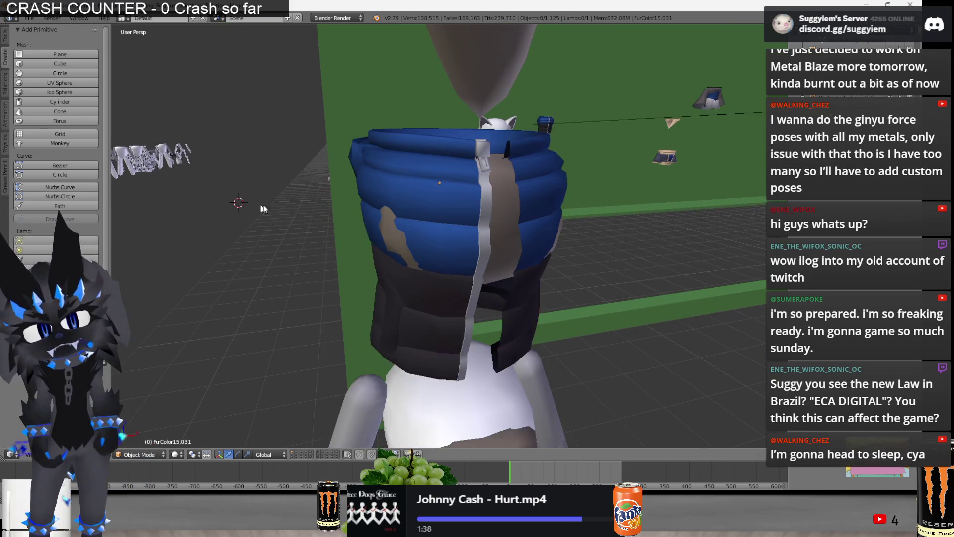
key("Tab")
key("g")
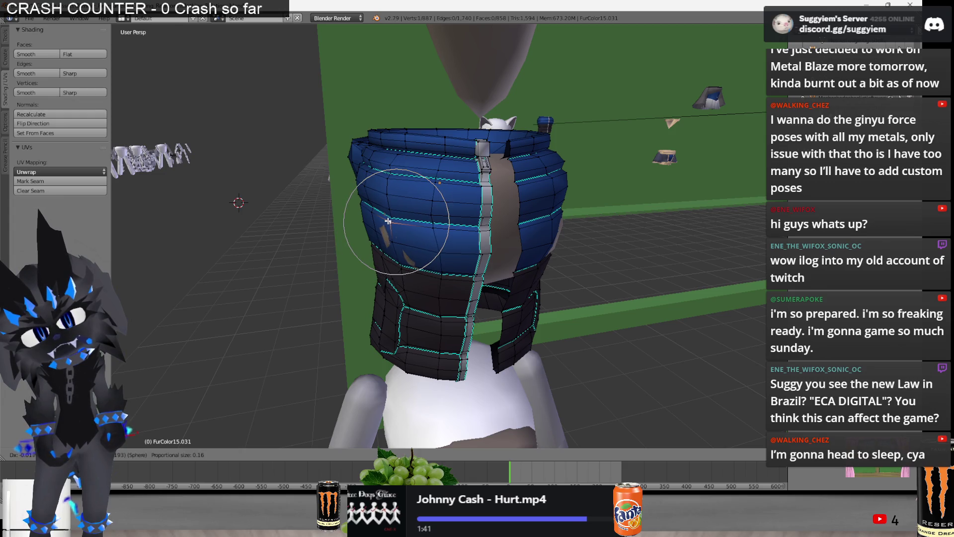
scroll(388, 220, "up", 4)
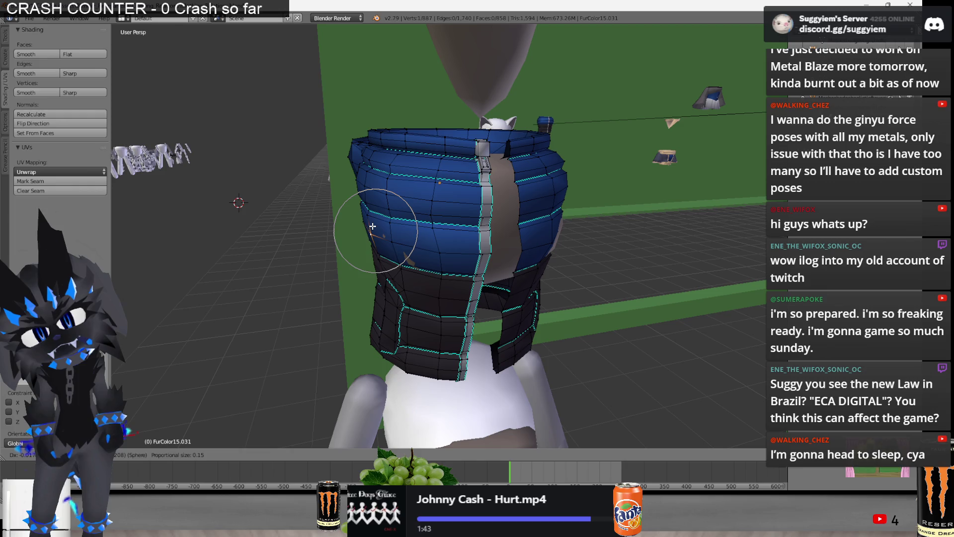
Reposition vest vertices and a horizontal edge loop with proportional moves to even the front gap
left_click(376, 226)
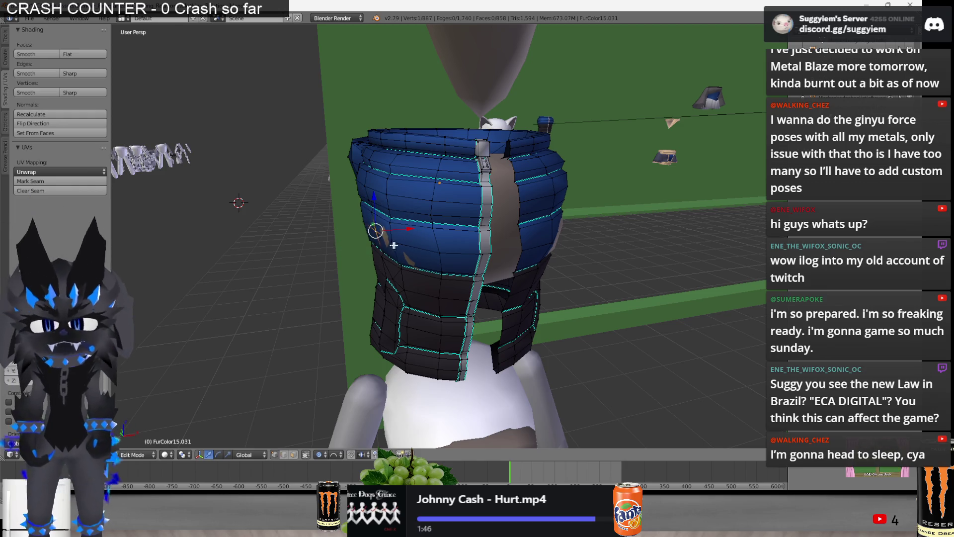
key("g")
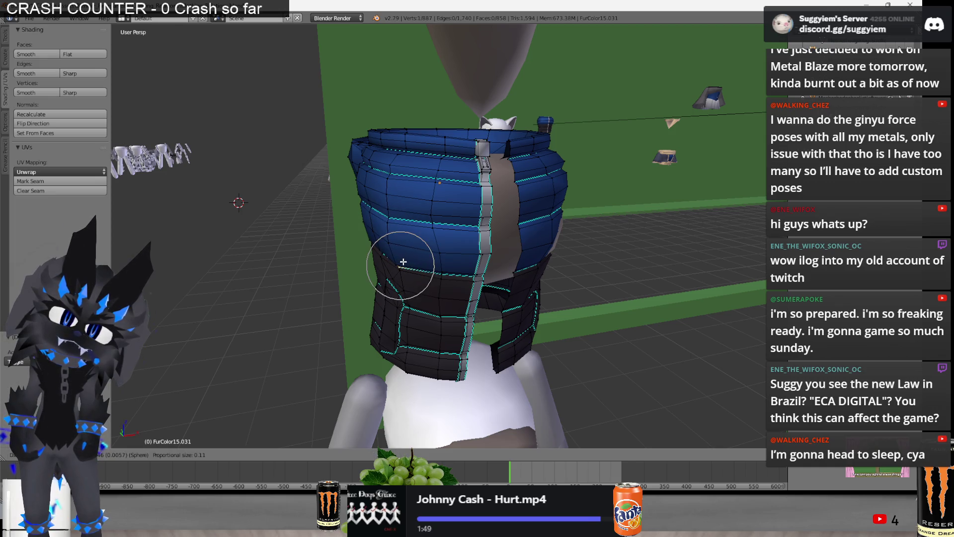
left_click(402, 262)
middle_click_drag(403, 262, 392, 258)
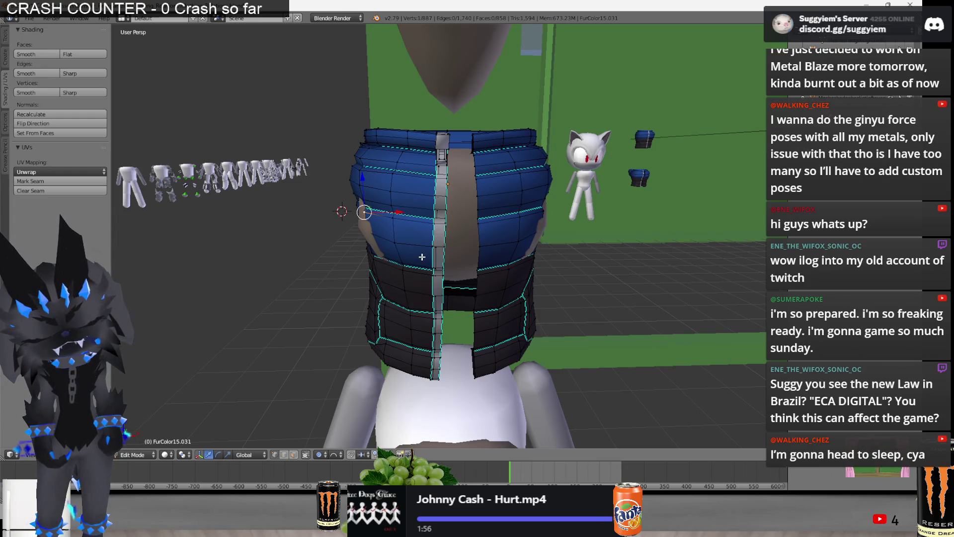
right_click(523, 219, "alt")
key("g")
left_click(574, 220)
middle_click_drag(575, 220, 480, 255)
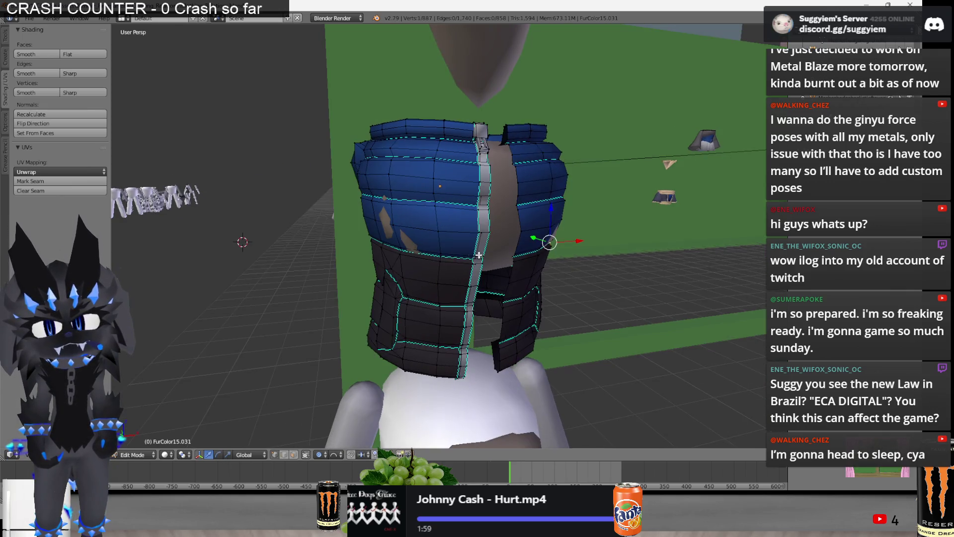
middle_click_drag(404, 253, 388, 241)
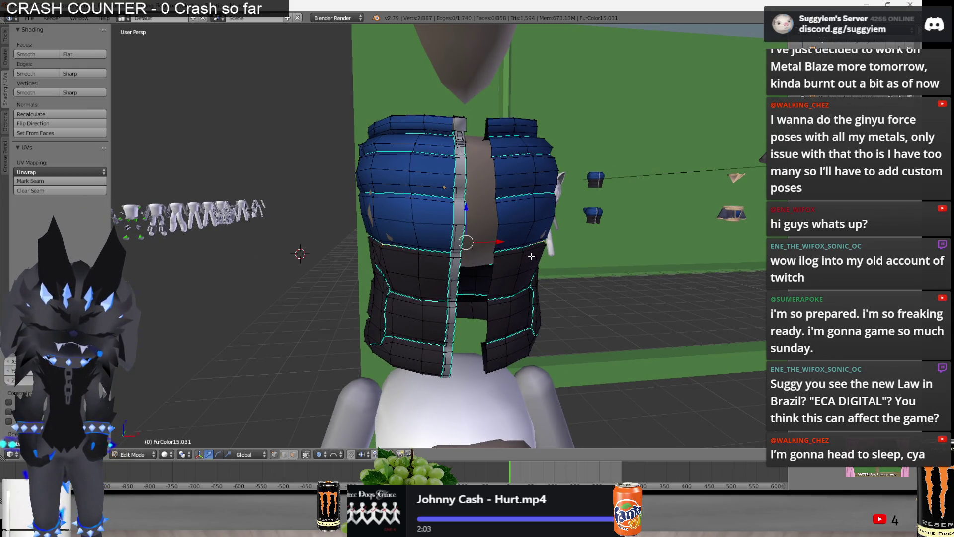
Proportionally scale the selected vest bands twice, check the shape from several angles, and exit editing
key("ctrl+space")
middle_click_drag(470, 228, 371, 215)
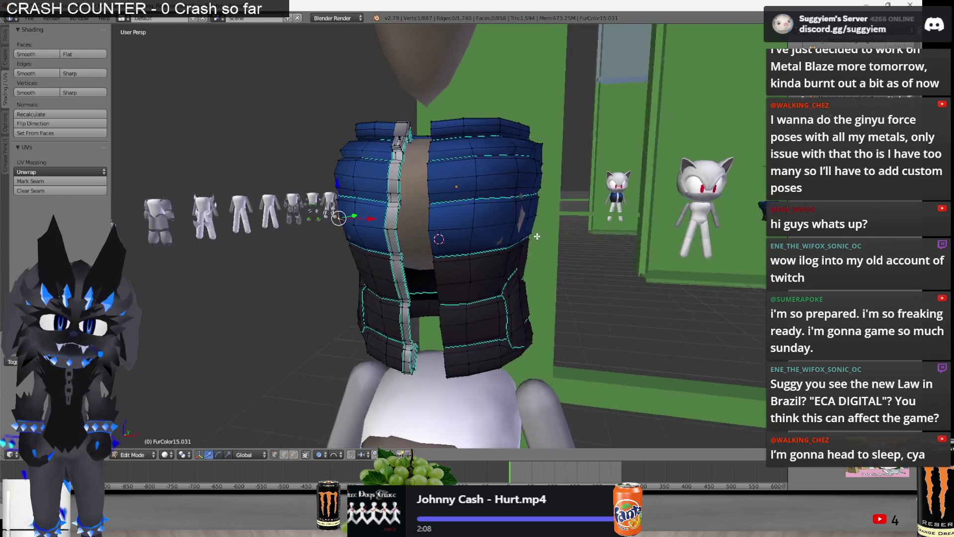
key("s")
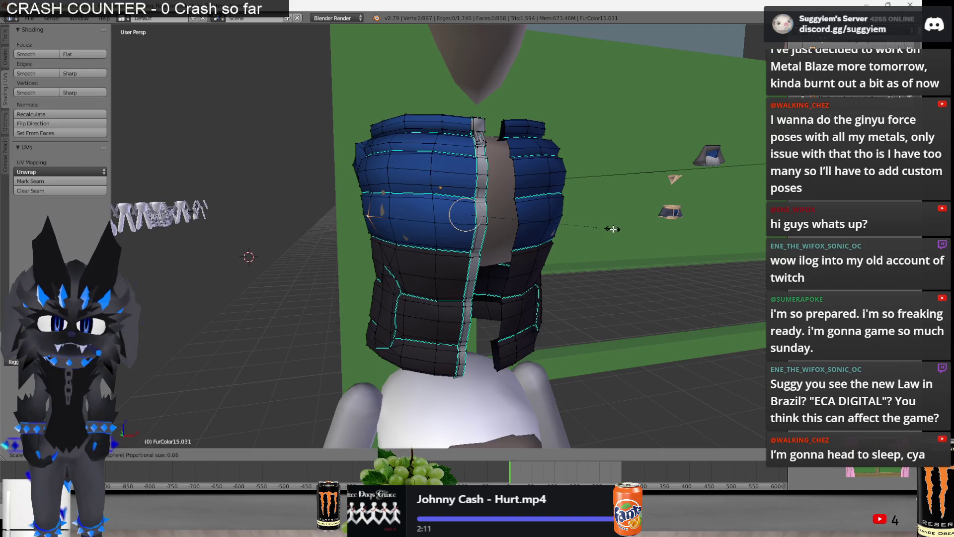
left_click(613, 229)
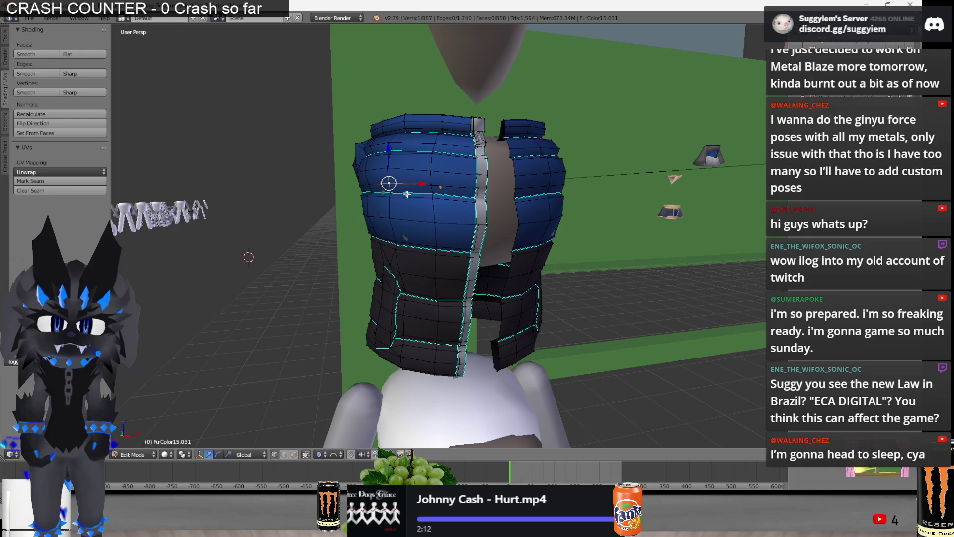
middle_click_drag(409, 194, 513, 193)
key("s")
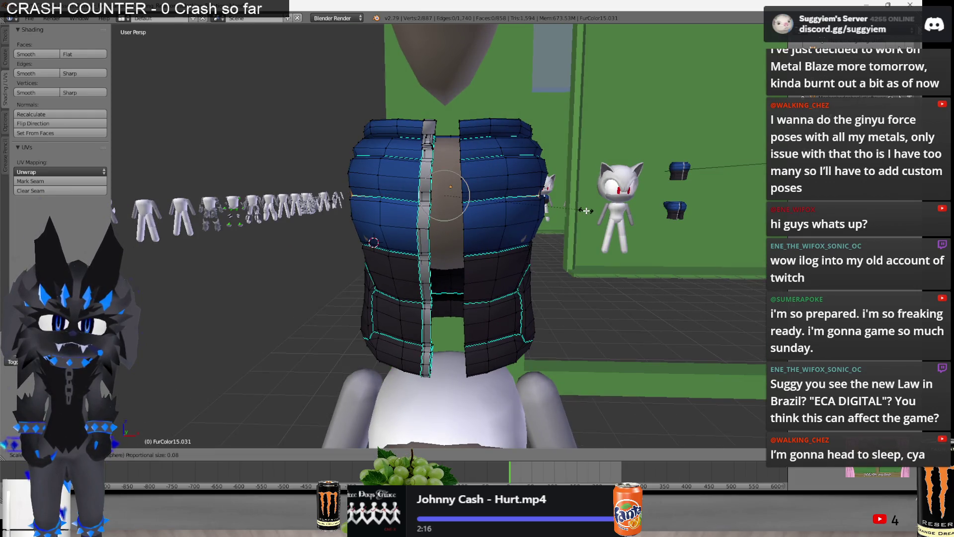
left_click(586, 212)
middle_click_drag(586, 211, 426, 252)
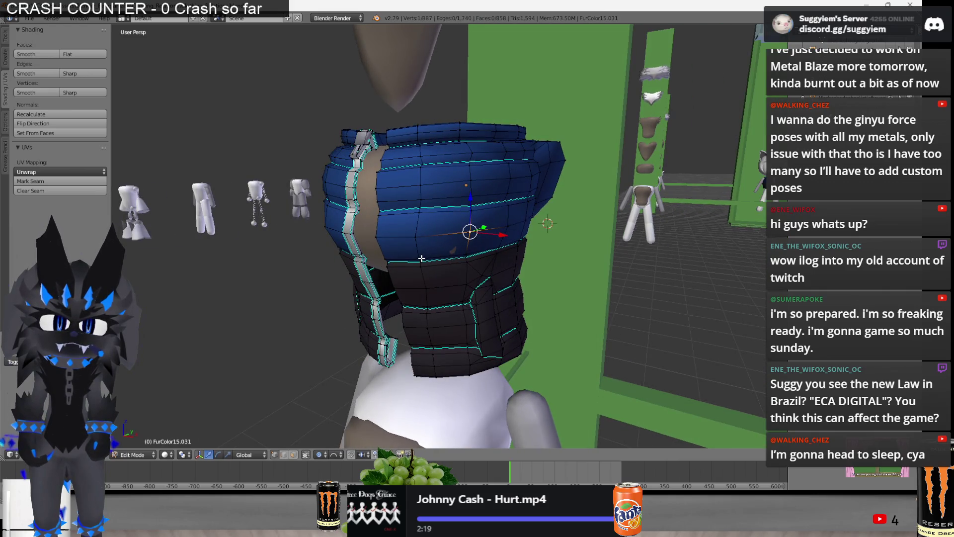
middle_click_drag(468, 252, 503, 253)
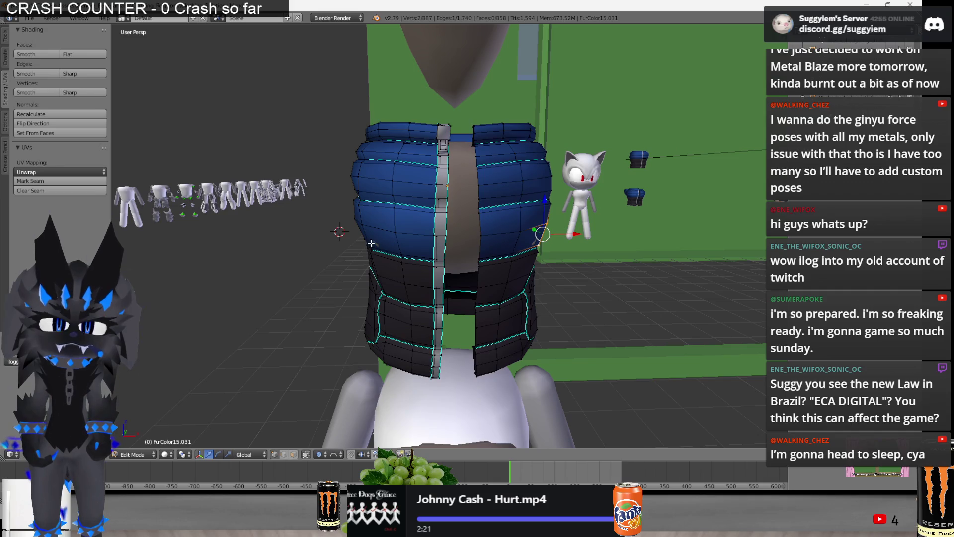
key("Tab")
scroll(547, 256, "down", 3)
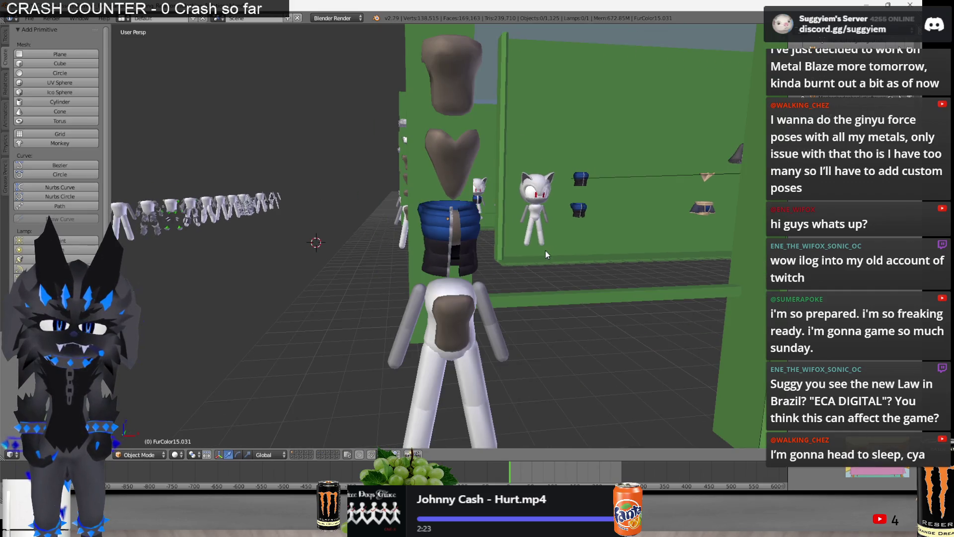
scroll(546, 255, "down", 1)
Reselect the blue vest object after a cancelled move and re-enter mesh editing on it
right_click(448, 231)
key("g")
right_click(456, 97)
key("a")
right_click(453, 142)
scroll(452, 141, "up", 2)
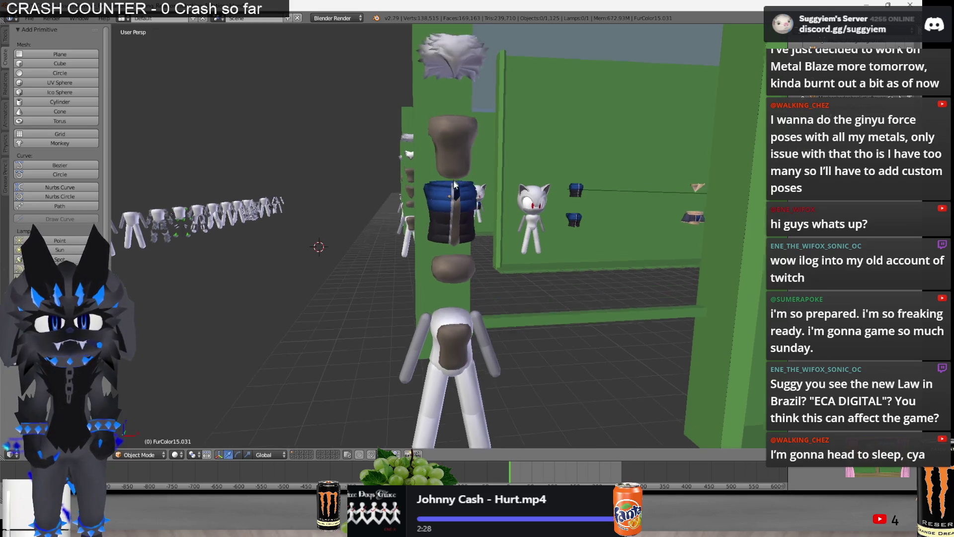
scroll(440, 164, "up", 2)
key("Tab")
scroll(405, 181, "up", 1)
middle_click_drag(408, 170, 413, 194)
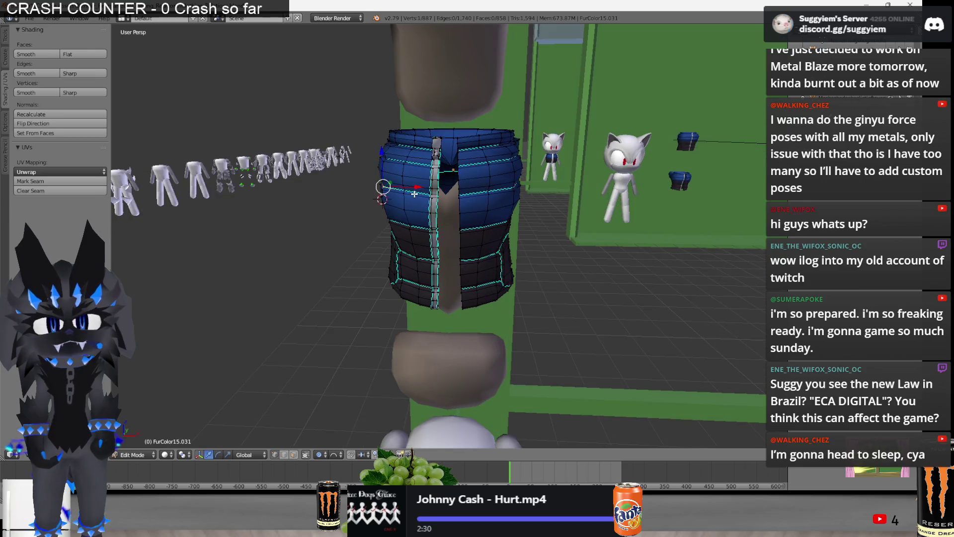
Leave mesh editing and lower the blue-and-black vest onto the white figure's torso
key("Tab")
mouse_move(508, 187)
middle_mouse_down()
mouse_move(533, 214)
mouse_move(512, 192)
middle_mouse_up()
key("Tab")
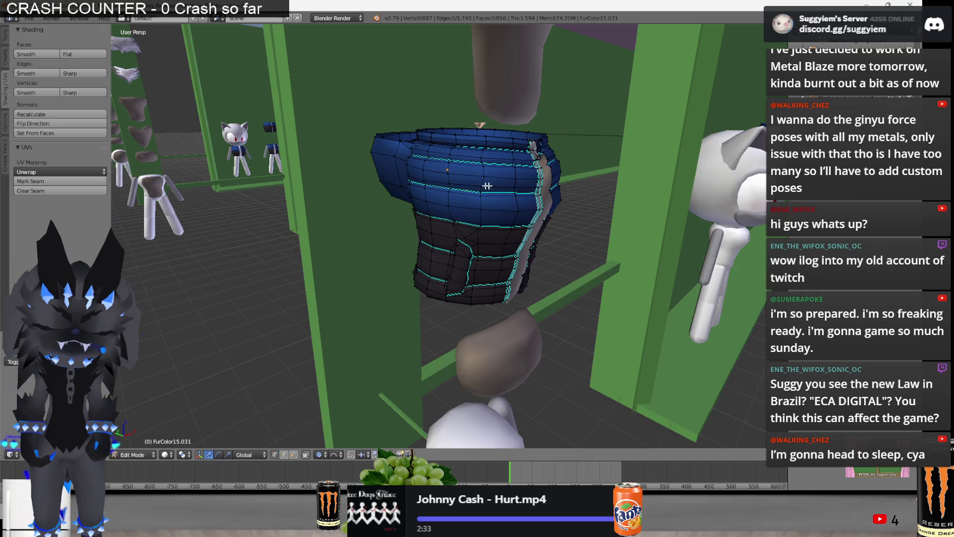
middle_click_drag(454, 190, 444, 192)
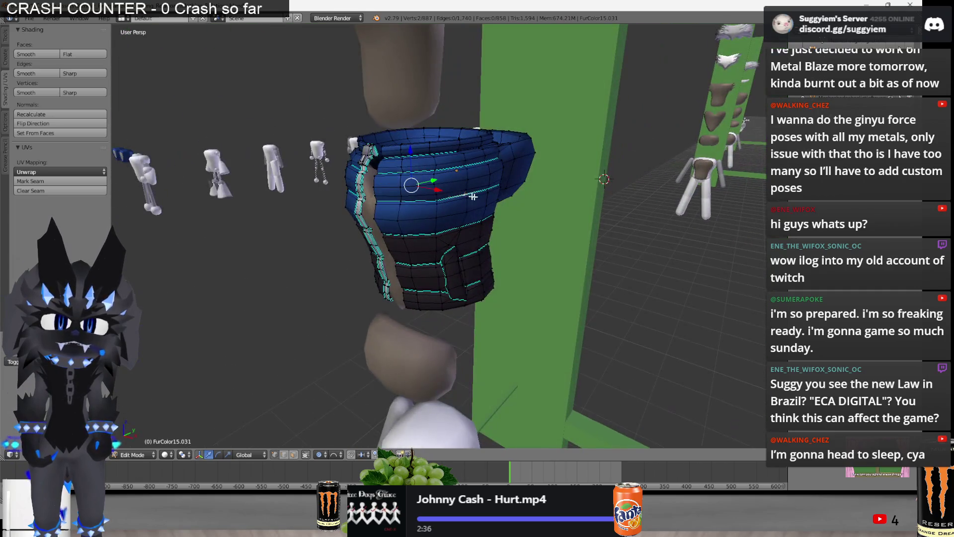
key("Tab")
mouse_move(472, 196)
middle_mouse_down()
mouse_move(483, 198)
mouse_move(442, 174)
middle_mouse_up()
scroll(483, 195, "down", 3)
mouse_move(460, 168)
left_mouse_down()
mouse_move(459, 104)
mouse_move(458, 310)
left_mouse_up()
mouse_move(507, 365)
middle_mouse_down()
mouse_move(505, 245)
mouse_move(414, 255)
middle_mouse_up()
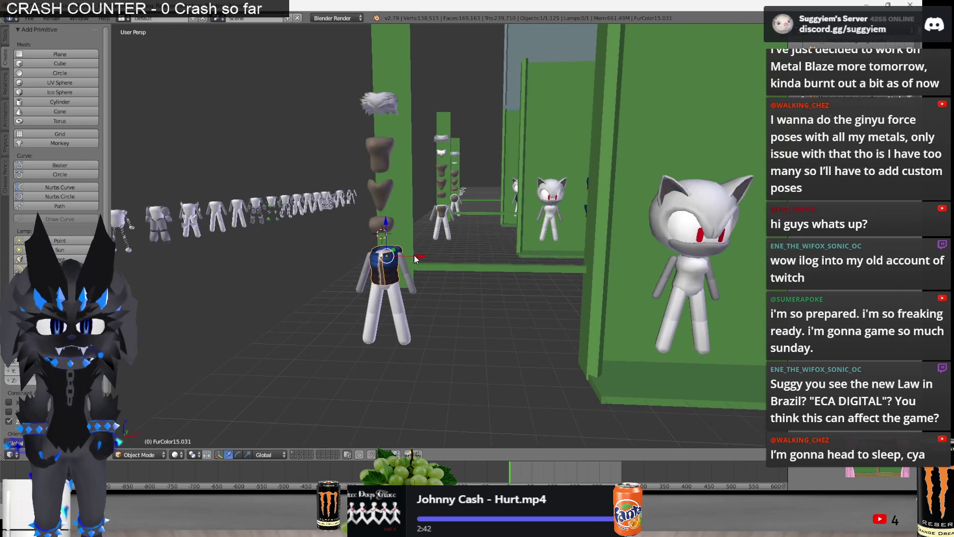
Slide the vest into position near the cat figure and save the scene over the existing file
left_click_drag(414, 255, 720, 266)
middle_click_drag(719, 266, 477, 258)
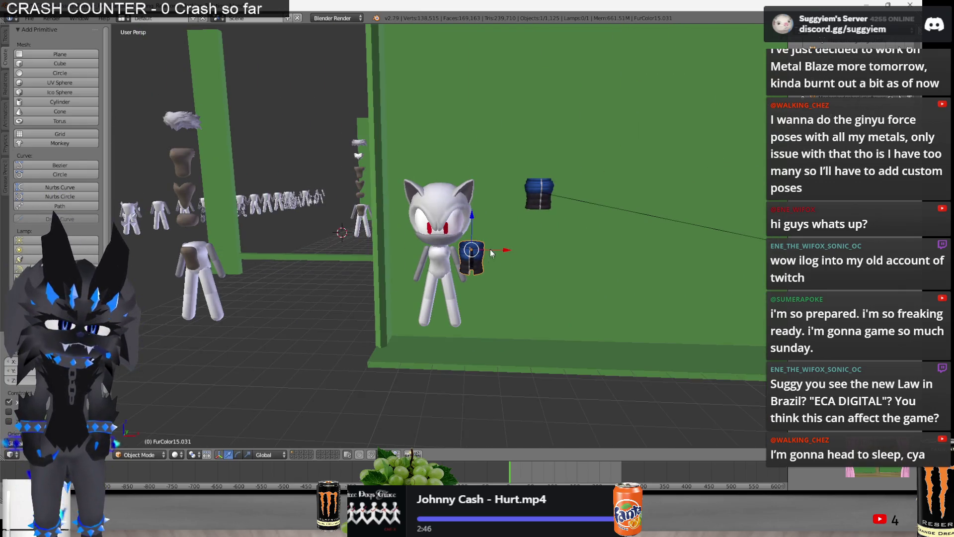
left_click_drag(491, 254, 537, 257)
middle_click_drag(537, 257, 619, 265)
key("ctrl+s")
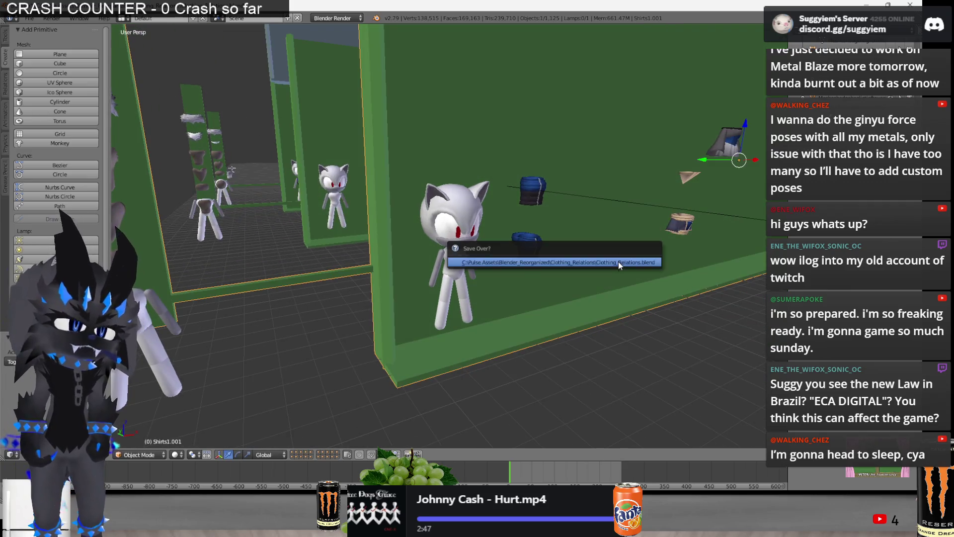
left_click(619, 265)
middle_click_drag(404, 327, 488, 351)
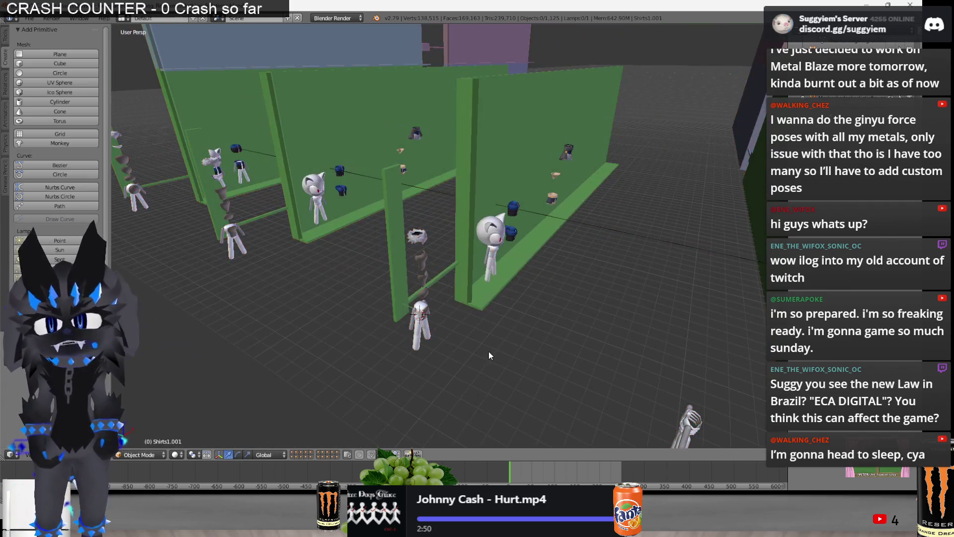
key("alt+Tab")
key("alt+Tab")
key("alt+Tab")
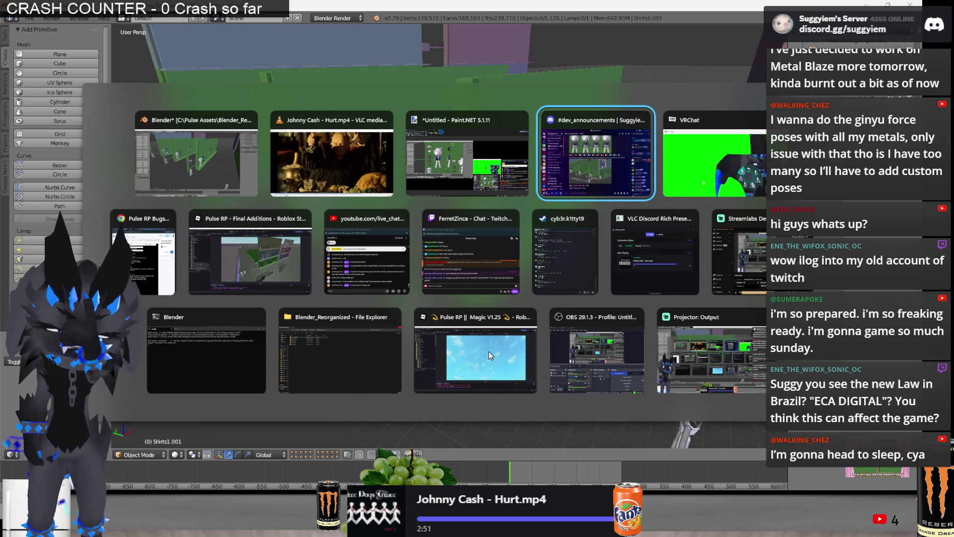
In Paint.NET, replace the old region with the new screenshot and line it up as the fourth vested figure
key("alt+shift+Tab")
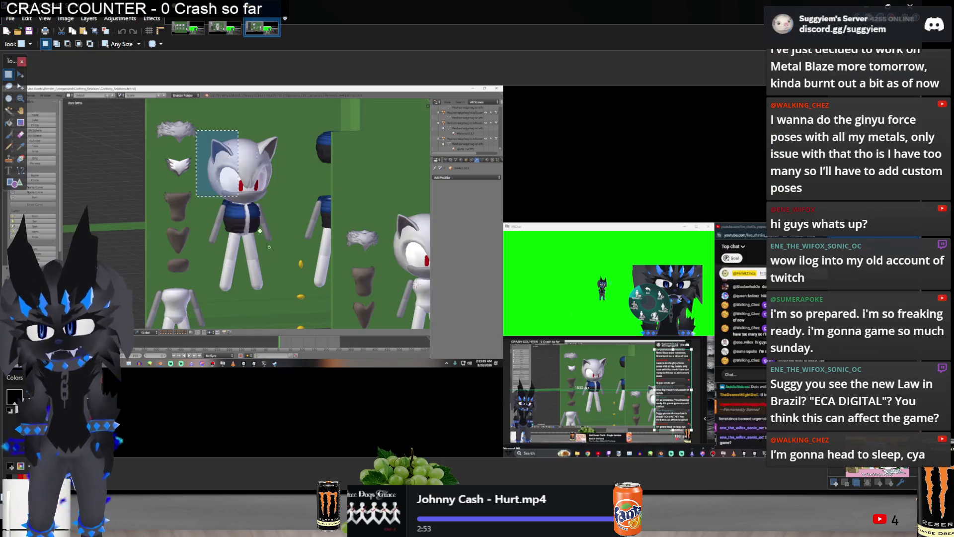
key("Delete")
key("ctrl+v")
left_click_drag(328, 215, 633, 277)
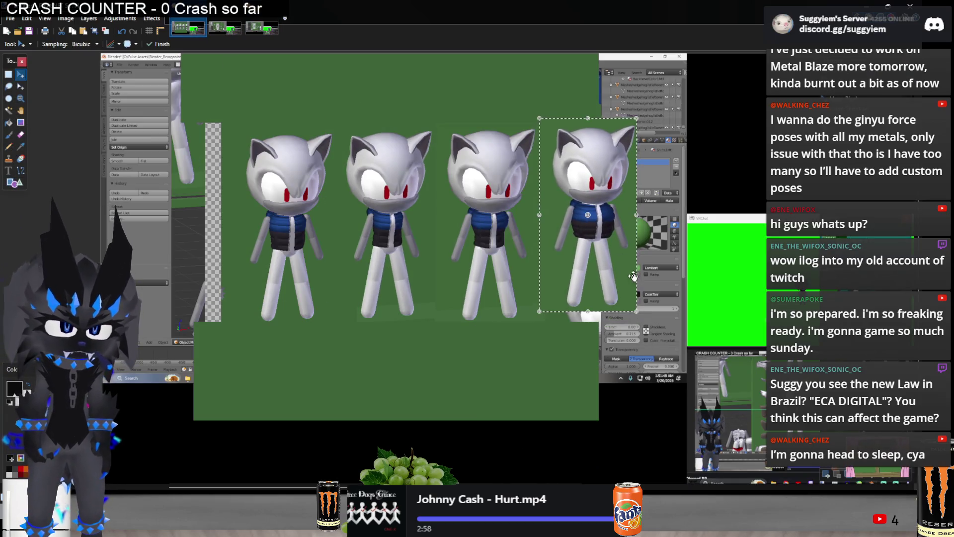
left_click_drag(632, 276, 640, 285)
key("s")
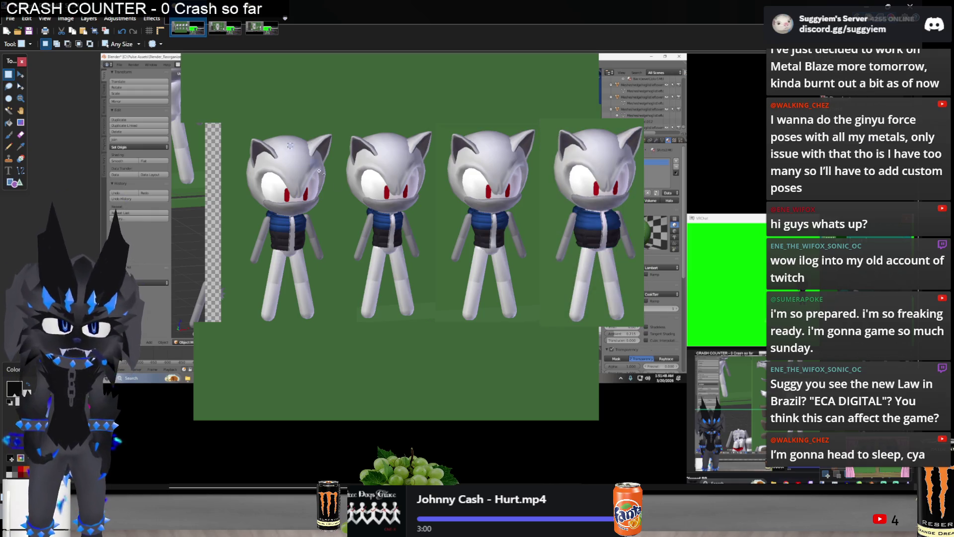
Select the area around all four vested figures and switch over to Discord
left_click_drag(239, 125, 645, 334)
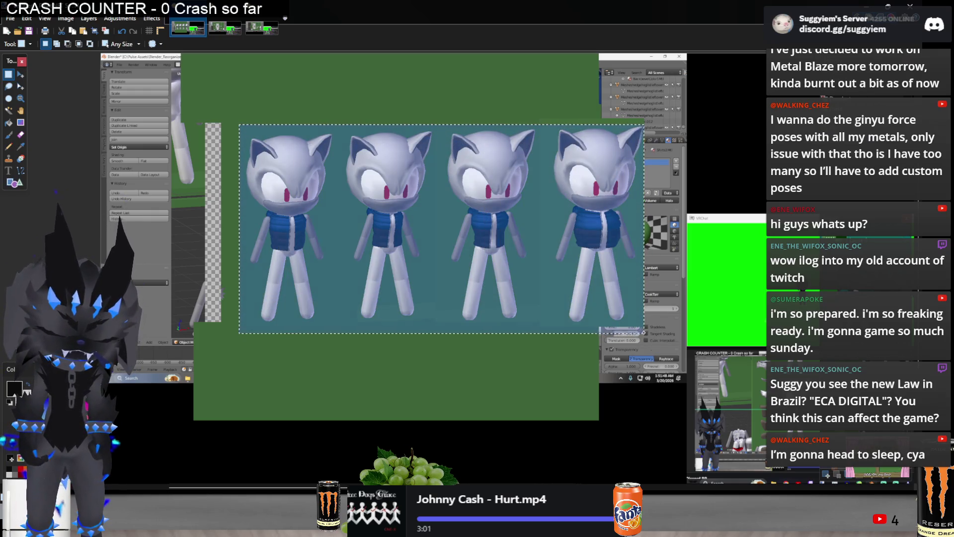
key("alt+Tab")
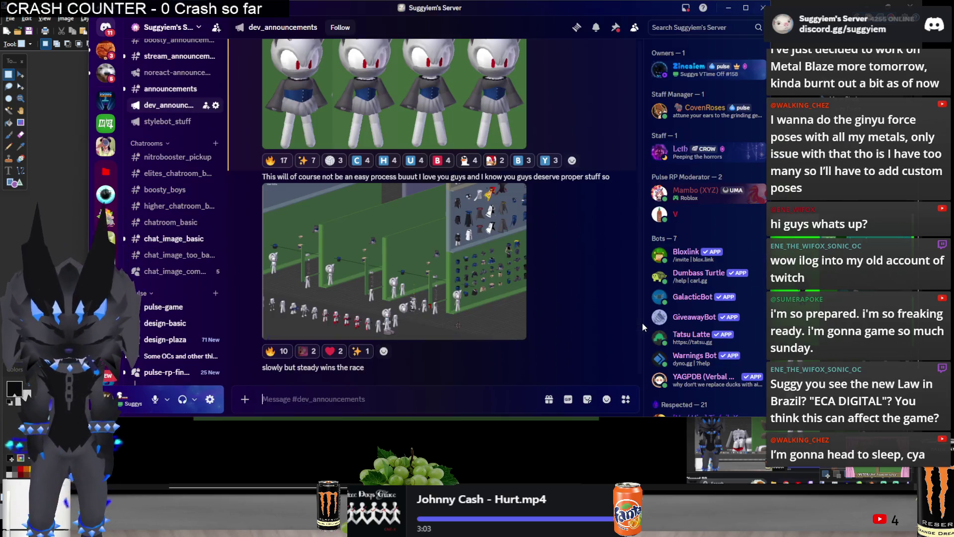
type("@devan")
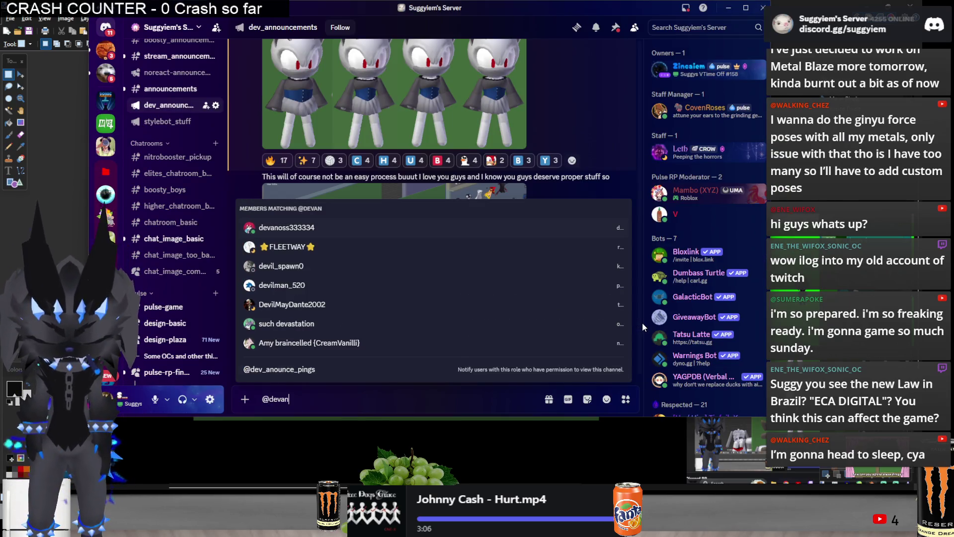
Post the four-figure image with the dev_announce_pings mention, then the reply 'Basic, fem, andr and round'
key("Up")
key("Return")
key("ctrl+v")
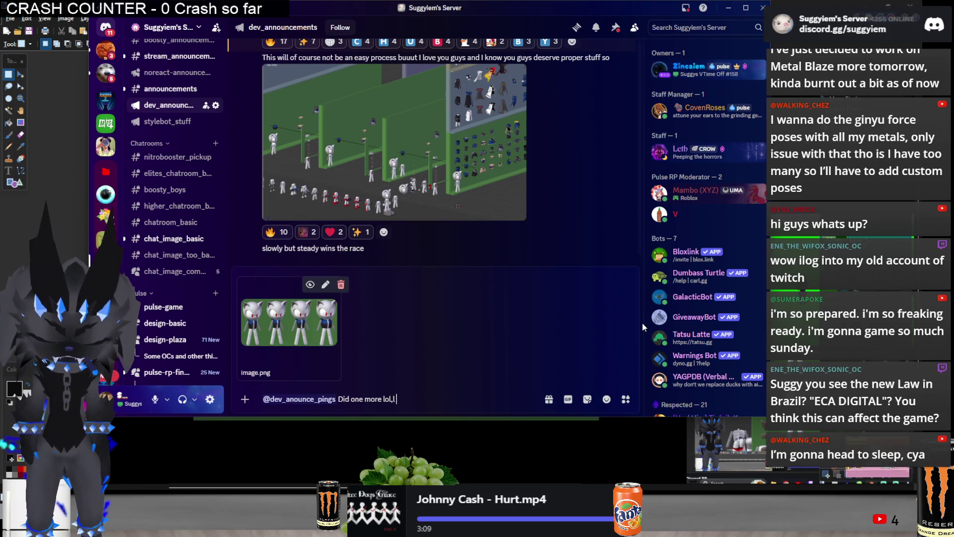
type(" open bubble vest. Felt neccessary")
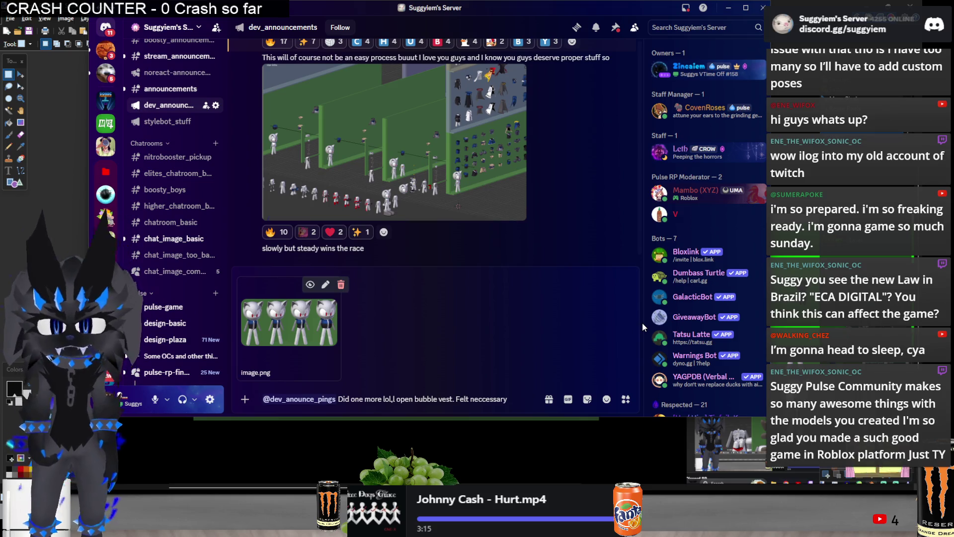
key("Return")
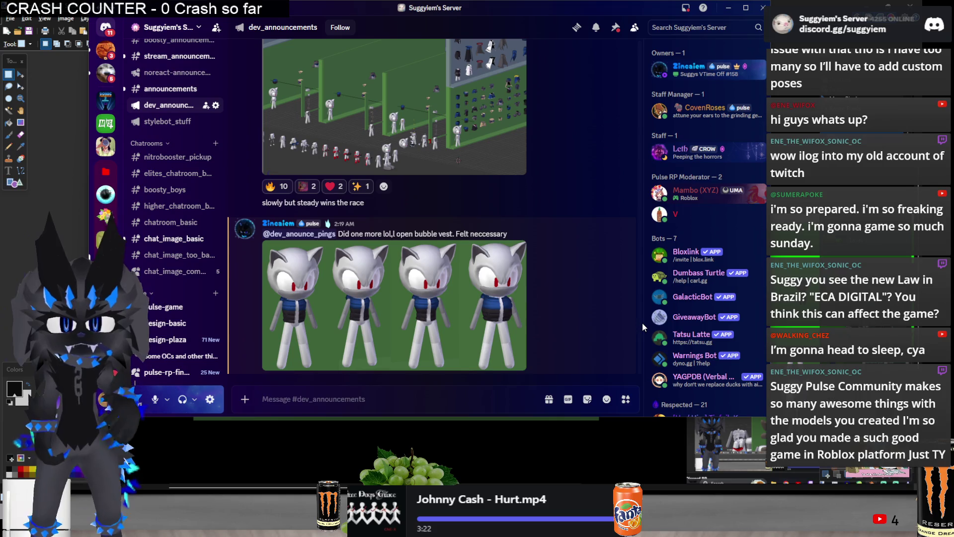
type("Basic, fem,")
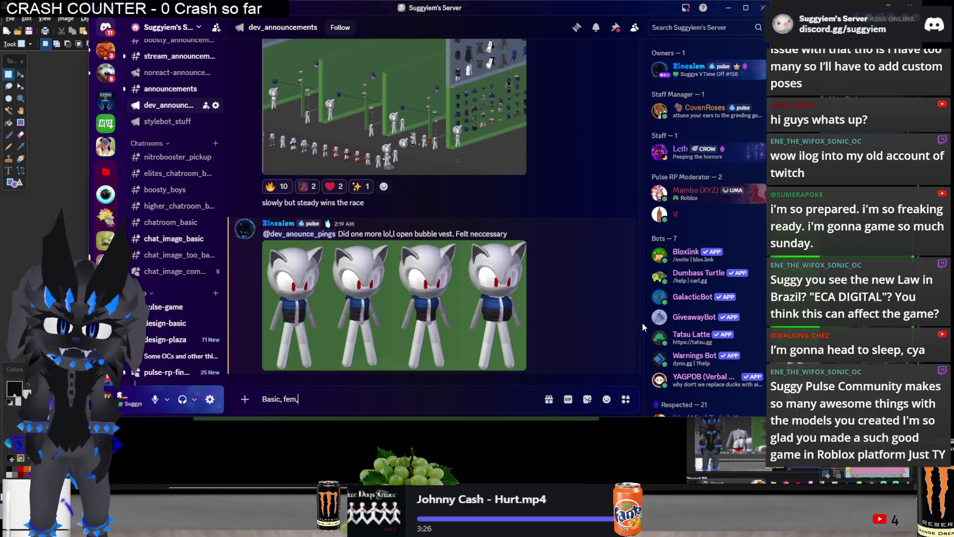
type(" andr and rfo")
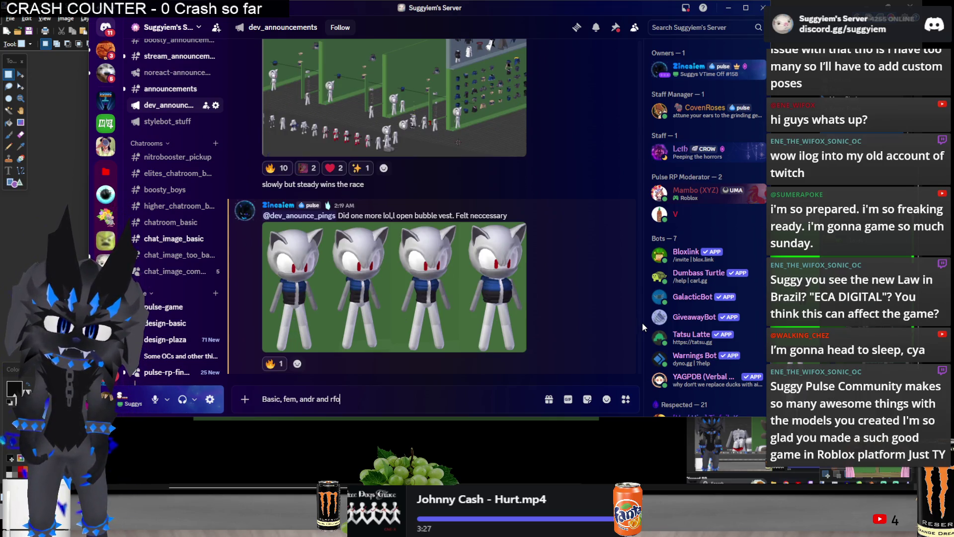
type("d")
key("Return")
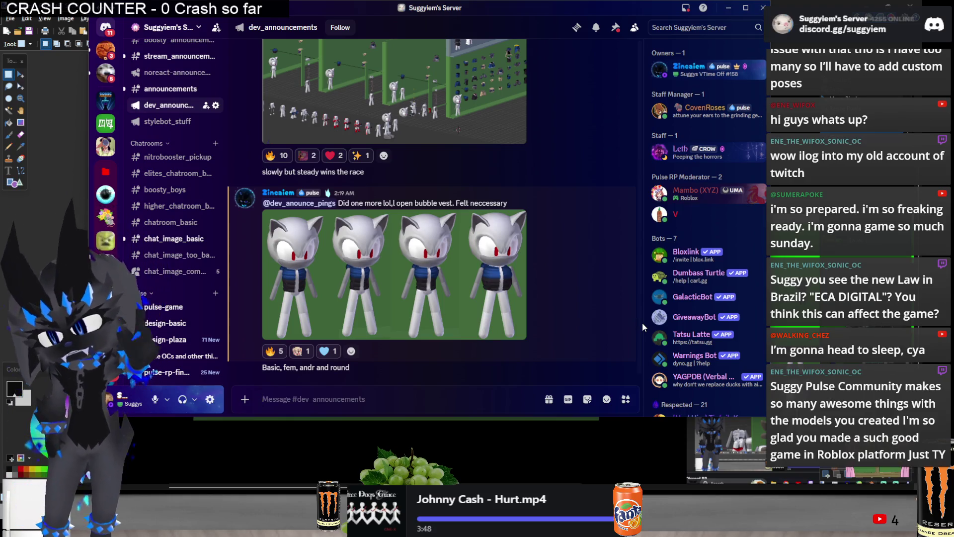
left_click(177, 238)
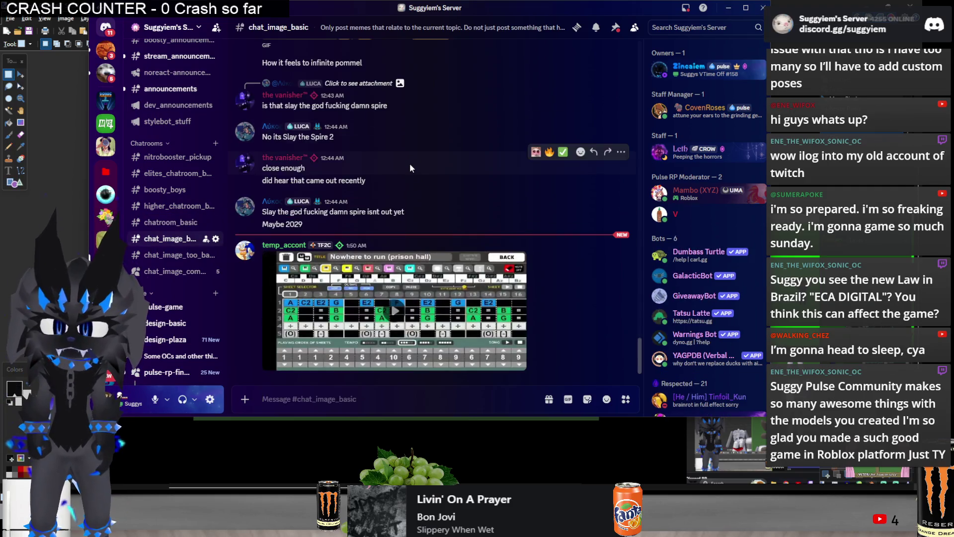
Go to the pulse-game channel and start a reply to the romance anime gamemode message
key("alt+Left")
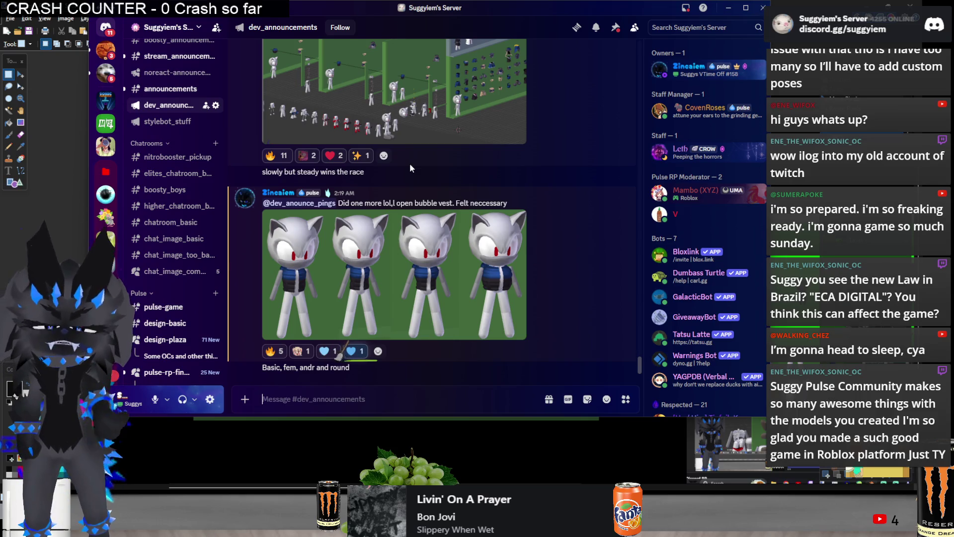
left_click(164, 306)
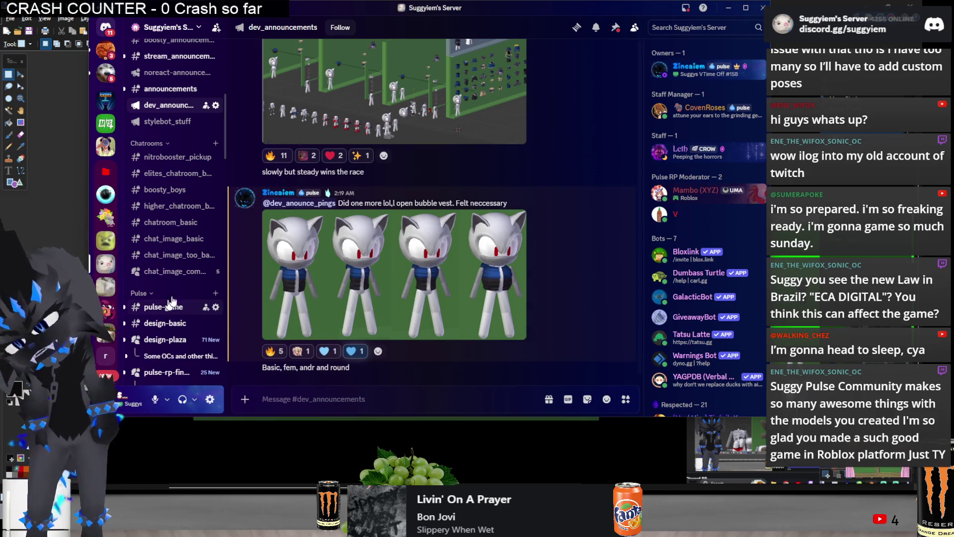
scroll(377, 276, "down", 5)
scroll(426, 354, "down", 5)
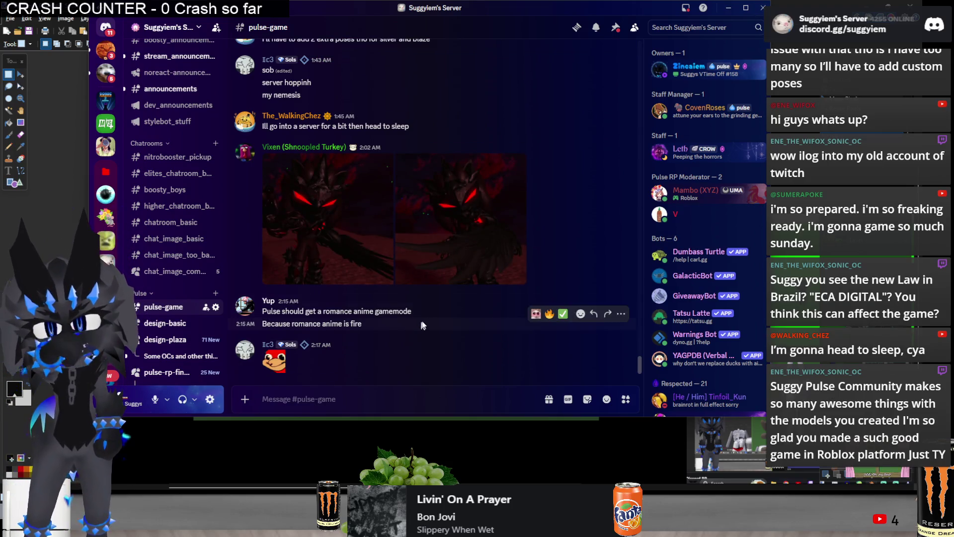
right_click(419, 298)
left_click(462, 188)
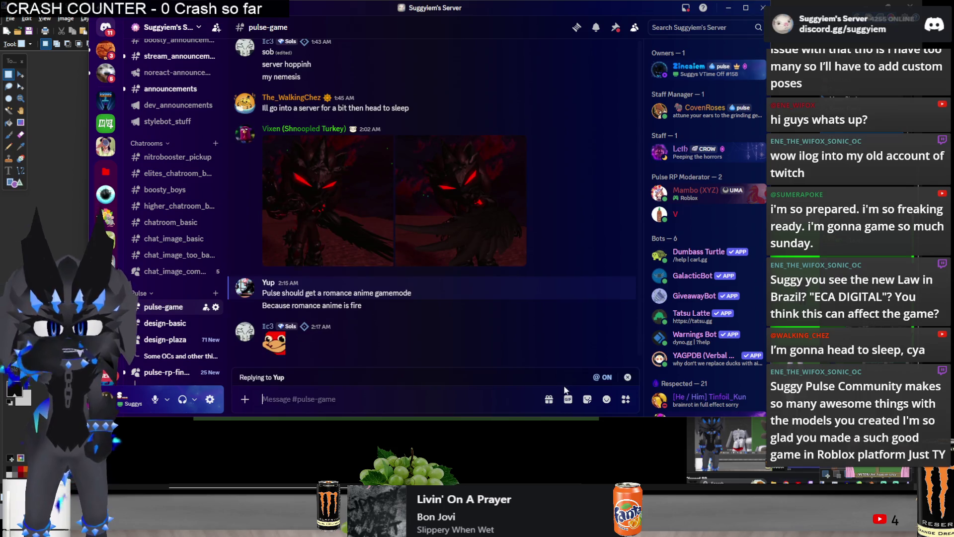
Send a GIF from the Favorites list as the reply
left_click(569, 401)
left_click(449, 216)
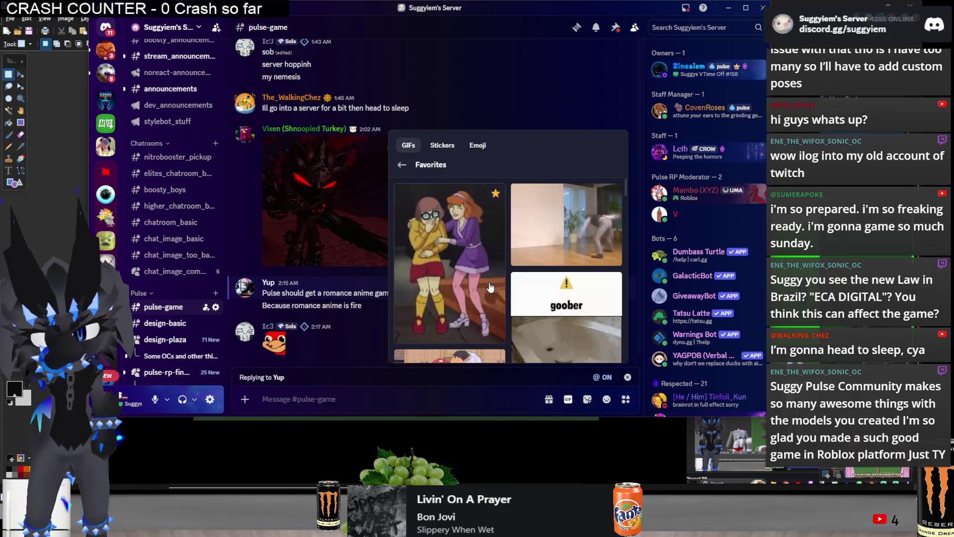
scroll(485, 284, "down", 2)
scroll(484, 283, "down", 3)
left_click(485, 285)
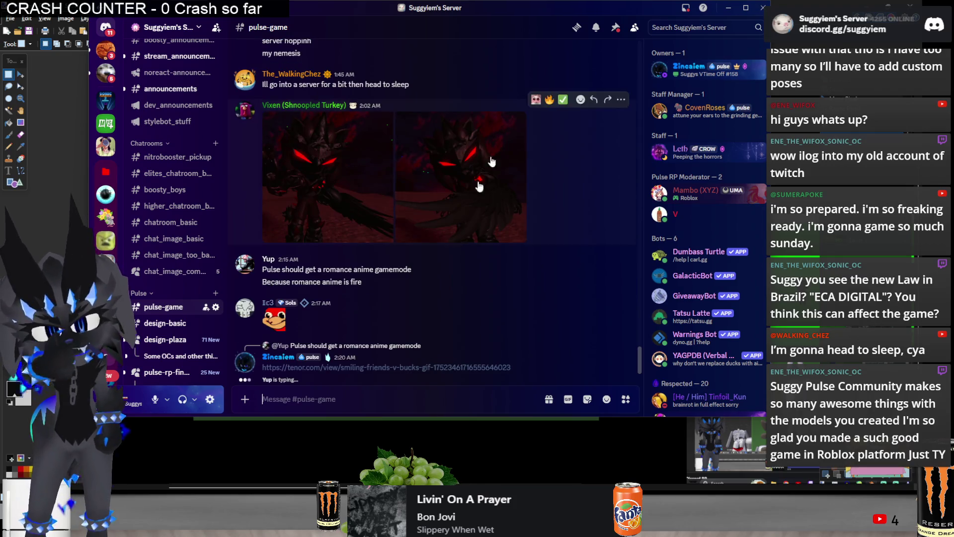
left_click_drag(593, 8, 589, 56)
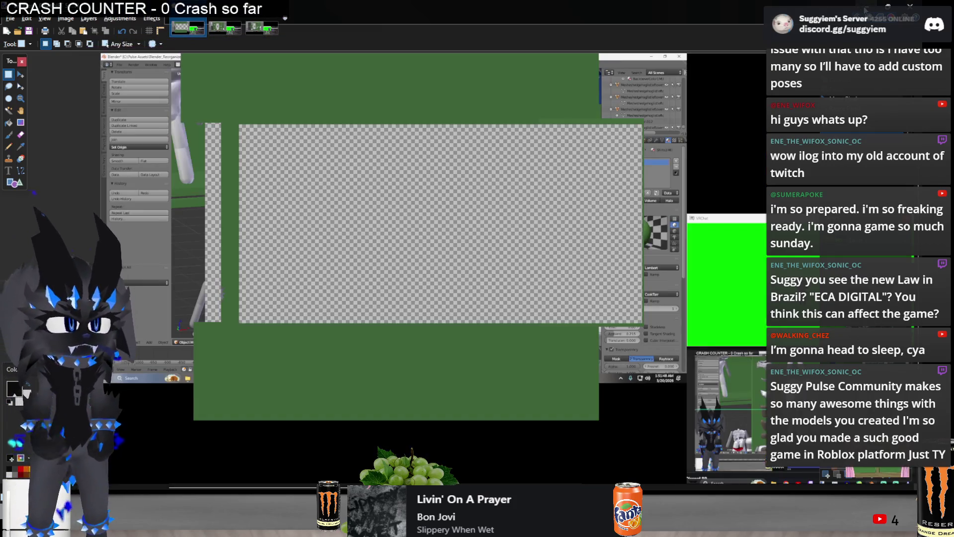
scroll(450, 332, "up", 3)
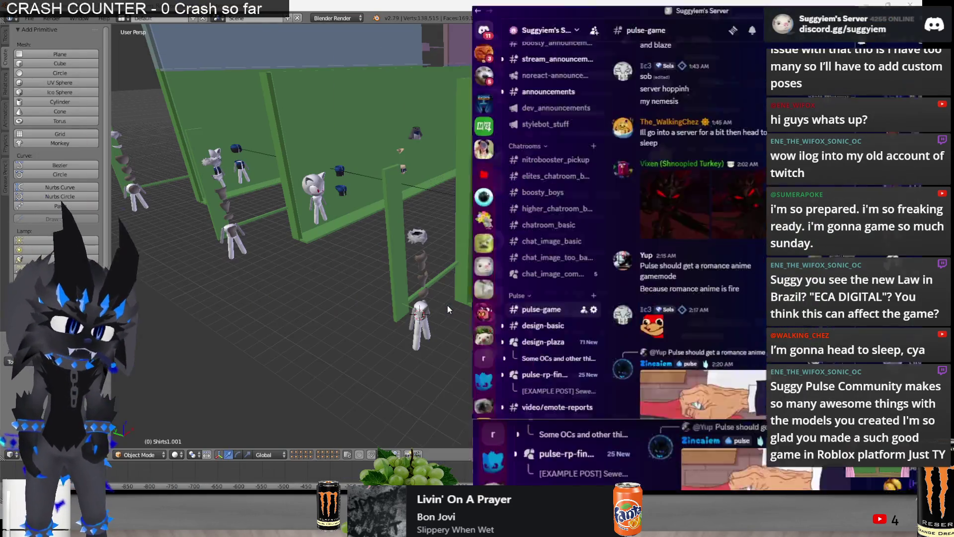
Hide Discord to view the Blender clothing scene, then bring Discord back to dev_announcements
left_click(447, 305)
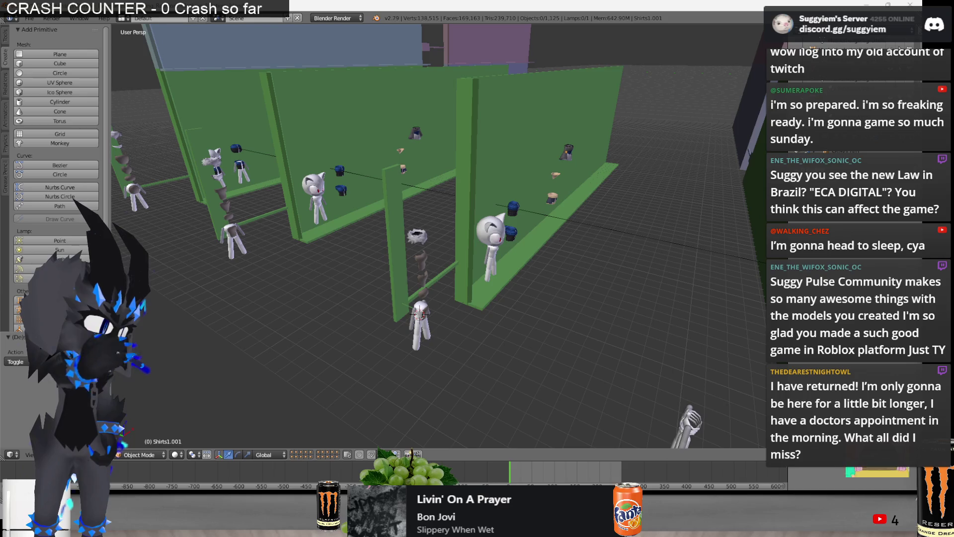
mouse_move(360, 336)
middle_mouse_down()
mouse_move(361, 303)
mouse_move(351, 298)
middle_mouse_up()
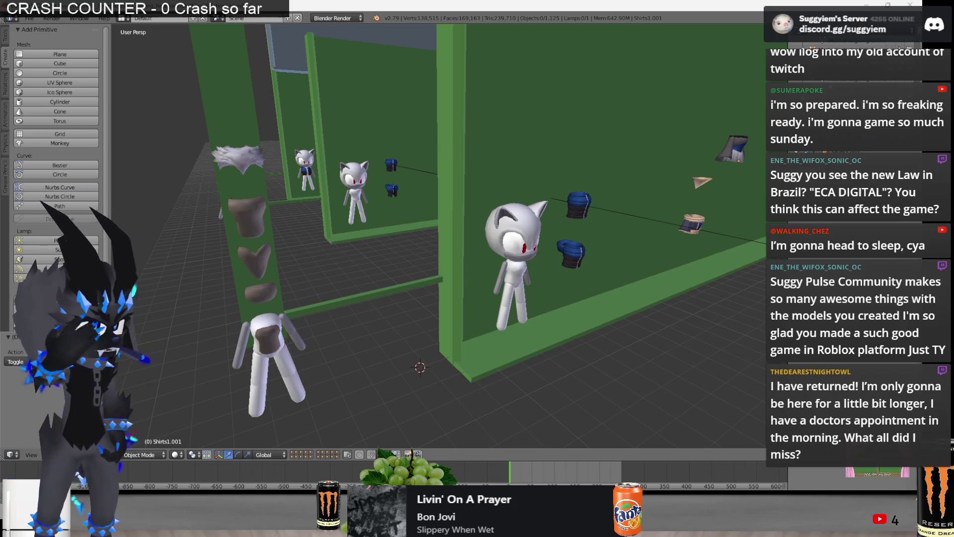
key("alt+Tab")
scroll(273, 294, "down", 1)
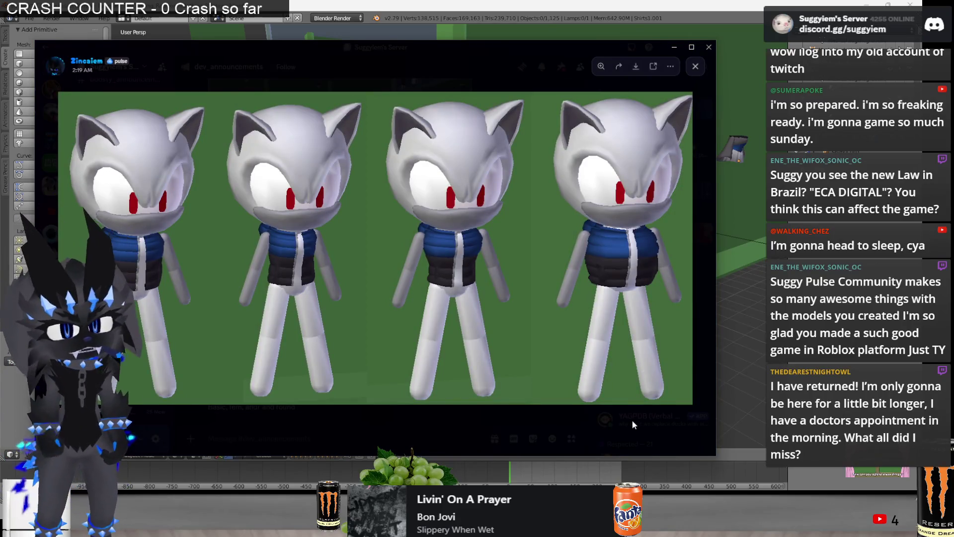
left_click(632, 424)
scroll(522, 336, "down", 3)
left_click(477, 276)
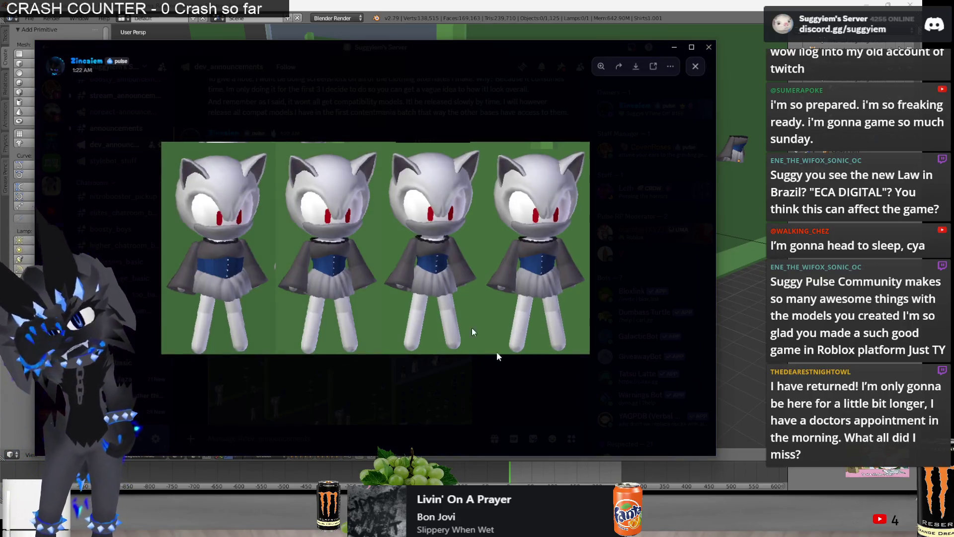
left_click(409, 372)
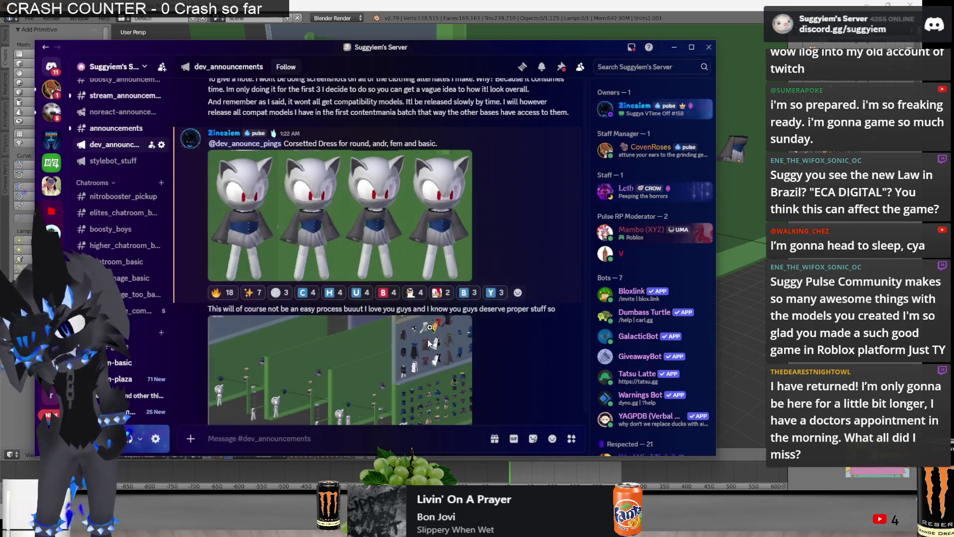
scroll(439, 274, "up", 2)
scroll(438, 273, "up", 2)
left_click(462, 156)
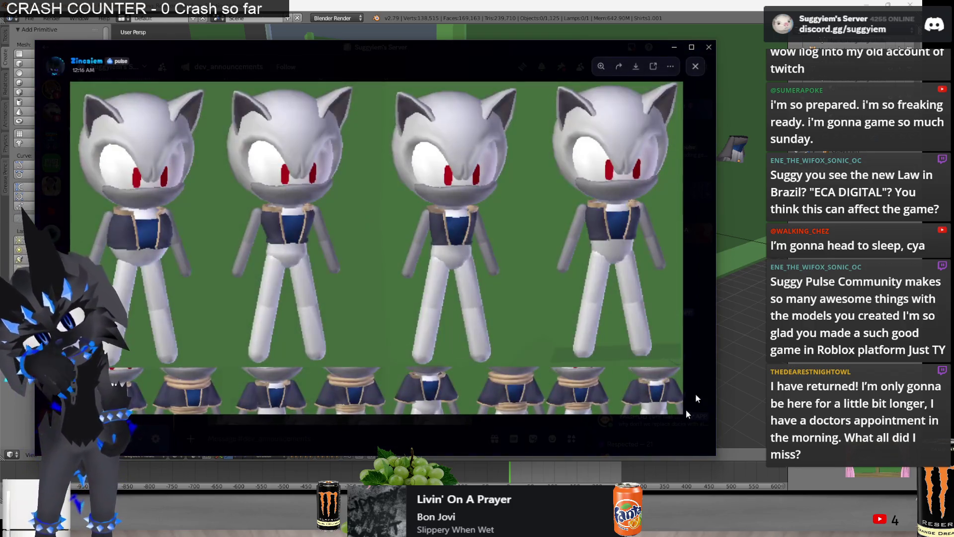
left_click(655, 437)
left_click(459, 157)
left_click(510, 429)
scroll(478, 403, "up", 3)
left_click(447, 179)
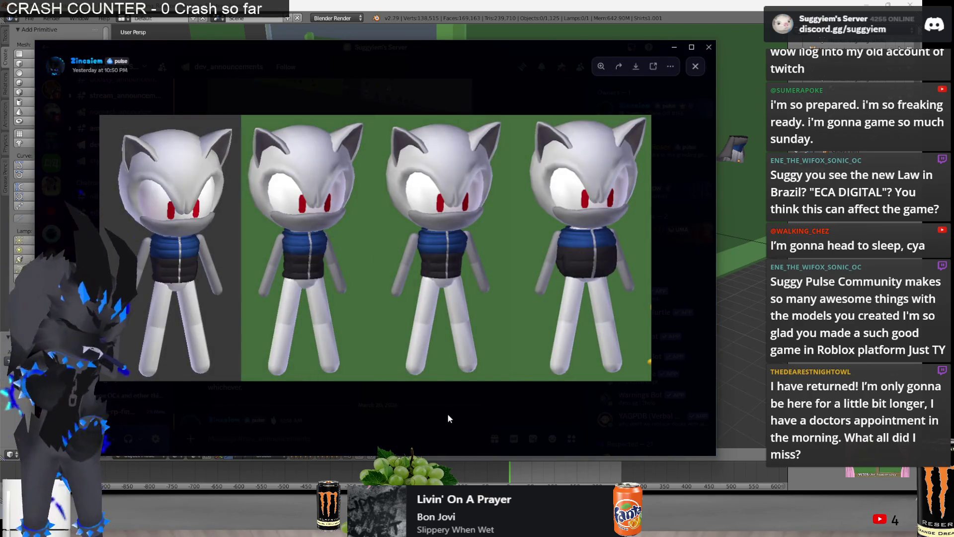
left_click(447, 418)
scroll(448, 298, "up", 3)
scroll(447, 298, "down", 2)
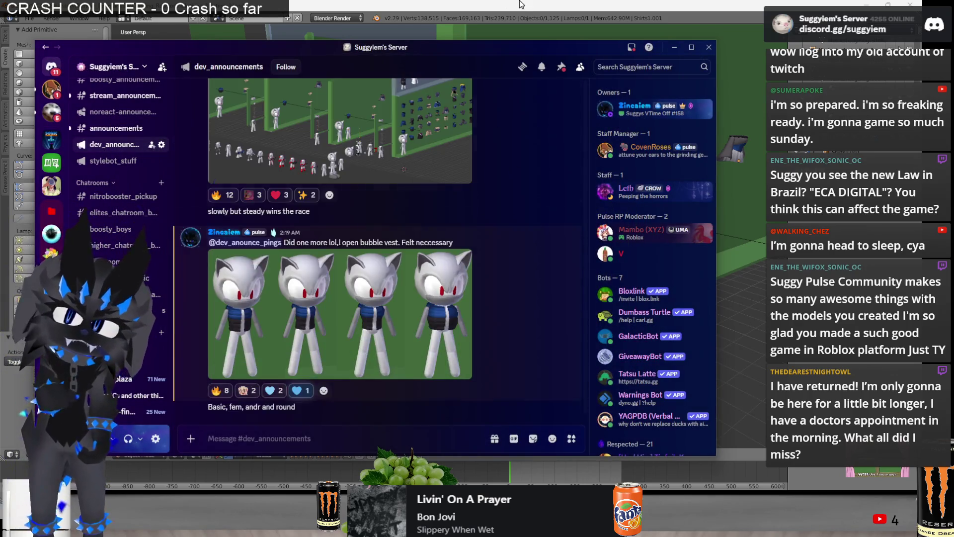
left_click(520, 4)
mouse_move(560, 316)
middle_mouse_down()
mouse_move(630, 324)
mouse_move(655, 307)
mouse_move(421, 305)
mouse_move(498, 313)
middle_mouse_up()
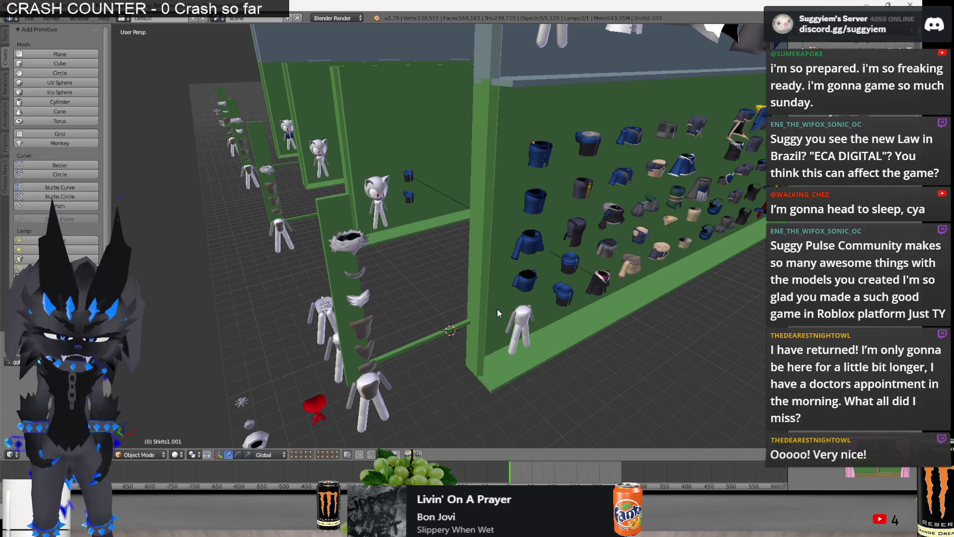
Bring Paint.NET to the front and close its image without saving changes
key("super+Tab")
key("Return")
key("ctrl+w")
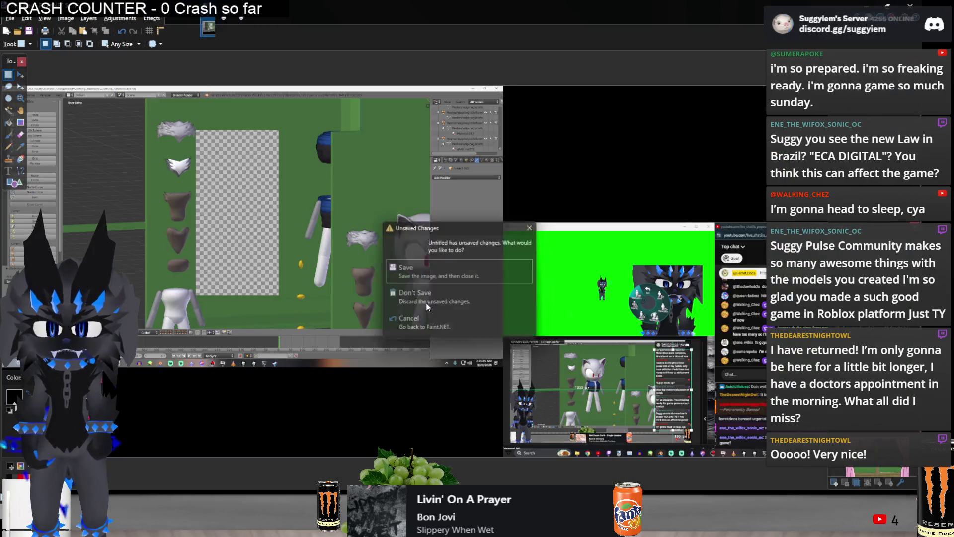
left_click(426, 305)
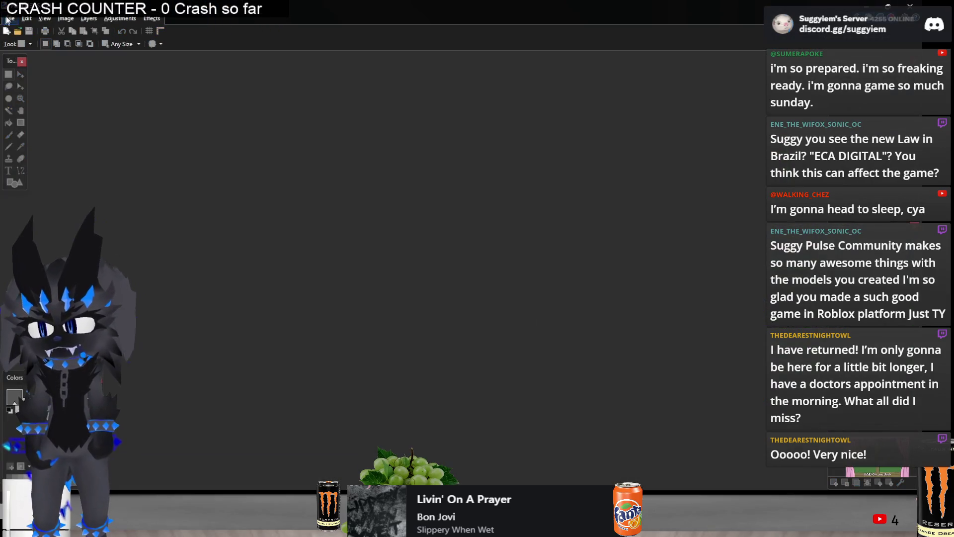
Reopen Shirt_Compatibility Sheet.png from recent files, mark another vest with a red cross, and save the PNG
left_click(10, 18)
left_click(201, 68)
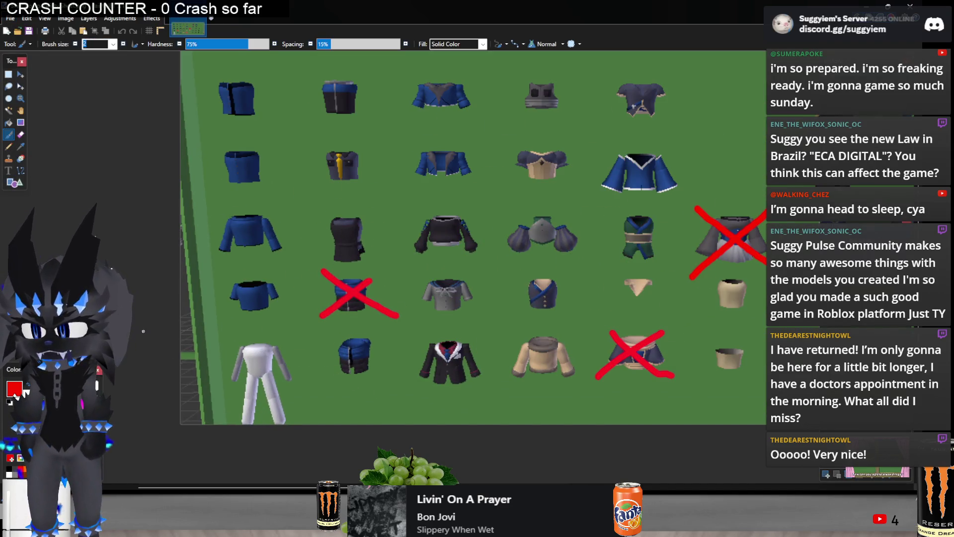
scroll(473, 237, "down", 3)
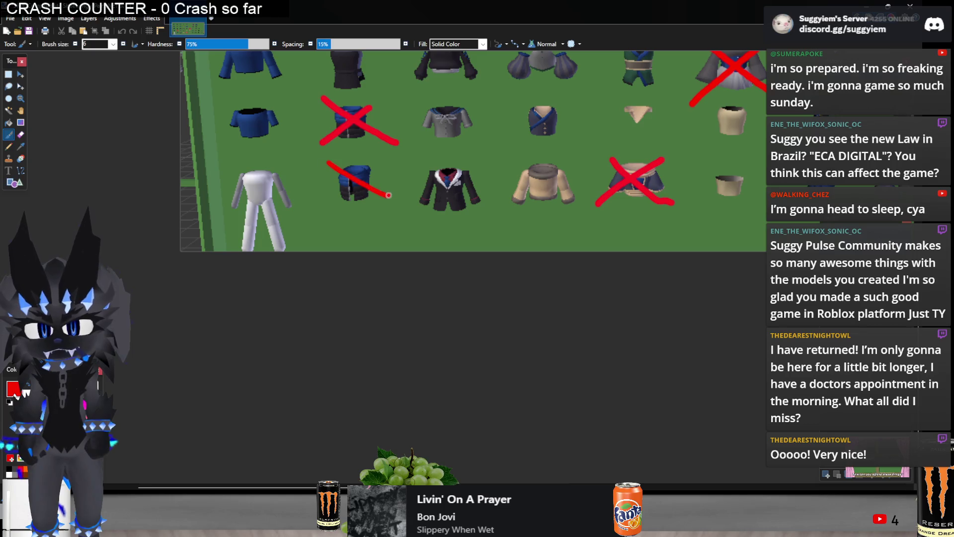
scroll(335, 313, "down", 2, "ctrl")
scroll(335, 314, "down", 1, "ctrl")
key("ctrl+s")
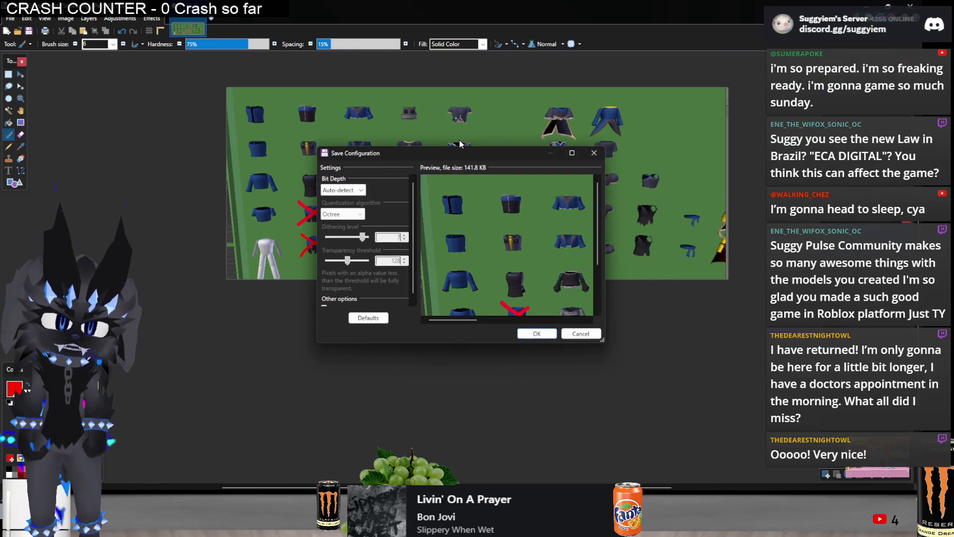
key("Return")
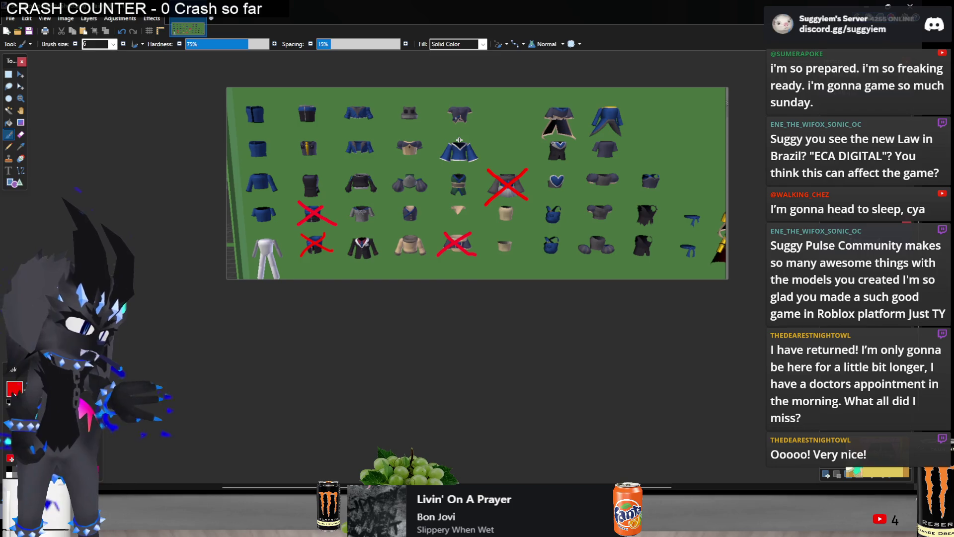
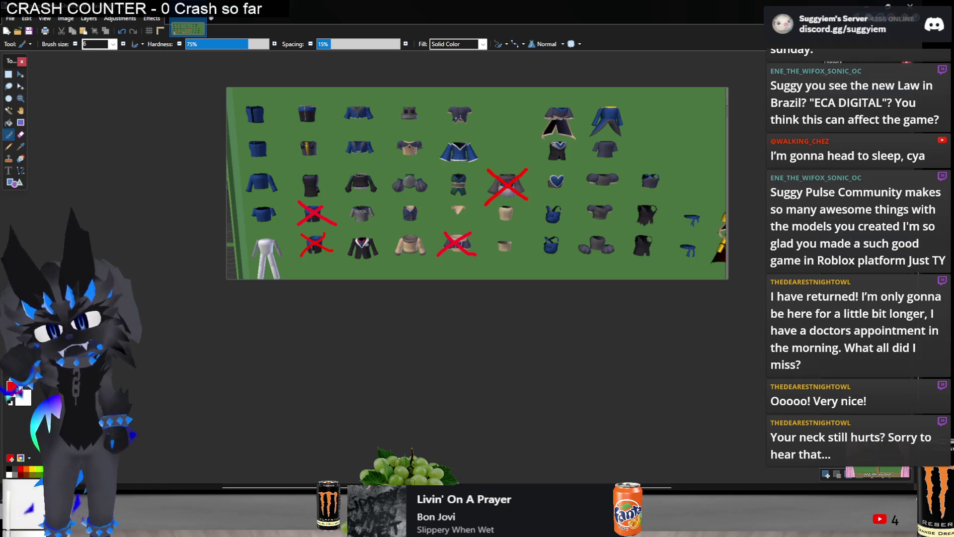
Switch from Paint.NET past the music player to Blender and orbit around the clothing shelves
key("alt+Tab")
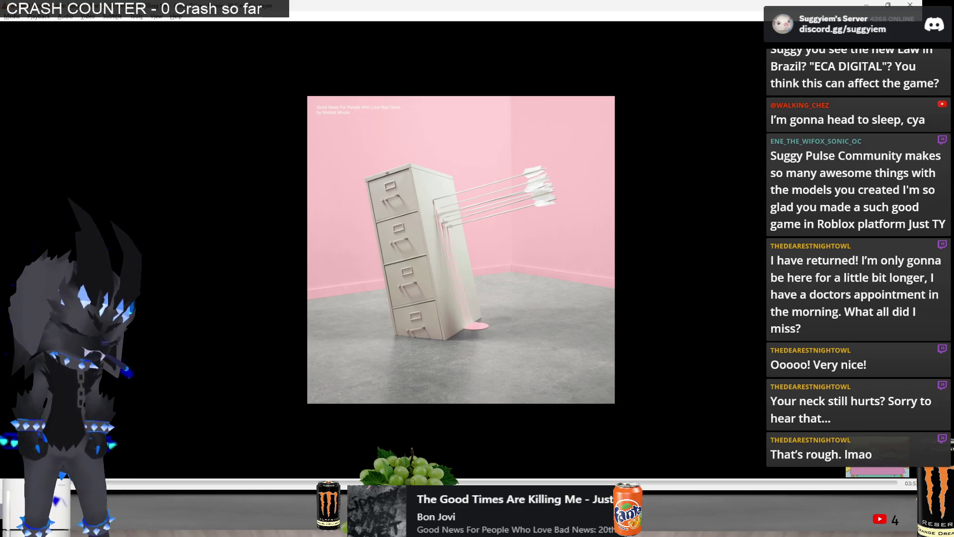
key("alt+Tab")
key("alt+Tab")
key("Tab")
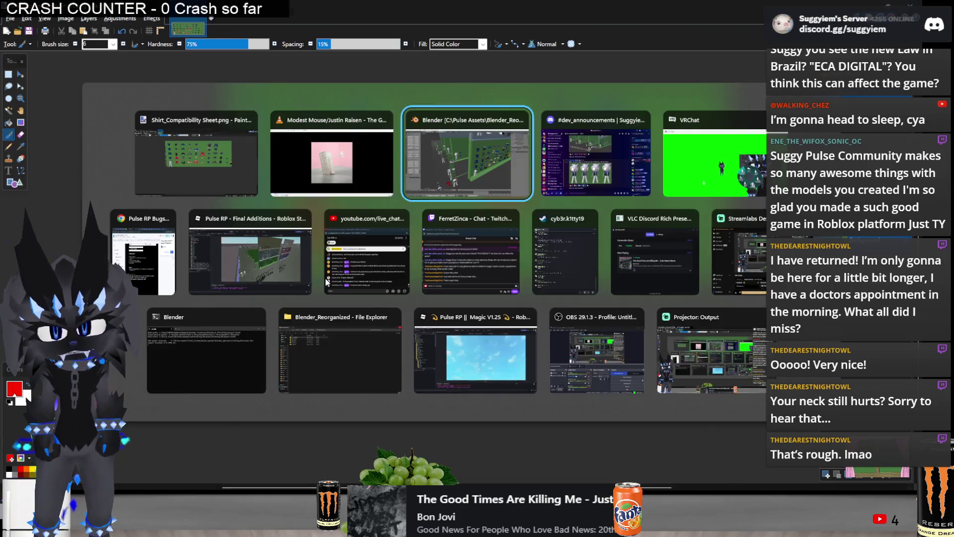
middle_click_drag(473, 239, 490, 232)
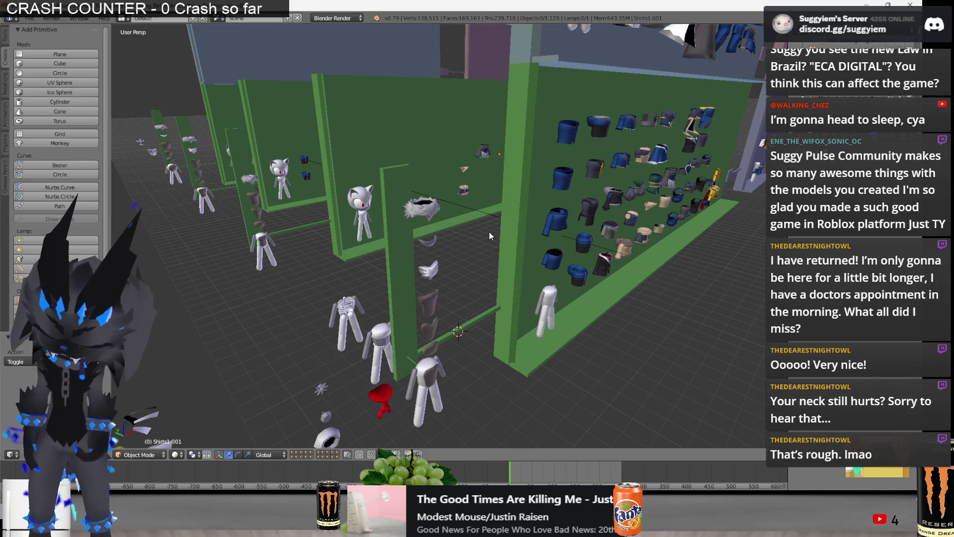
Check the shirt compatibility sheet, return to Blender, then bring up the Roblox Studio place
key("alt+Tab")
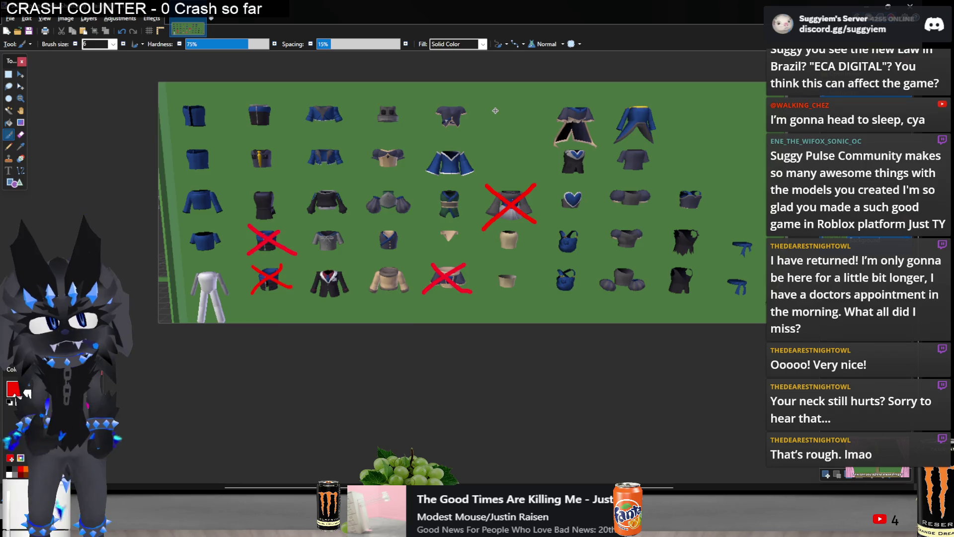
key("alt+Tab")
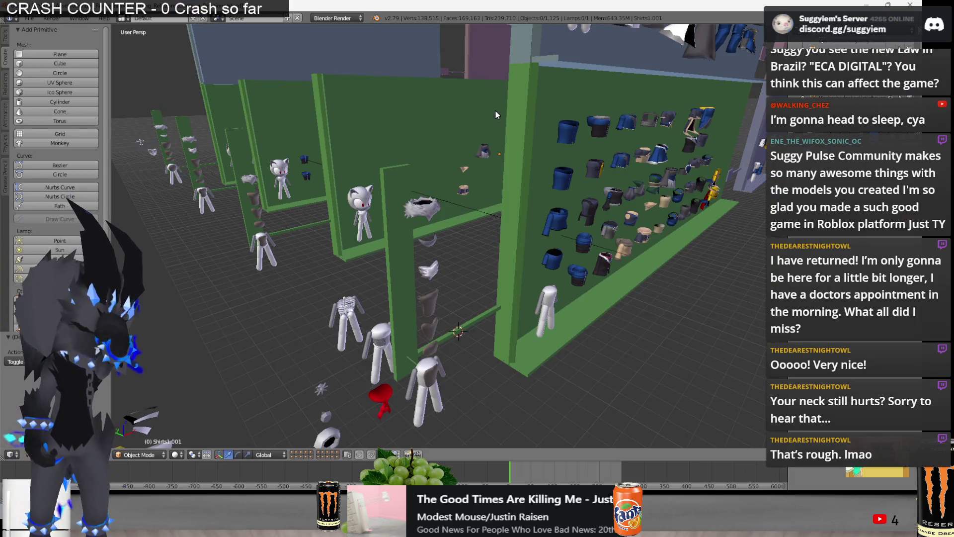
key("alt+Tab")
key("alt+Tab")
key("alt+Tab")
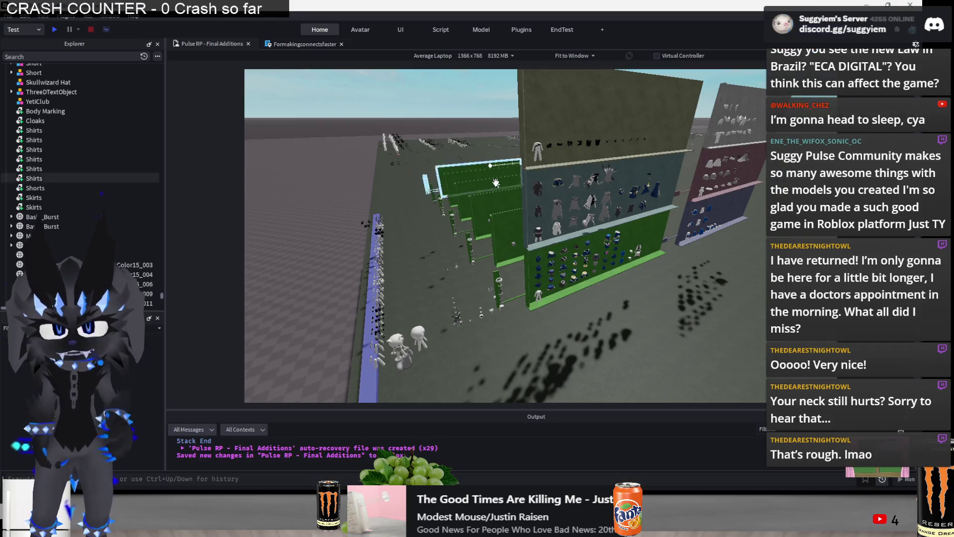
Look over the Studio clothing walls, comparing with the Blender scene, and end back in Blender
right_click_drag(493, 175, 396, 225)
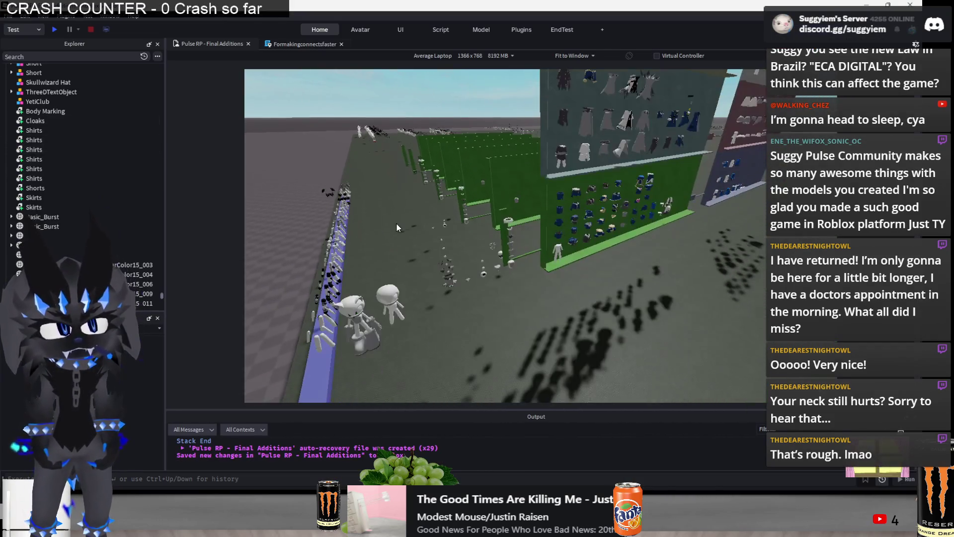
key("alt+Tab")
key("alt+Tab")
mouse_move(403, 217)
middle_mouse_down()
mouse_move(478, 236)
mouse_move(472, 176)
mouse_move(537, 243)
mouse_move(441, 265)
mouse_move(375, 263)
mouse_move(478, 344)
mouse_move(431, 306)
middle_mouse_up()
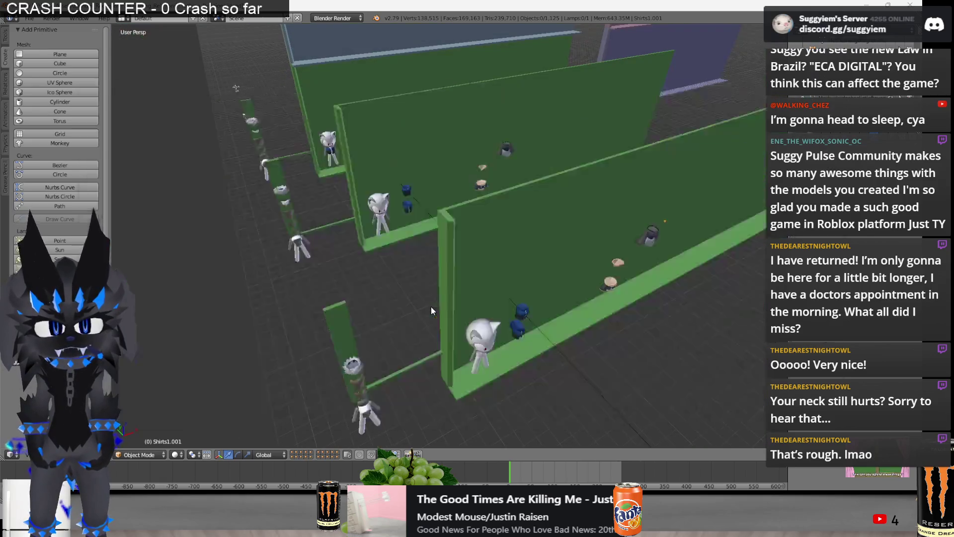
key("alt+Tab")
scroll(430, 306, "up", 5)
scroll(431, 307, "up", 3)
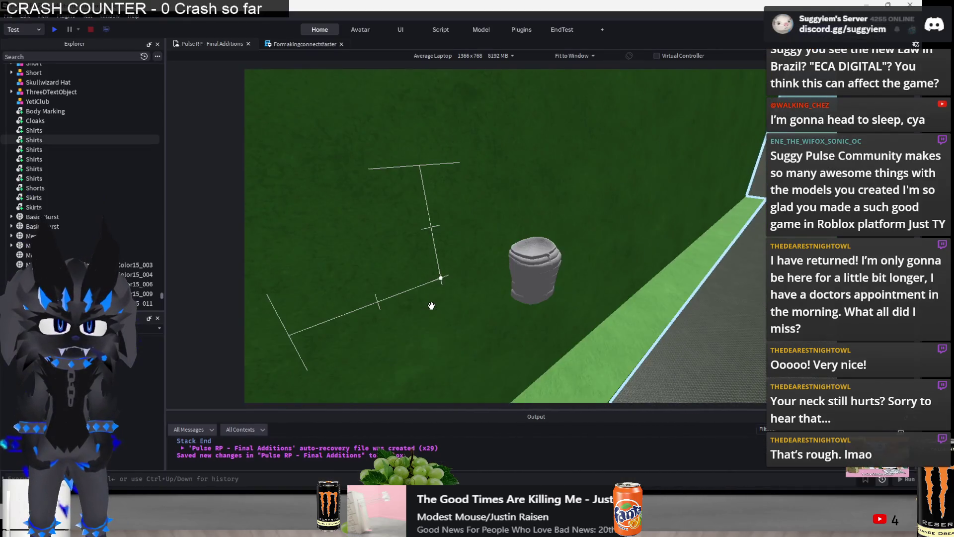
scroll(431, 306, "down", 5)
right_click_drag(432, 307, 432, 307)
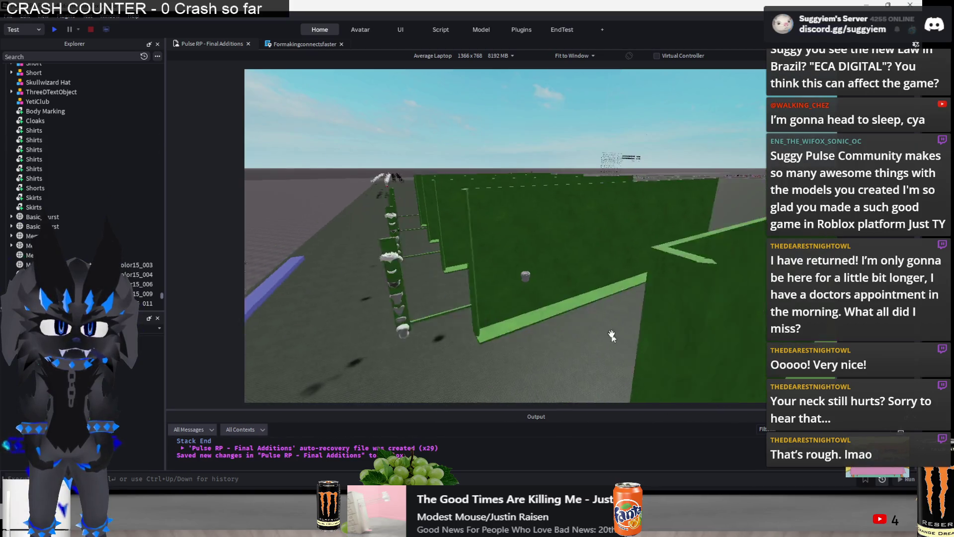
mouse_move(611, 336)
right_mouse_down()
mouse_move(578, 317)
mouse_move(531, 218)
right_mouse_up()
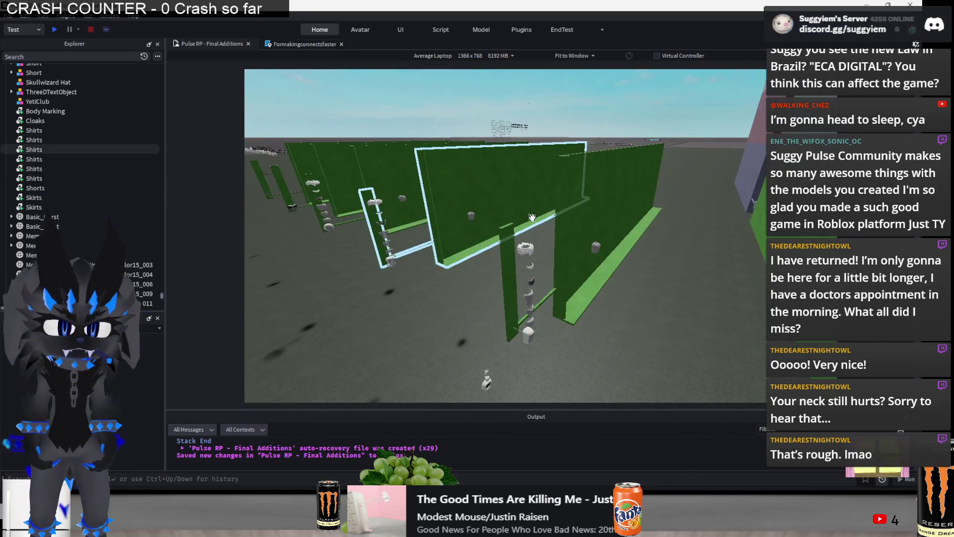
key("alt+Tab")
scroll(553, 221, "up", 3)
scroll(560, 231, "up", 2)
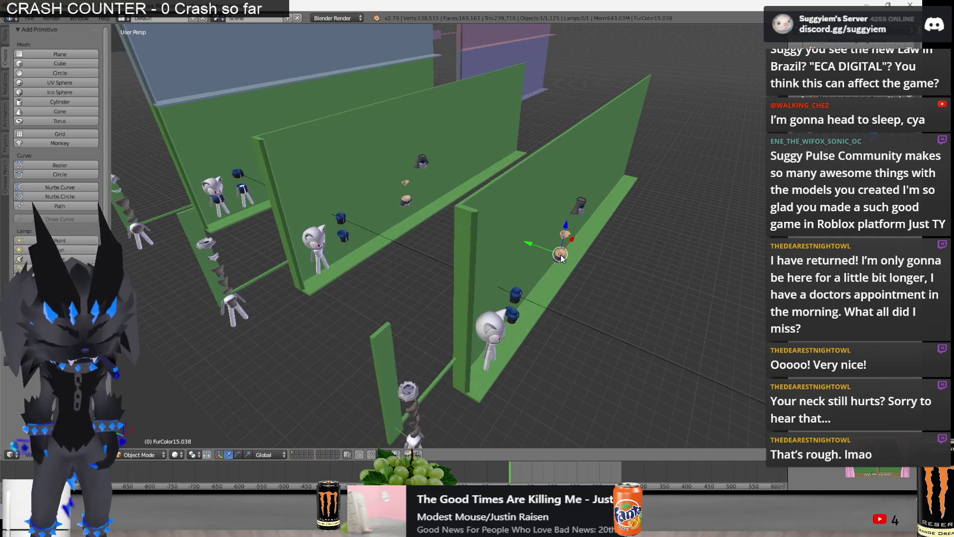
scroll(561, 255, "down", 5)
scroll(561, 255, "up", 4)
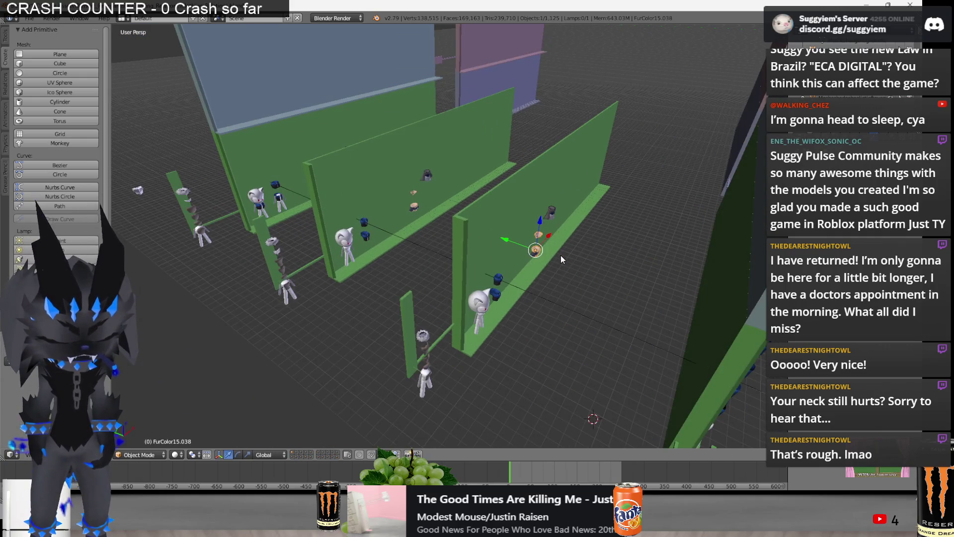
Separate the shirt torso piece into its own object with P > Selection
key("KP_Decimal")
scroll(557, 259, "down", 2)
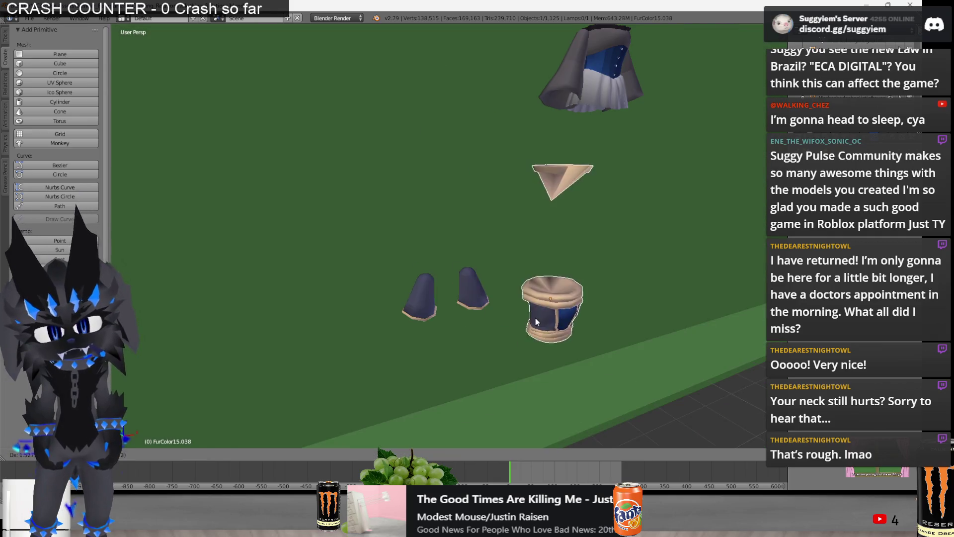
right_click(536, 322)
key("Tab")
key("p")
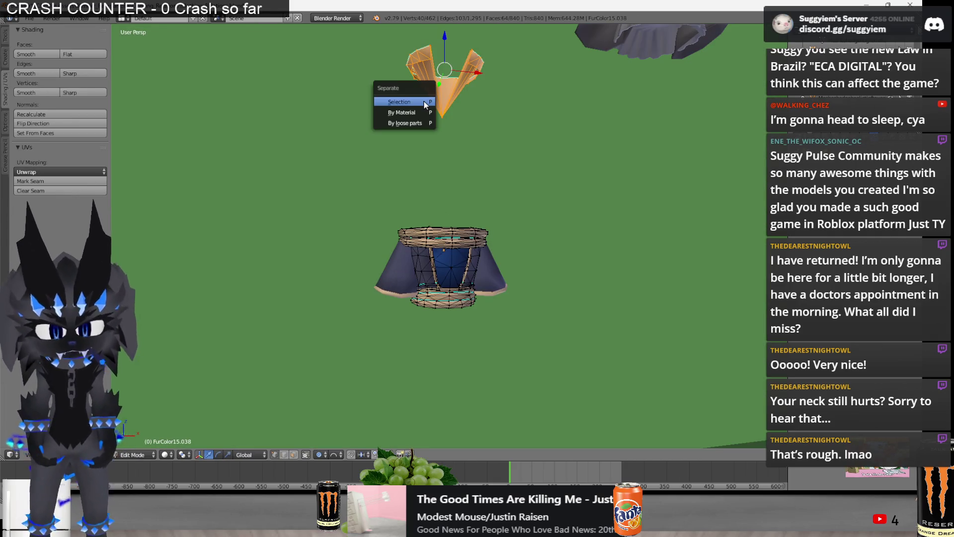
left_click(426, 103)
scroll(442, 236, "up", 2)
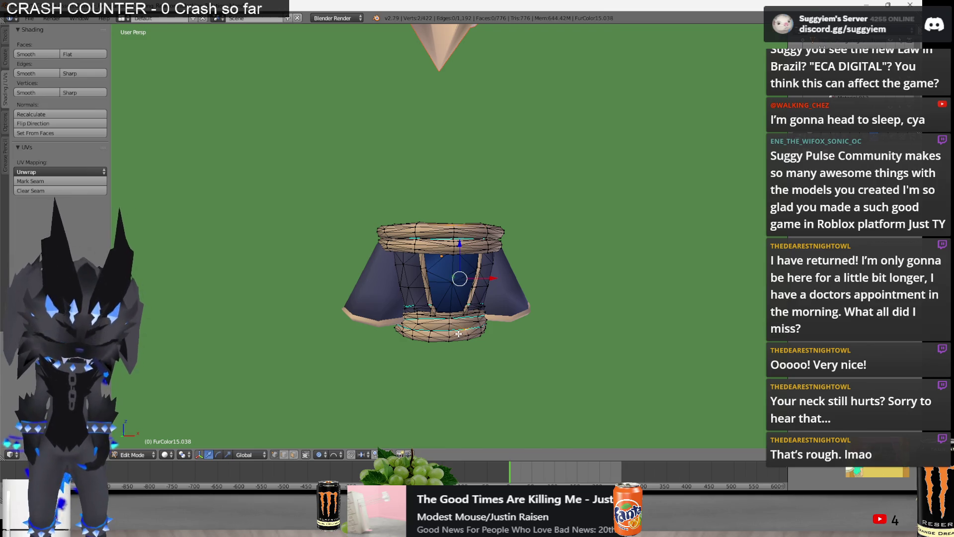
Compare against the Shirt Accent and Innershirt parts in Roblox Studio
key("alt+Tab")
right_click_drag(501, 303, 481, 294)
scroll(481, 295, "up", 5)
scroll(480, 293, "up", 2)
left_click(493, 276)
scroll(522, 254, "up", 2)
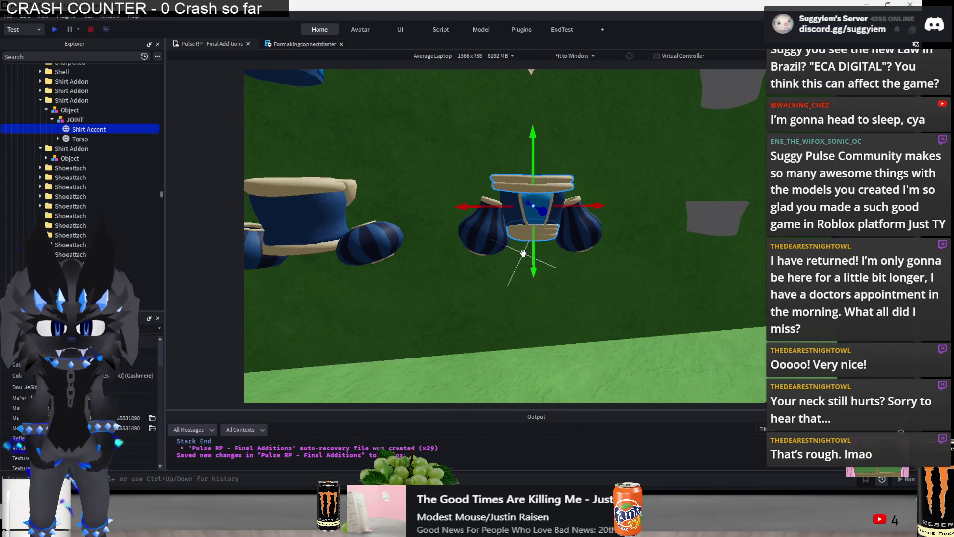
right_click_drag(522, 254, 507, 266)
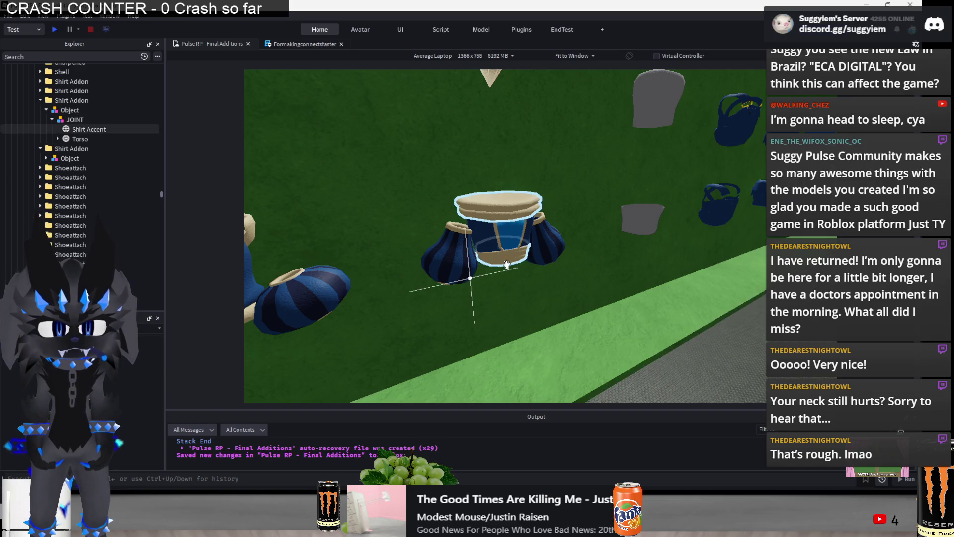
left_click(514, 239)
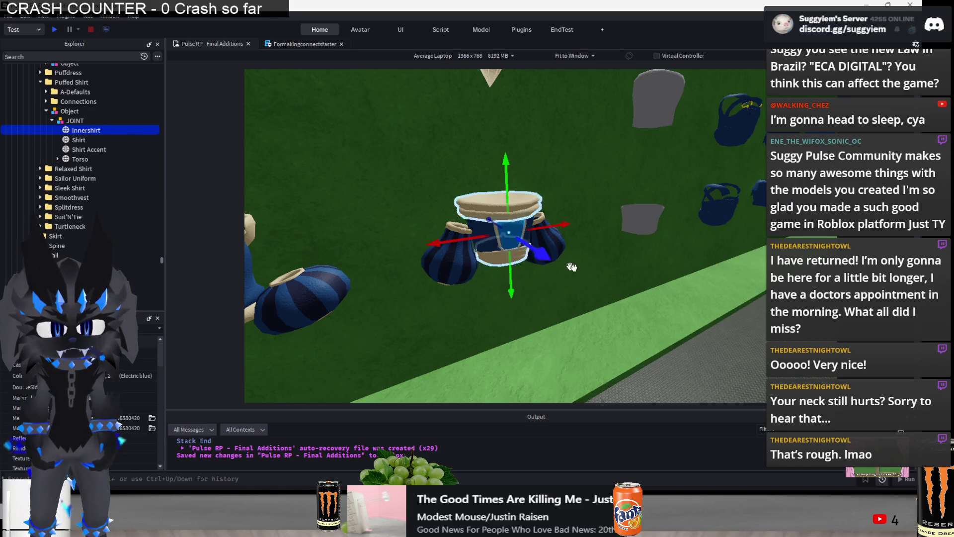
key("alt+Tab")
Split the trim rings and inner panel off as separate objects and check they sit in place
key("p")
left_click(476, 249)
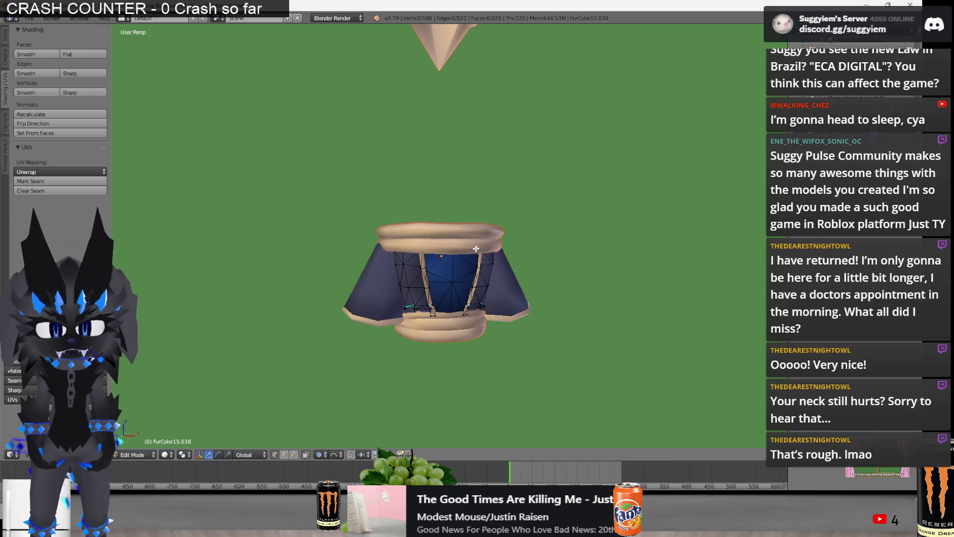
key("p")
left_click(435, 275)
key("l")
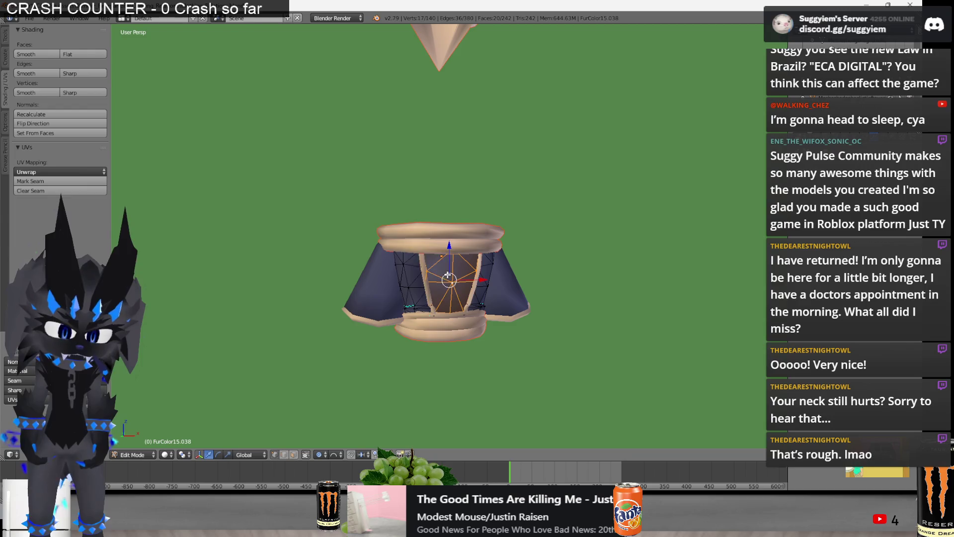
key("p")
left_click(447, 275)
key("Tab")
key("g")
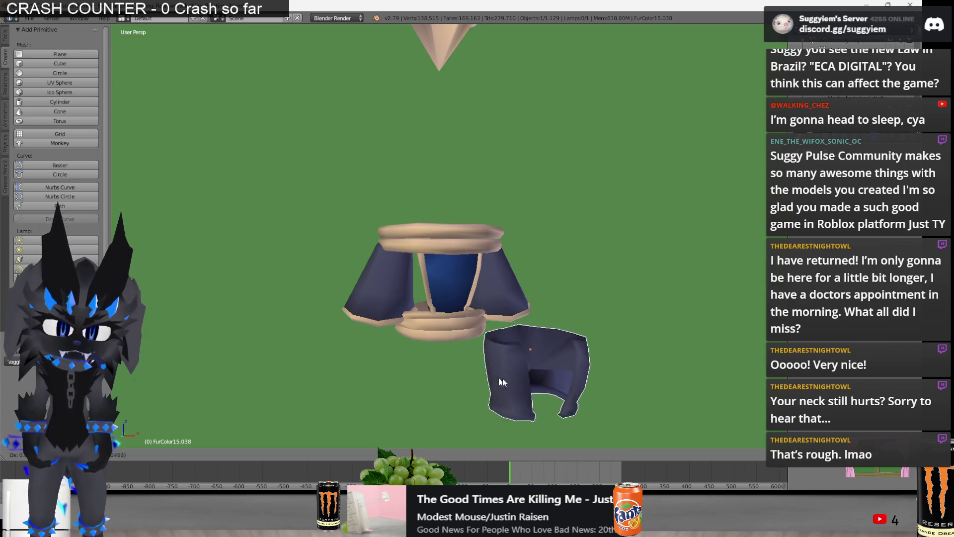
key("Escape")
scroll(474, 300, "down", 3)
middle_click_drag(455, 238, 552, 249)
scroll(527, 232, "up", 2)
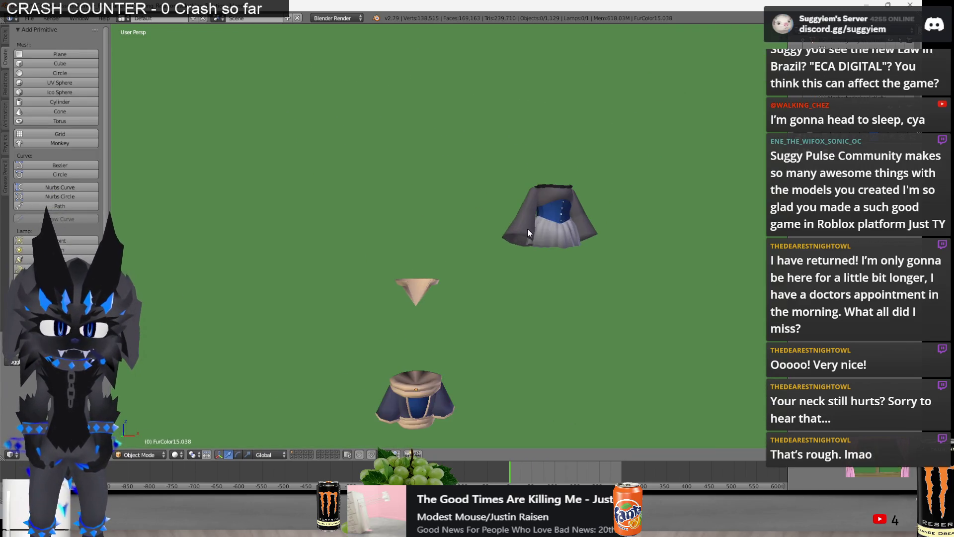
right_click(529, 234)
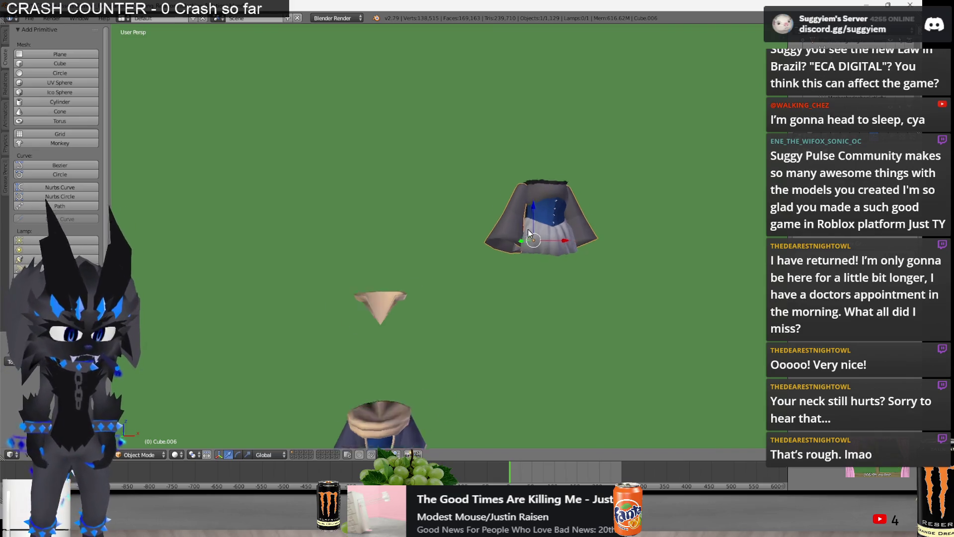
Separate the dress's skirt and top into their own objects
key("KP_Decimal")
key("Tab")
key("ctrl+l")
key("p")
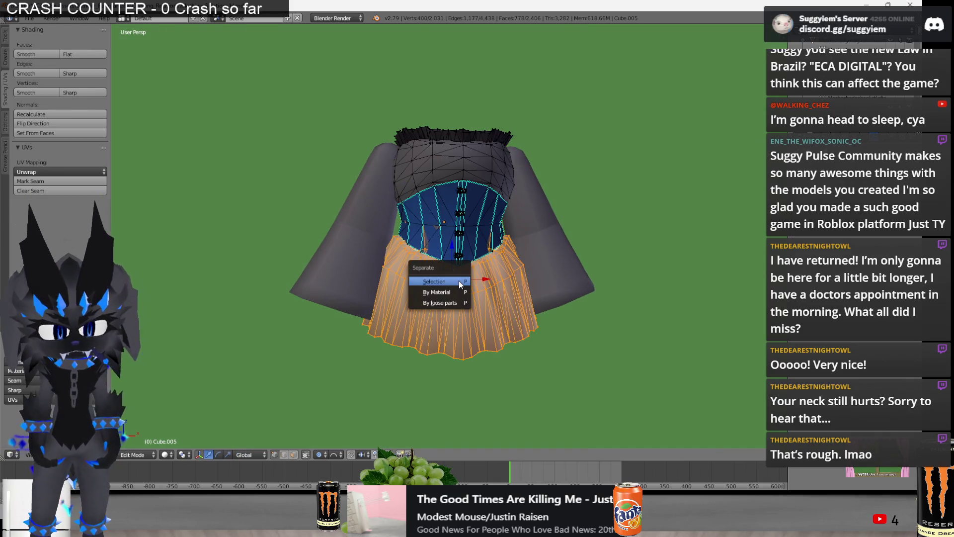
left_click(458, 282)
key("p")
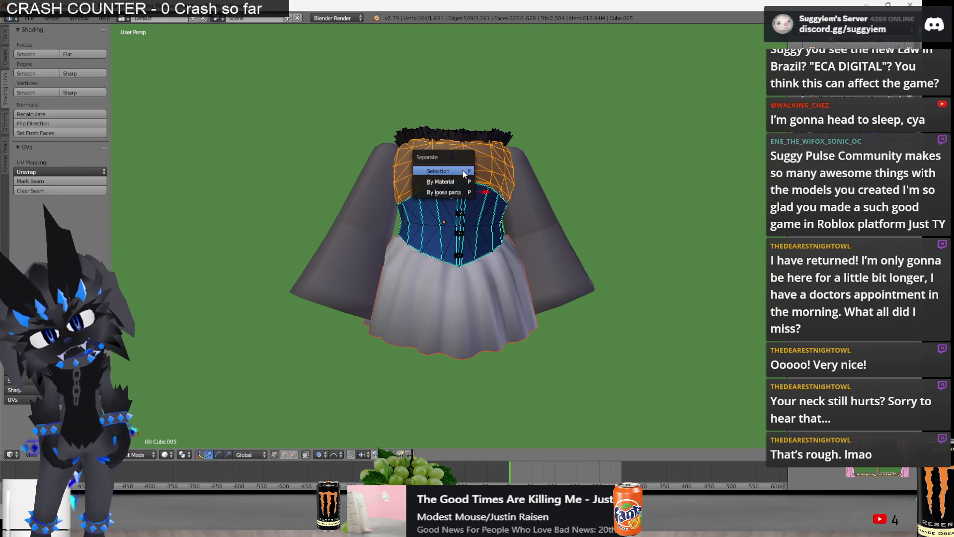
left_click(440, 160)
scroll(437, 194, "up", 3)
scroll(452, 209, "up", 2)
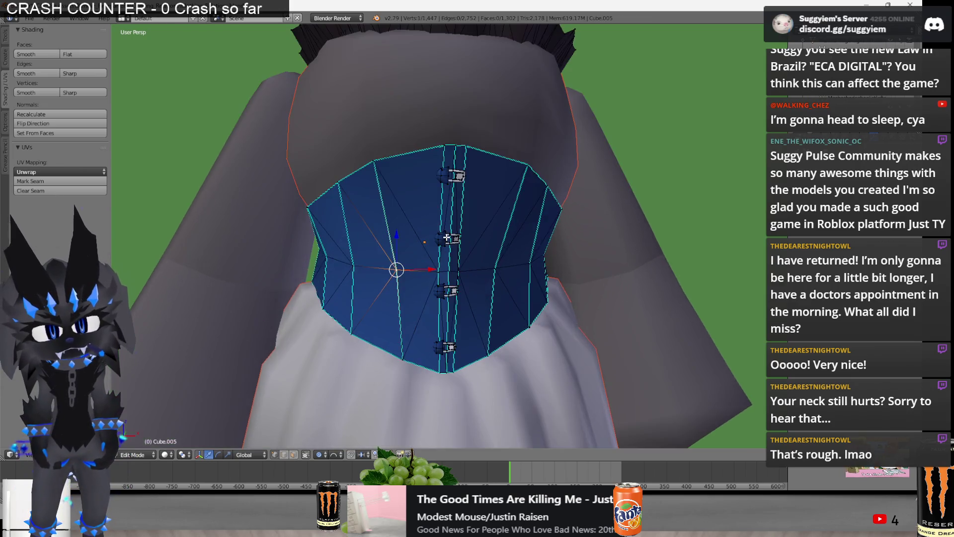
Compare the corset against the Innershirt and Corsetted Dress parts in Roblox Studio
key("alt+Tab")
scroll(452, 234, "down", 5)
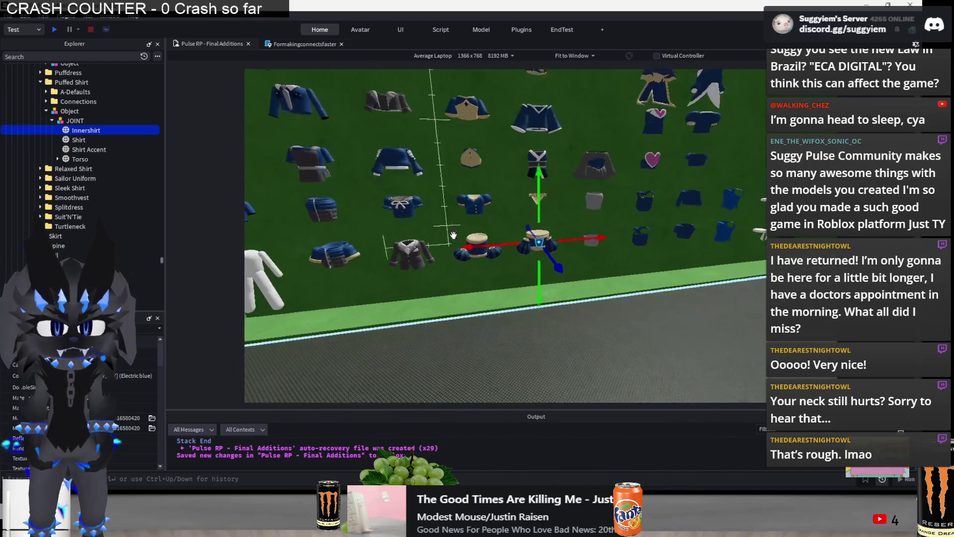
right_click_drag(452, 235, 453, 236)
scroll(453, 235, "up", 5)
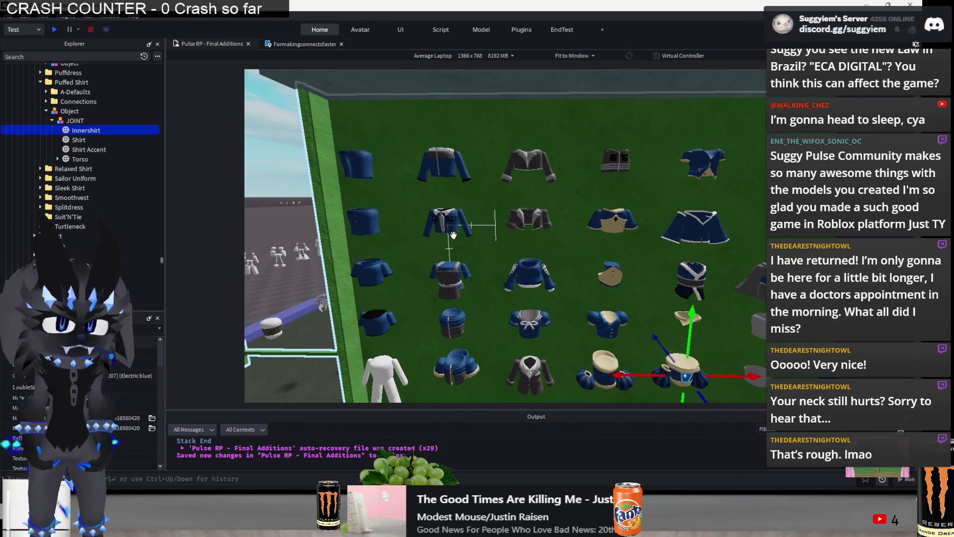
right_click_drag(453, 234, 452, 236)
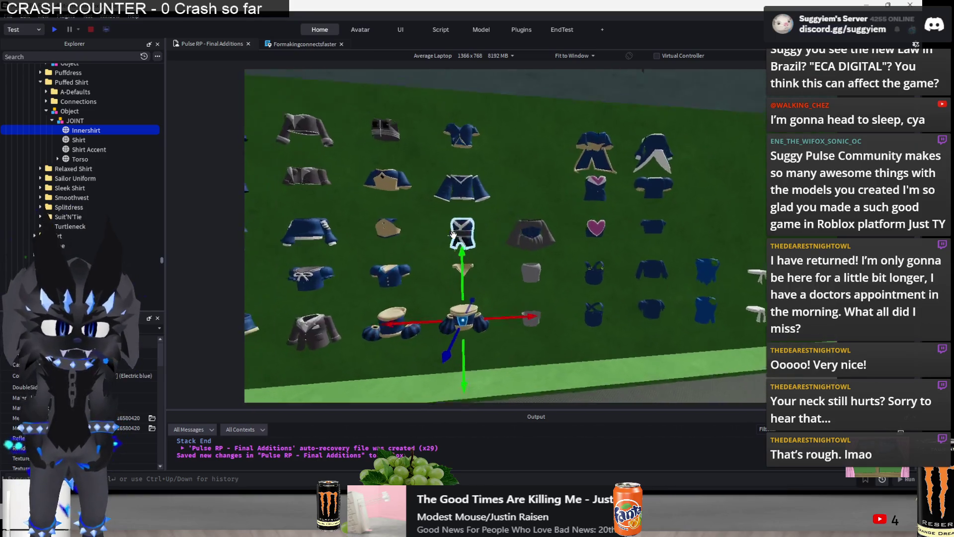
scroll(453, 236, "up", 3)
scroll(452, 236, "up", 3)
key("f")
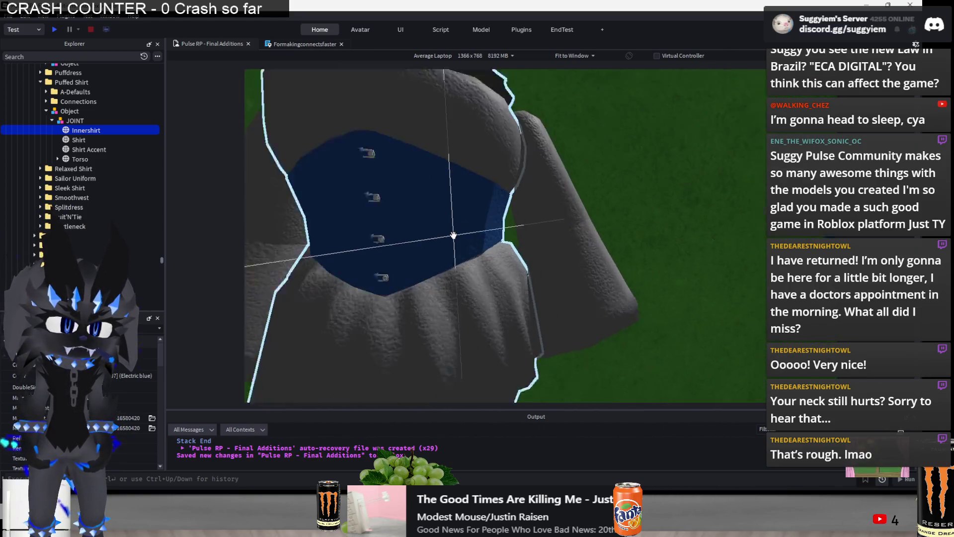
right_click_drag(458, 153, 476, 225)
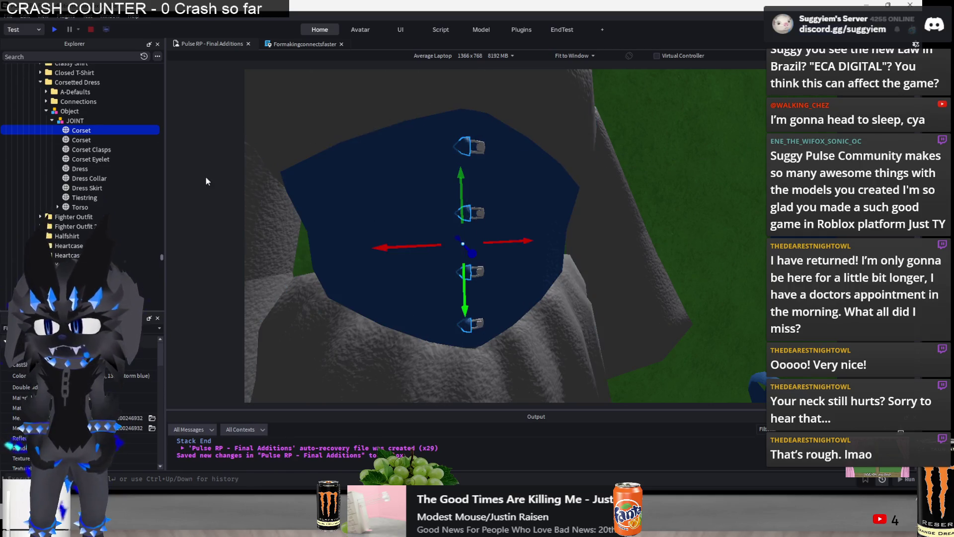
key("alt+Tab")
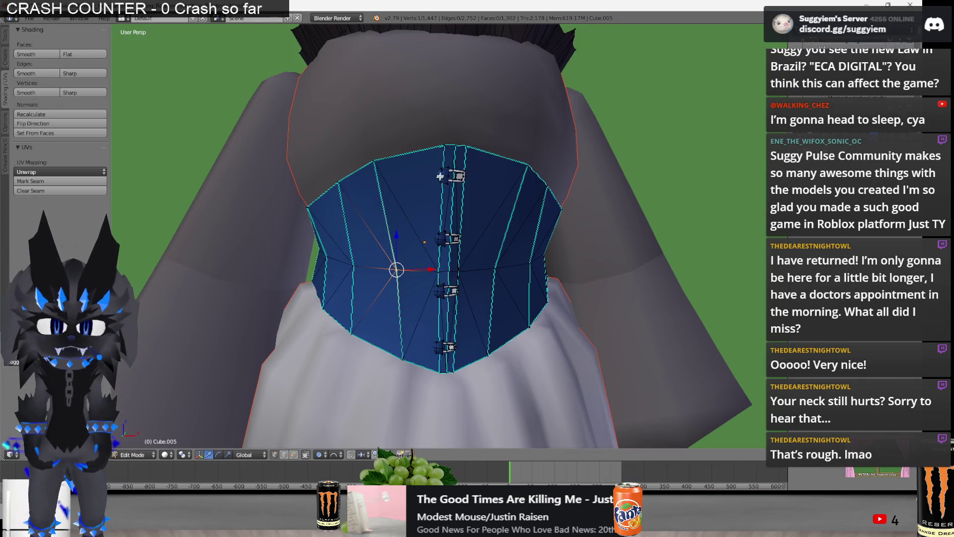
key("alt+Tab")
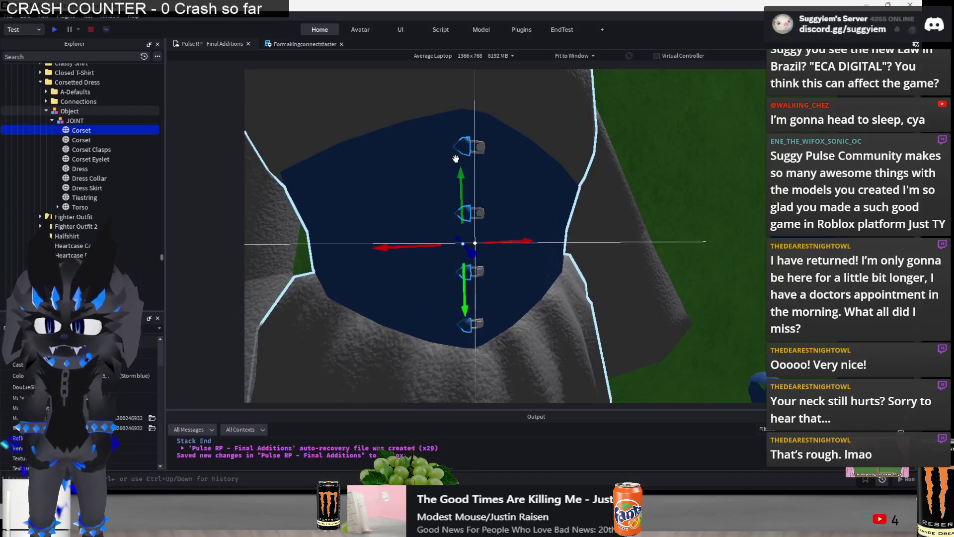
right_click_drag(456, 159, 466, 161)
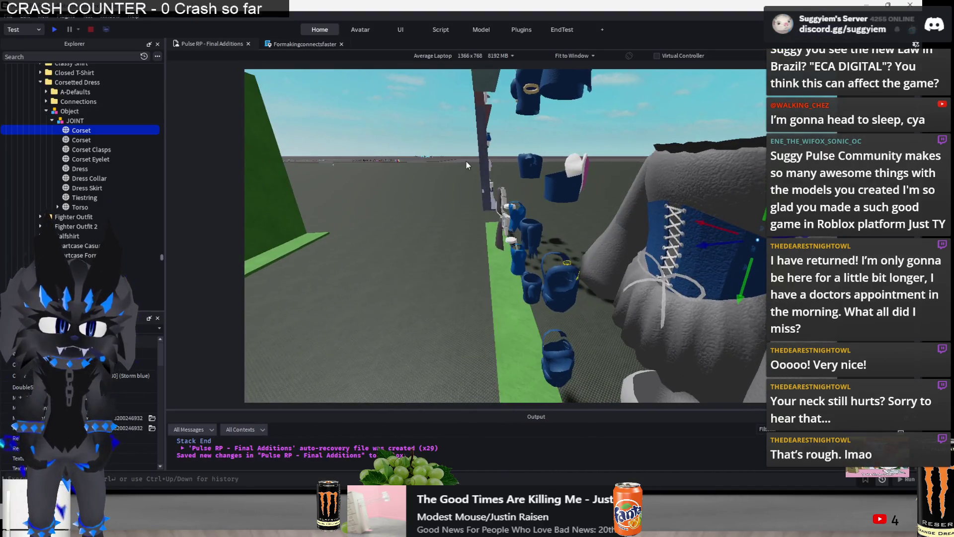
key("alt+Tab")
Split the connected blue corset body into its own object and view the laces from the side
key("l")
key("p")
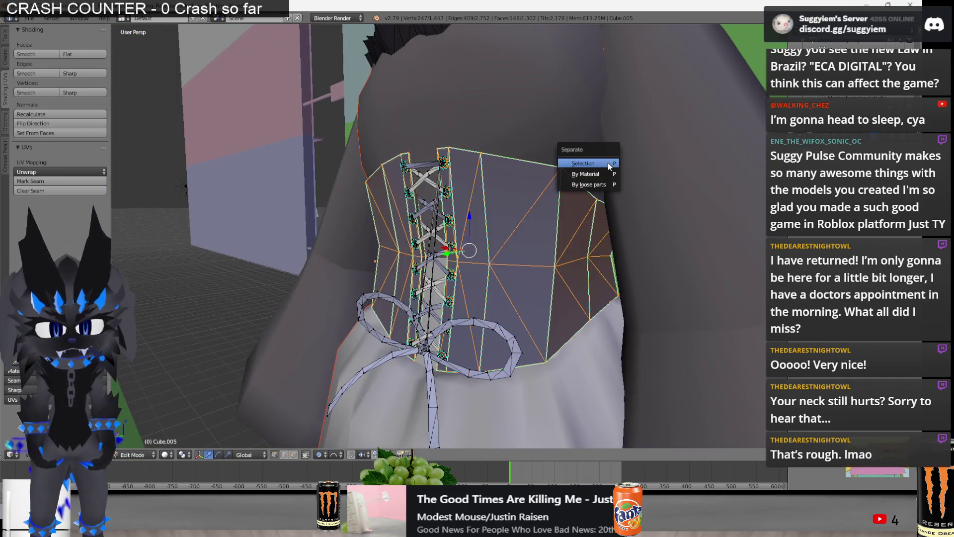
left_click(608, 165)
key("Tab")
key("Tab")
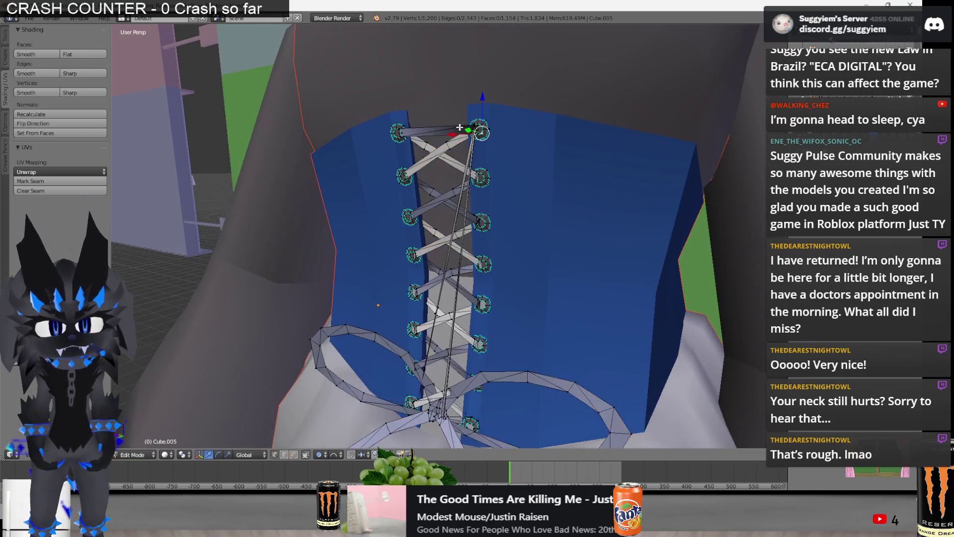
scroll(466, 133, "up", 3)
middle_click_drag(493, 122, 438, 148)
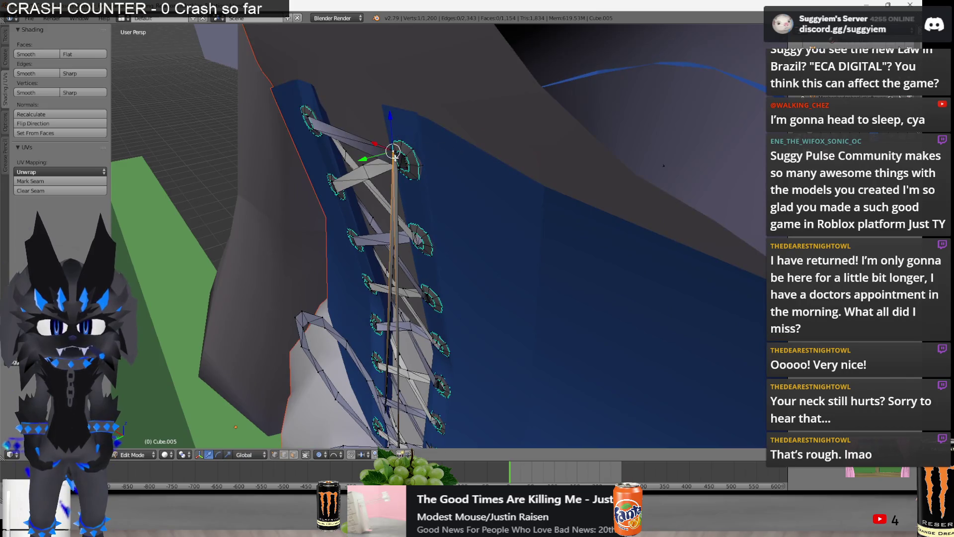
left_click(4, 119)
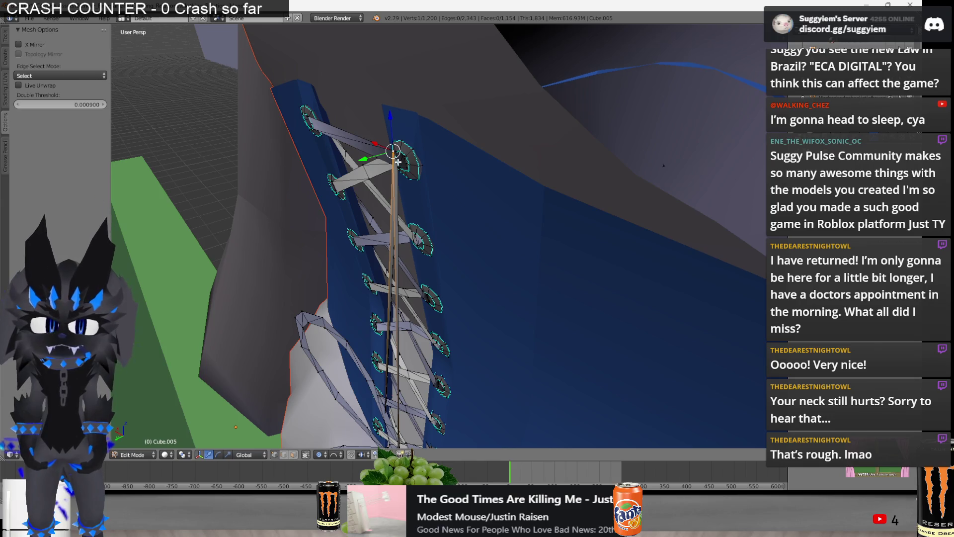
Select two lace-strip vertices and trial a move, then cancel it
middle_click_drag(396, 167, 476, 396)
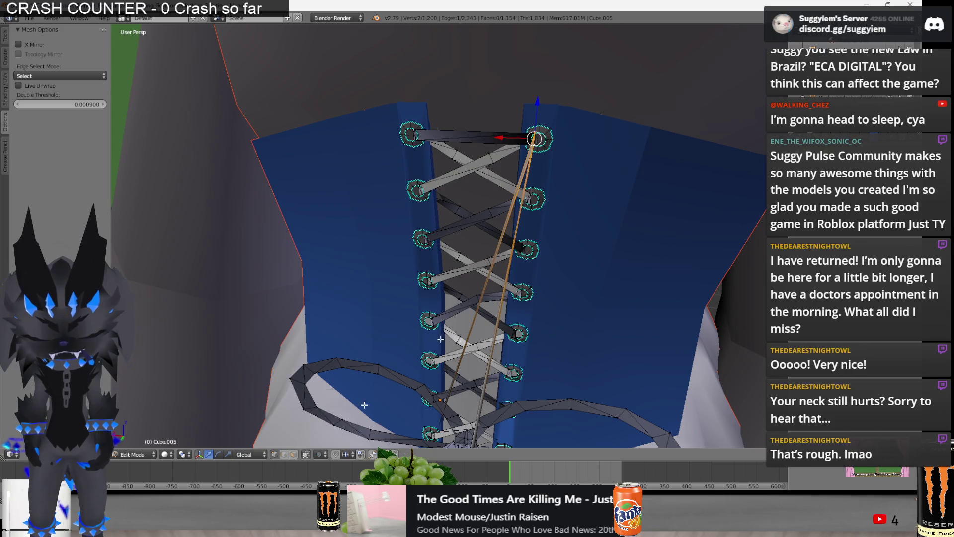
middle_click_drag(537, 351, 577, 321)
scroll(559, 325, "up", 2)
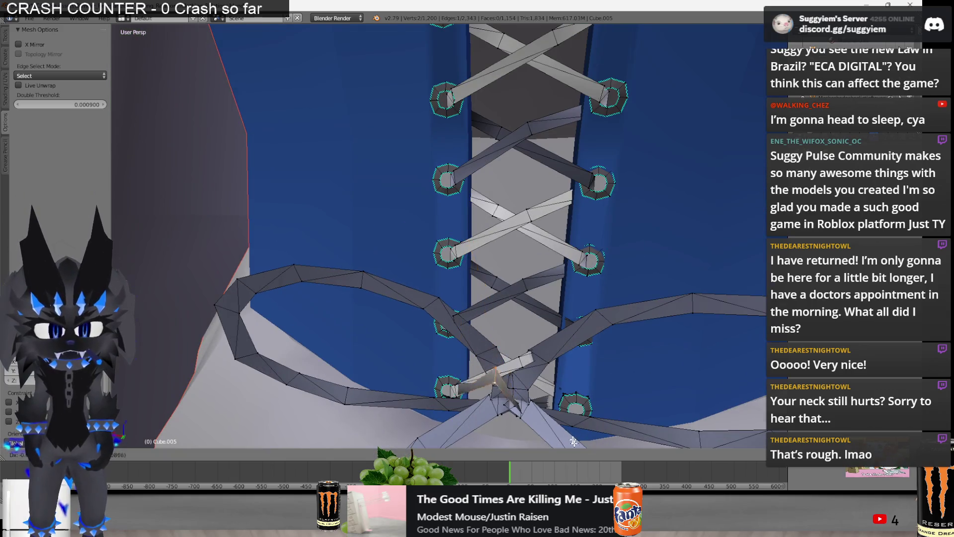
scroll(534, 329, "up", 2)
middle_click_drag(533, 330, 622, 417)
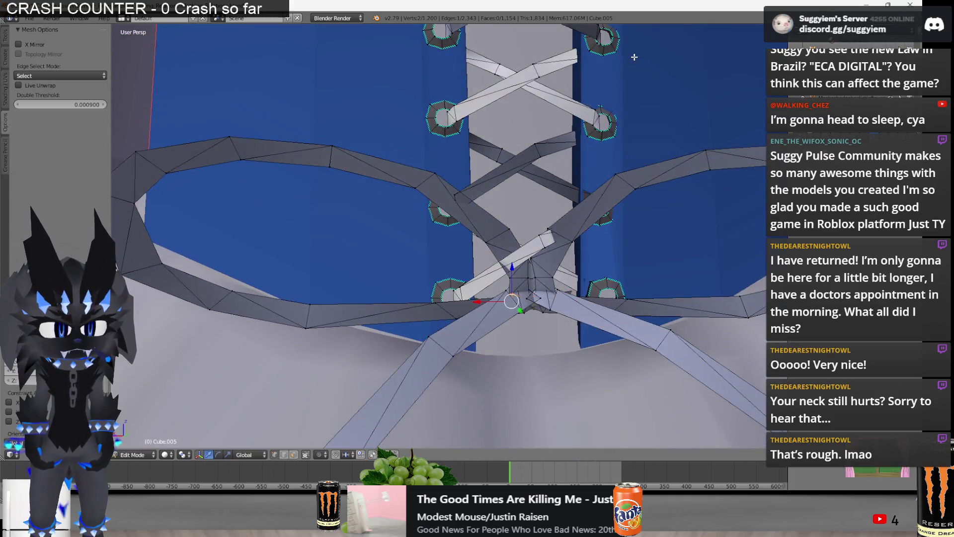
middle_click_drag(660, 60, 538, 64)
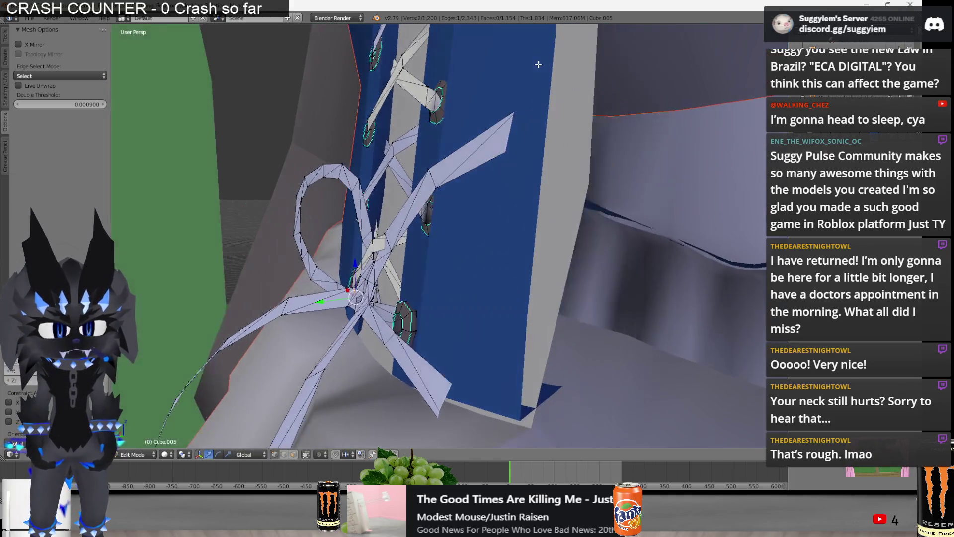
right_click(474, 162, "shift")
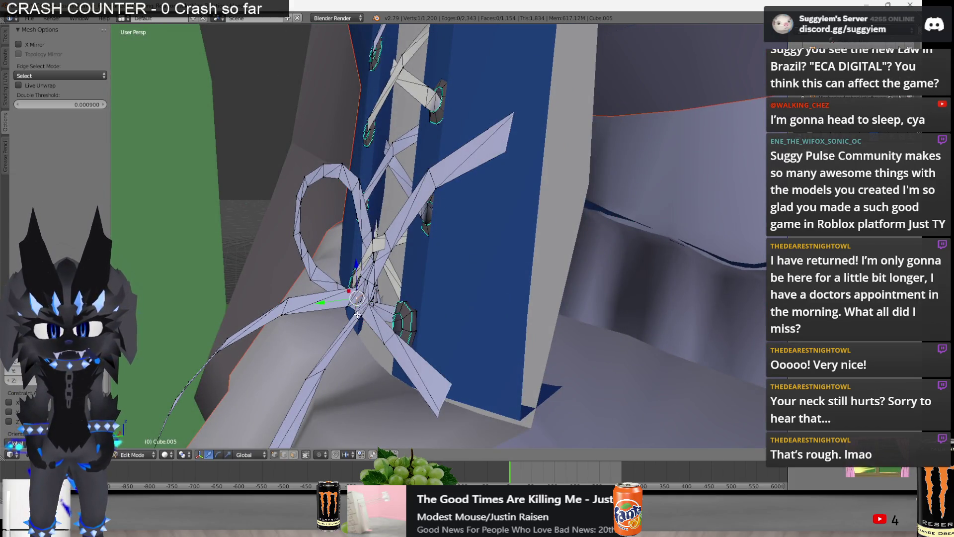
right_click(357, 314, "shift")
key("g")
mouse_move(357, 314)
middle_mouse_down()
mouse_move(438, 266)
mouse_move(444, 339)
mouse_move(418, 366)
middle_mouse_up()
right_click(372, 311)
Reposition the lace vertices along X then Y and confirm, returning to object mode
key("a")
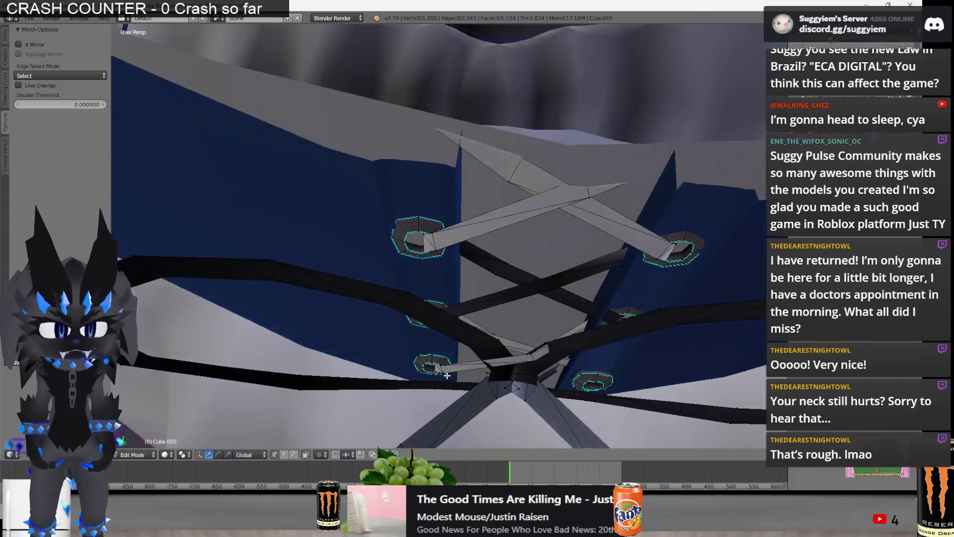
key("z")
key("z")
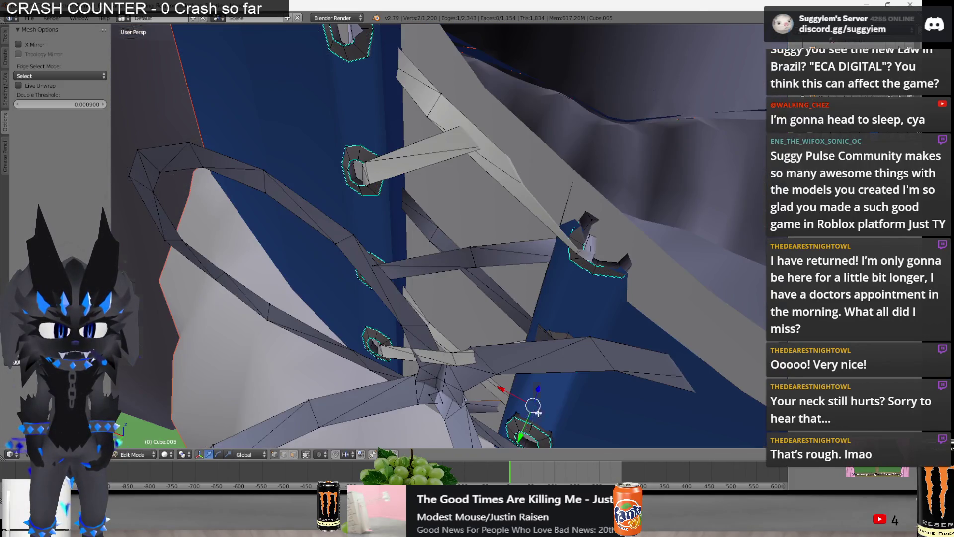
key("z")
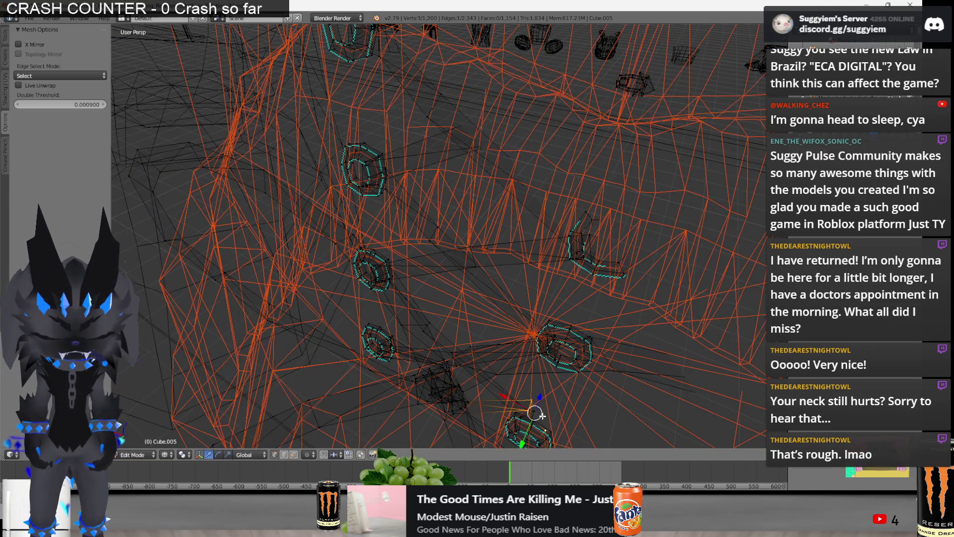
key("z")
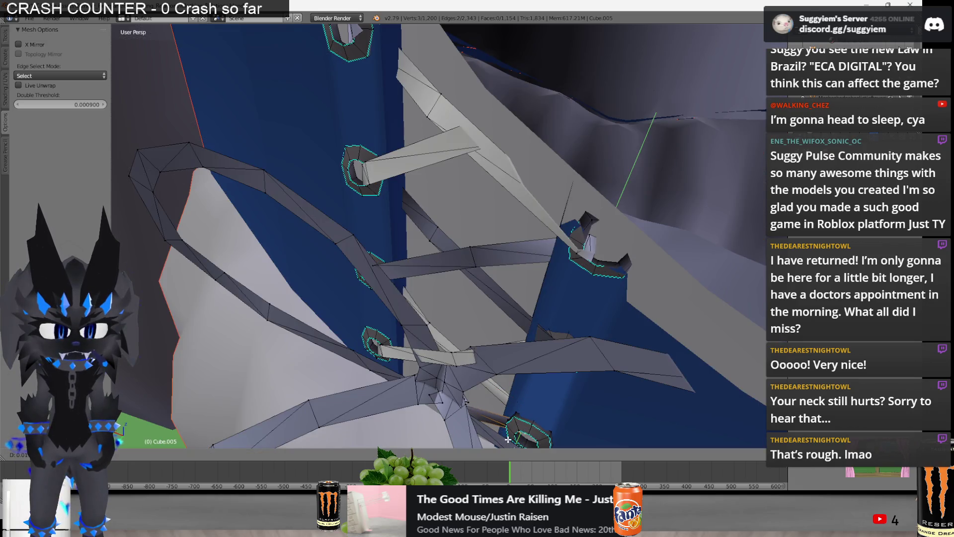
left_click_drag(491, 409, 493, 412)
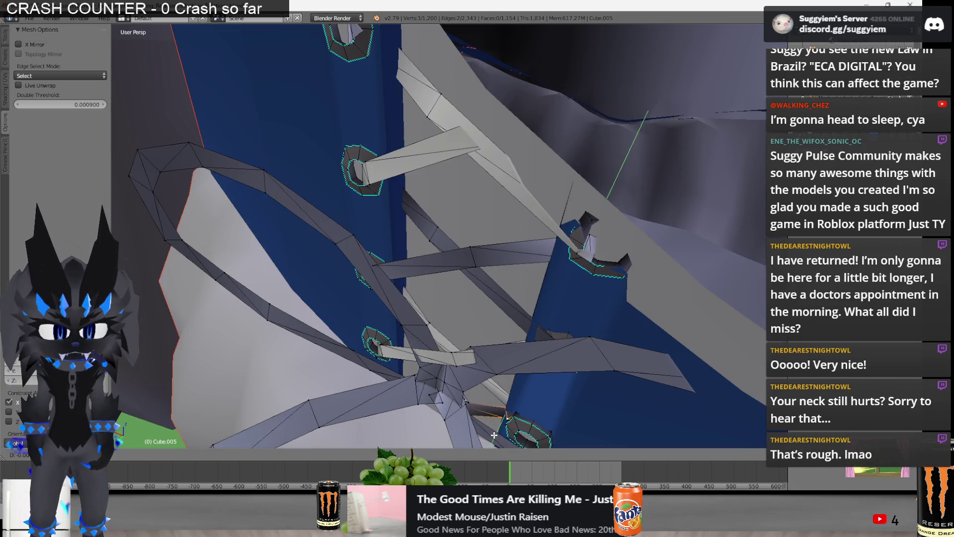
middle_click_drag(496, 443, 572, 402)
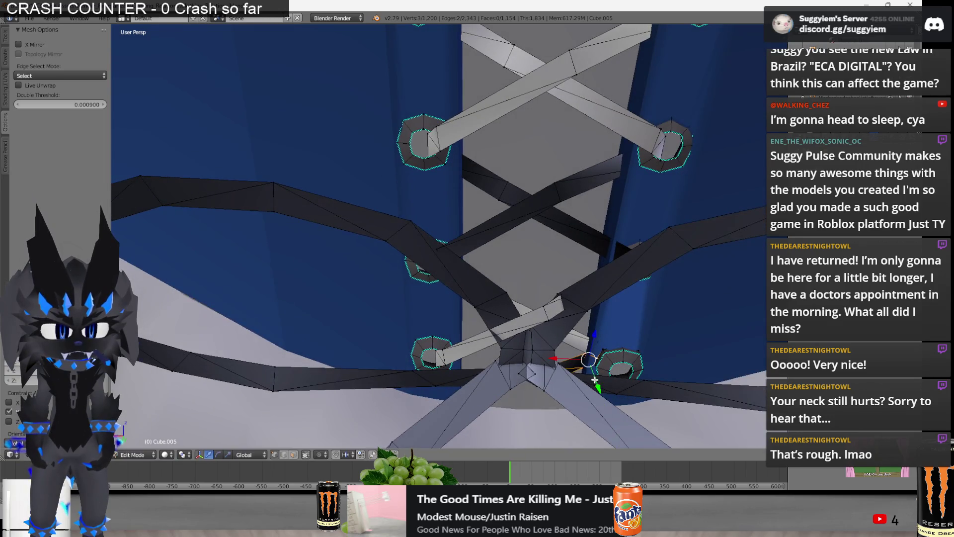
left_click_drag(593, 382, 605, 375)
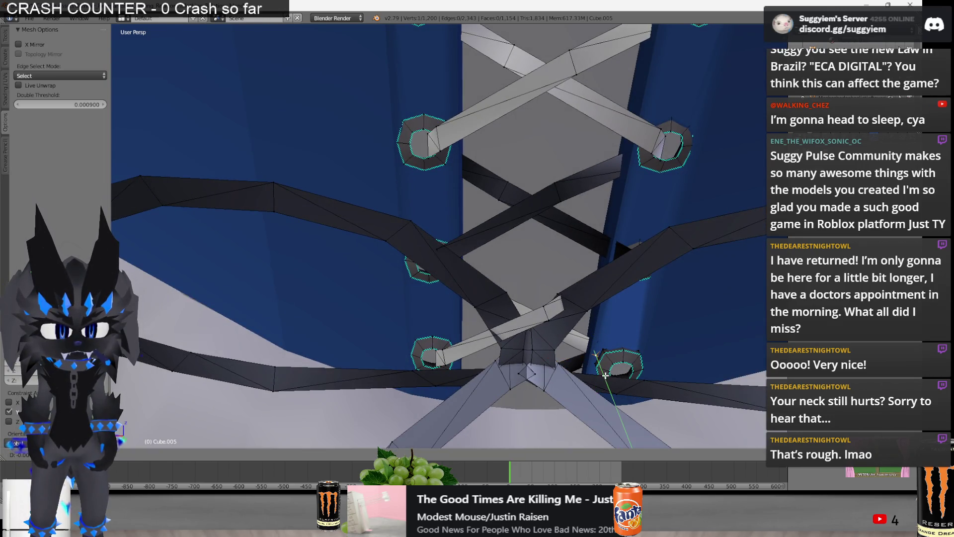
left_click(602, 371)
middle_click_drag(600, 373, 596, 390)
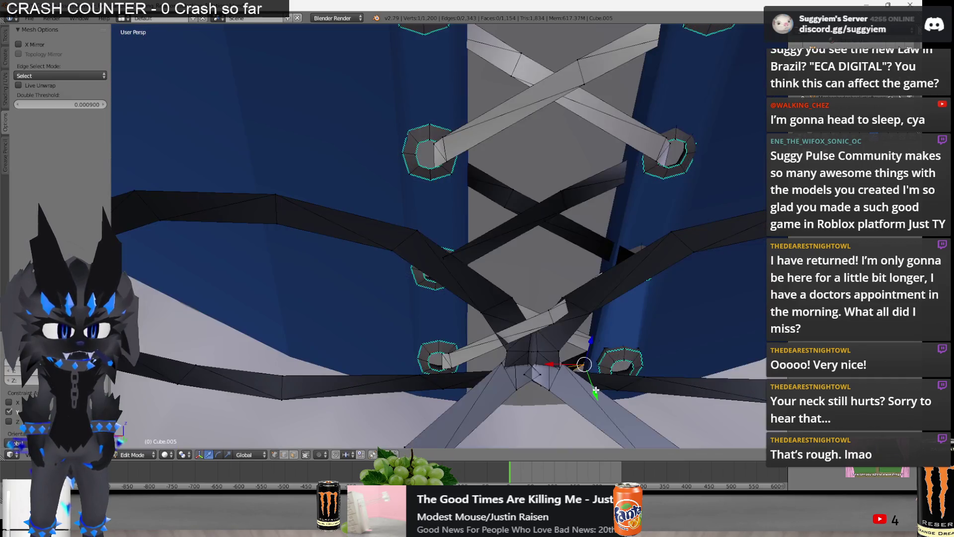
key("Tab")
scroll(614, 380, "down", 4)
scroll(546, 281, "down", 3)
Separate a corset button from the corset object into its own object
mouse_move(547, 280)
middle_mouse_down()
mouse_move(479, 280)
mouse_move(418, 261)
middle_mouse_up()
scroll(477, 277, "down", 3)
scroll(405, 258, "down", 3)
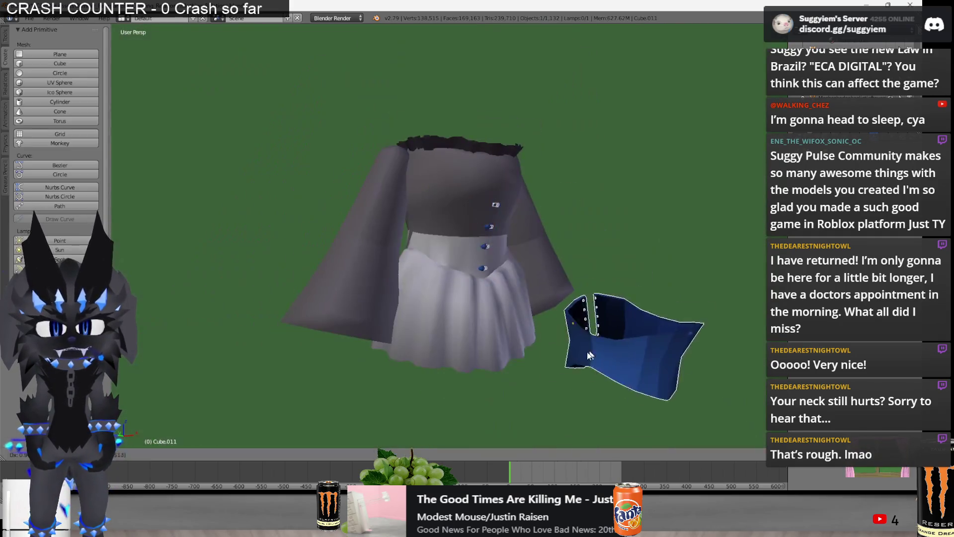
right_click(586, 353)
middle_click_drag(587, 352, 465, 311)
scroll(486, 250, "up", 4)
key("Tab")
key("Tab")
right_click(492, 215)
key("Tab")
scroll(492, 213, "up", 2)
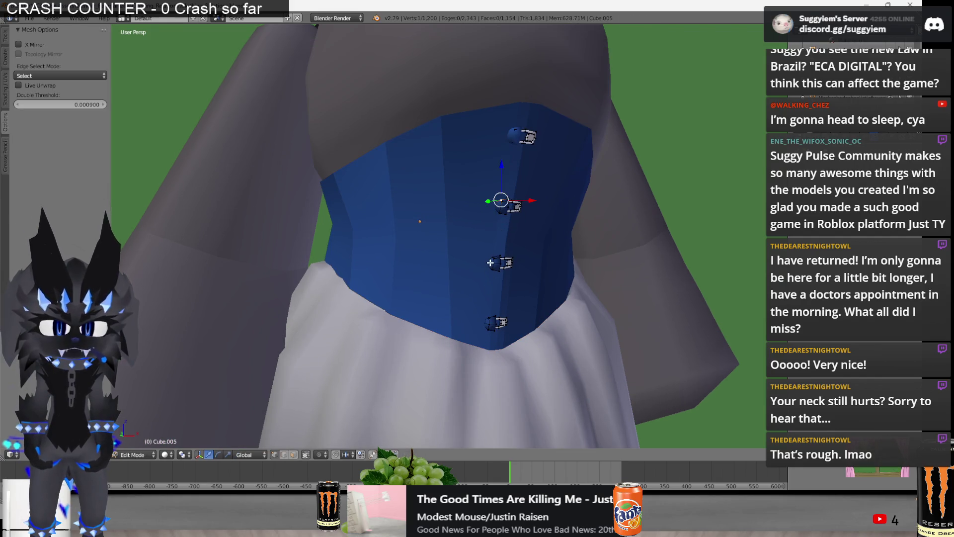
key("p")
left_click(522, 384)
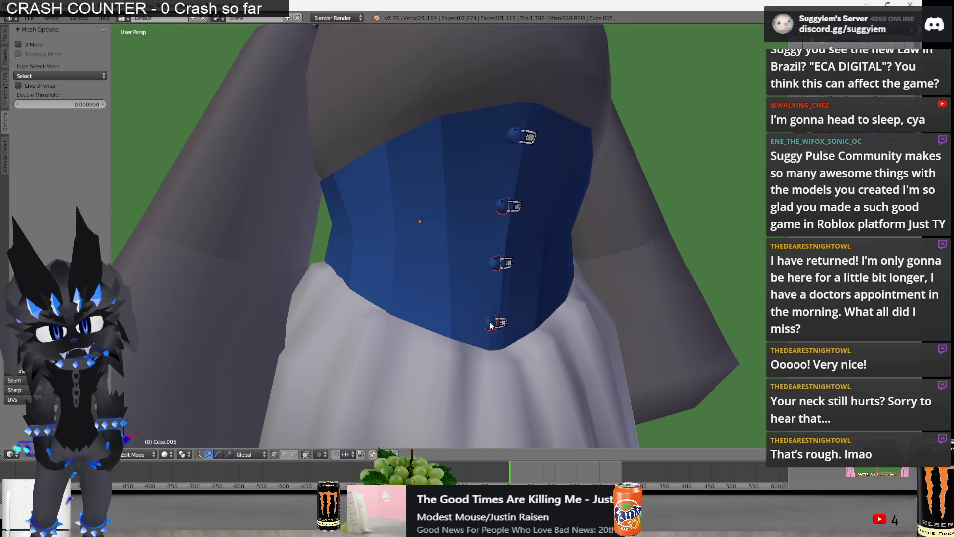
key("Tab")
Select the connected frill geometry on the corset in wireframe view
right_click(454, 254)
key("Tab")
key("a")
key("z")
key("z")
key("a")
scroll(505, 262, "down", 3)
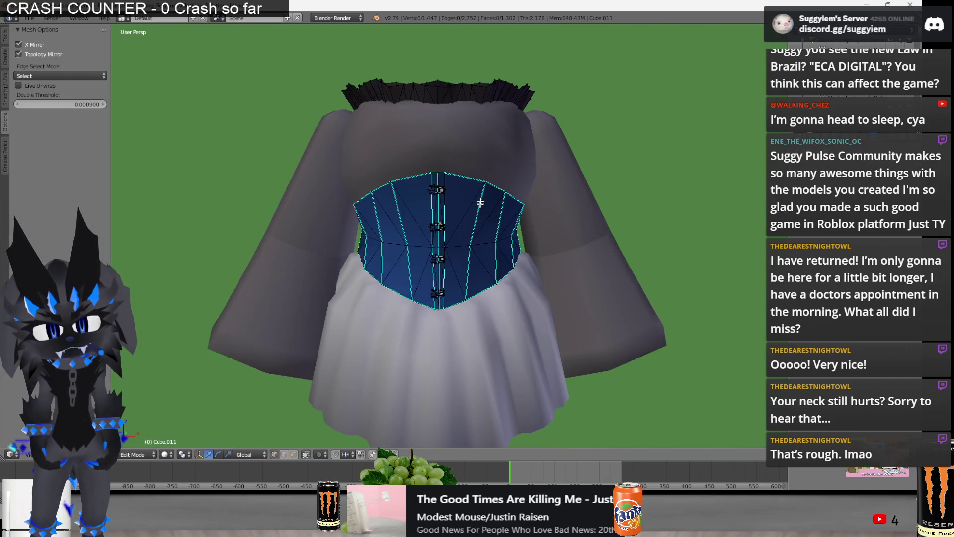
middle_click_drag(480, 203, 489, 328, "shift")
key("z")
key("l")
key("z")
key("alt+Tab")
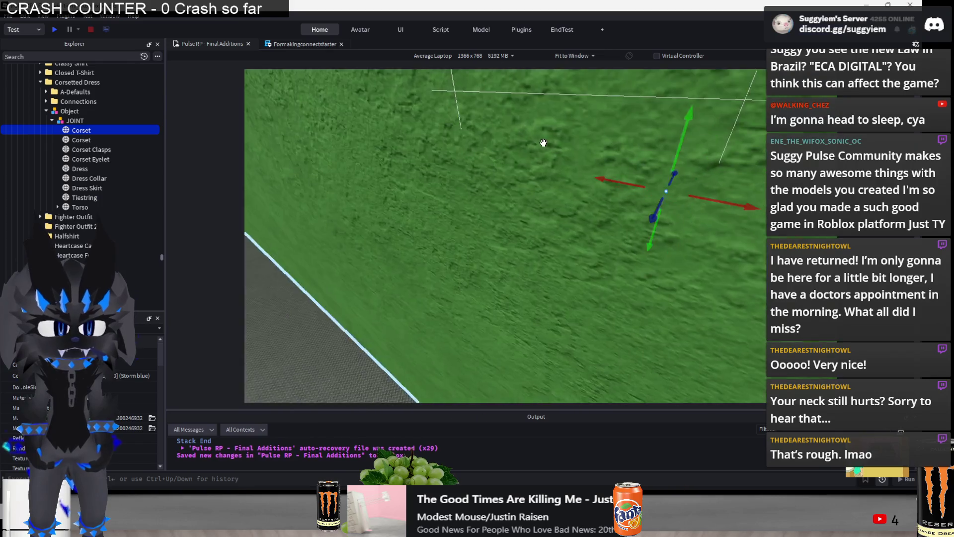
left_click(455, 161)
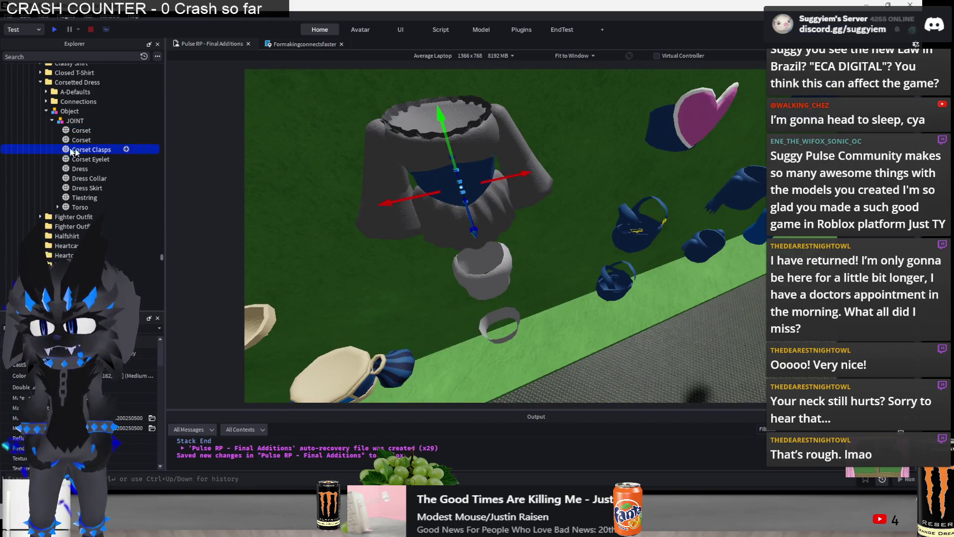
scroll(522, 187, "up", 5)
right_click_drag(522, 187, 551, 195)
key("f")
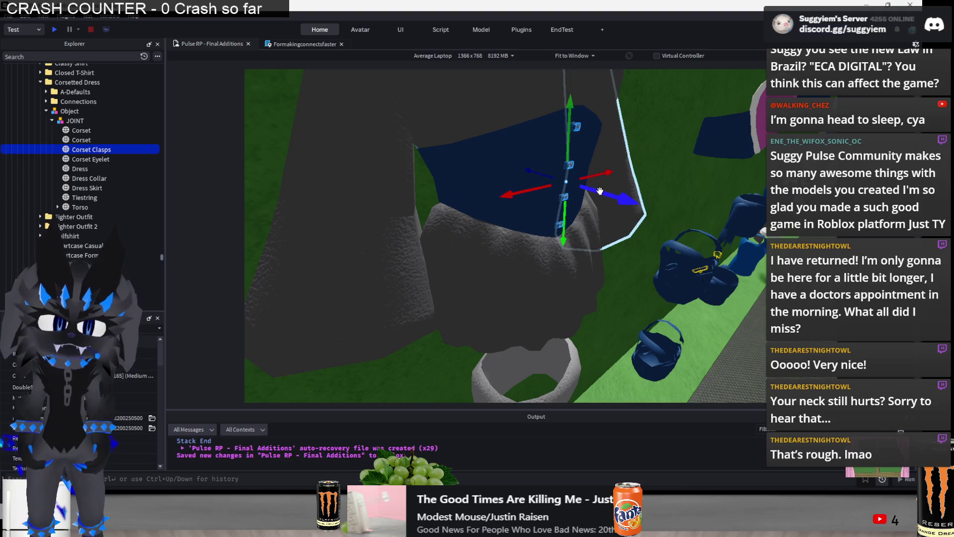
left_click(45, 158)
key("f")
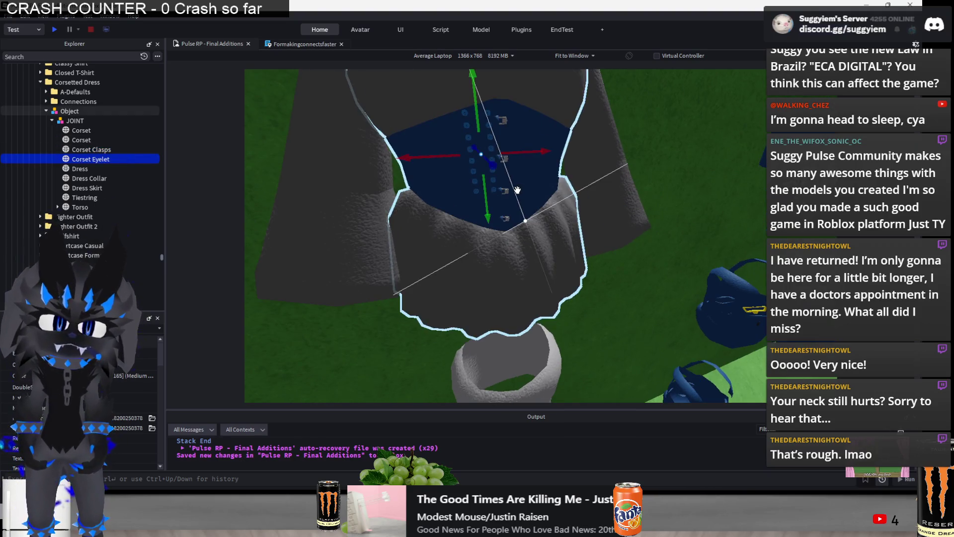
left_click(88, 179)
key("f")
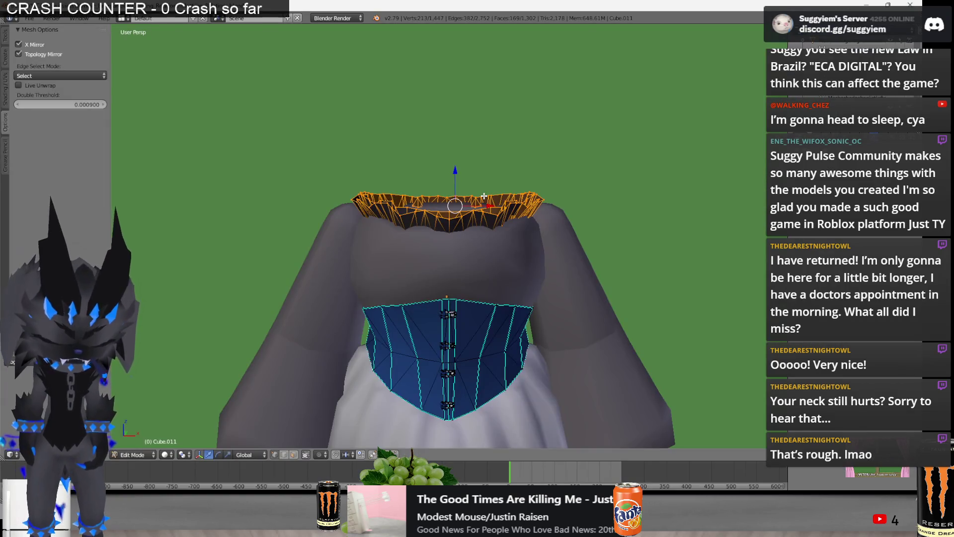
key("x")
left_click(484, 224)
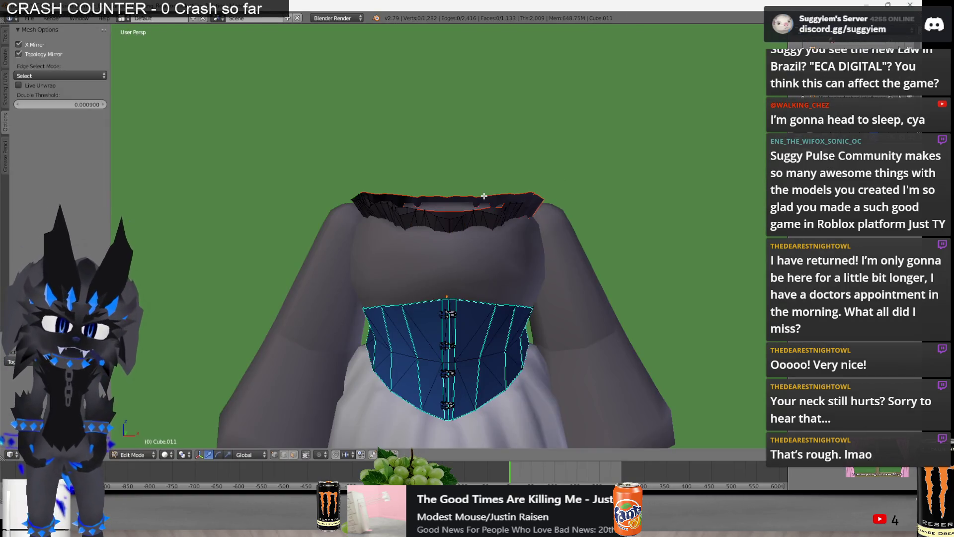
scroll(486, 277, "down", 2)
Inspect the collar mesh in wireframe edit mode
key("Tab")
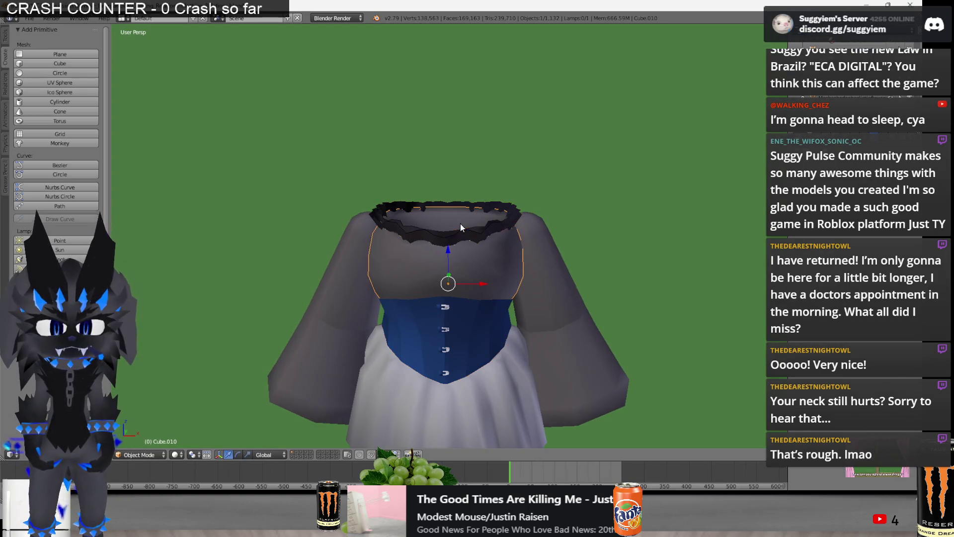
right_click(461, 226)
key("Tab")
key("z")
middle_click_drag(469, 199, 552, 195)
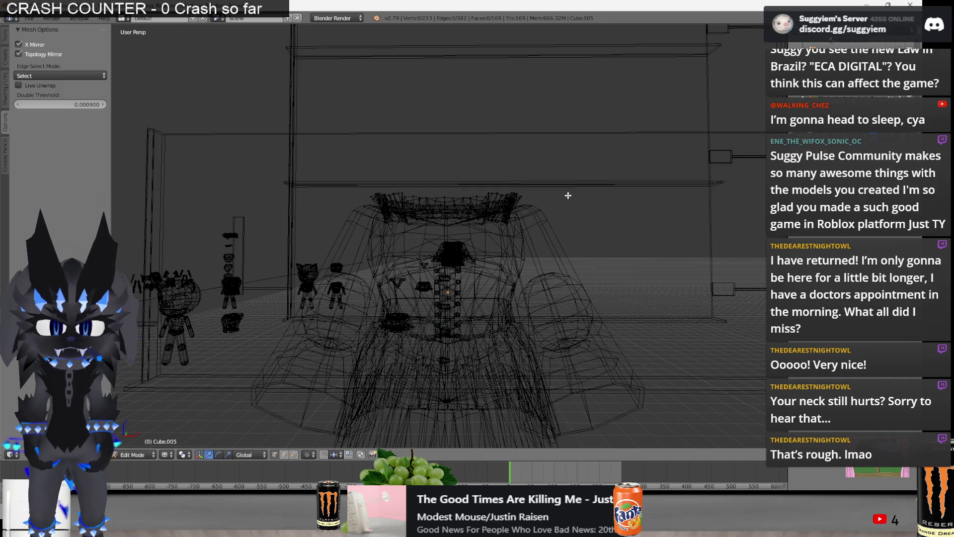
key("z")
Test-move the blue corset geometry and cancel, leaving it in place
key("Tab")
right_click(505, 318)
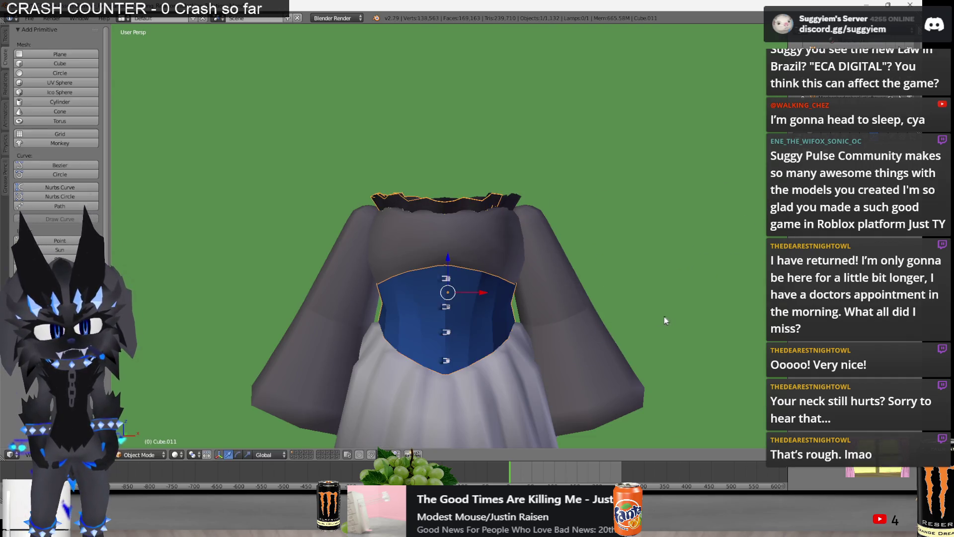
key("Tab")
key("g")
right_click(516, 334)
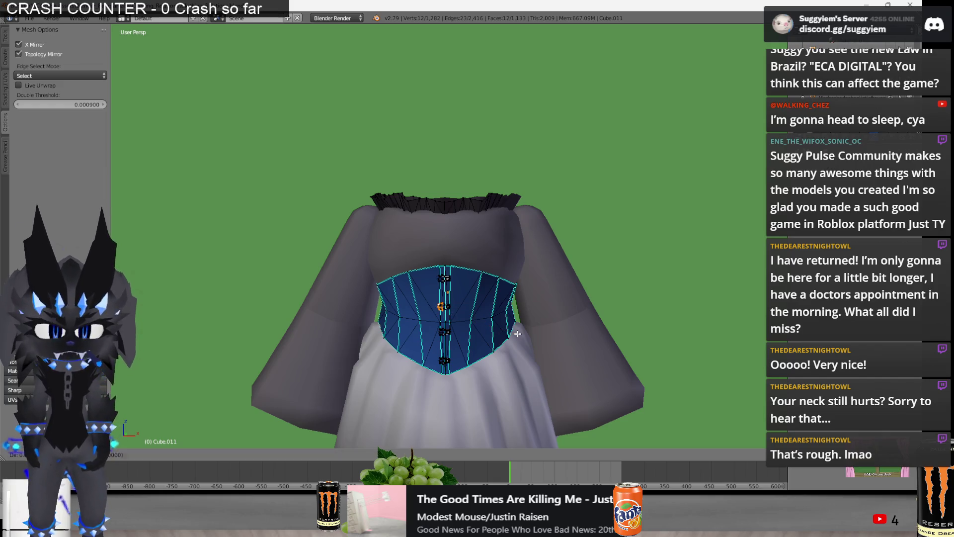
key("z")
key("Tab")
key("z")
Drop the black collar onto the neckline and split it from the corset as its own object
right_click(477, 220)
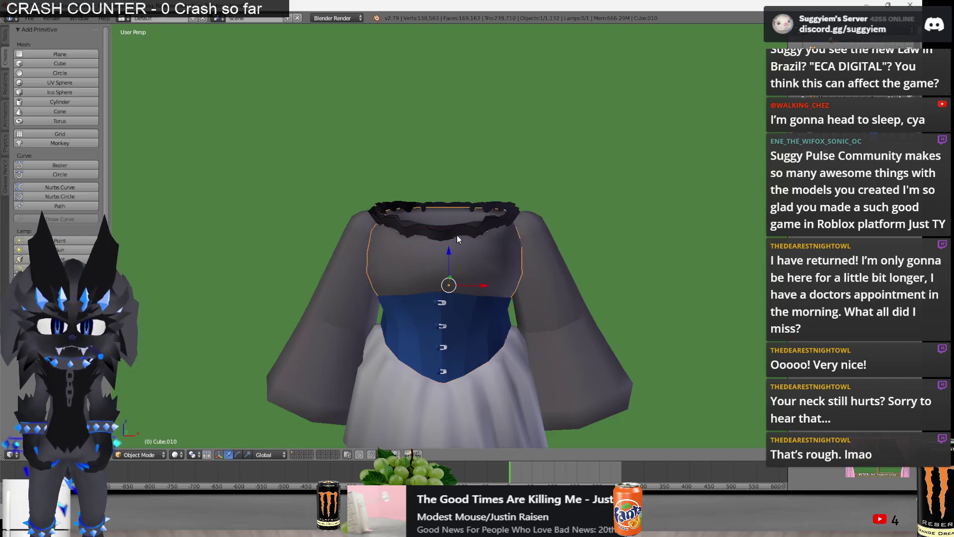
key("g")
left_click(439, 224)
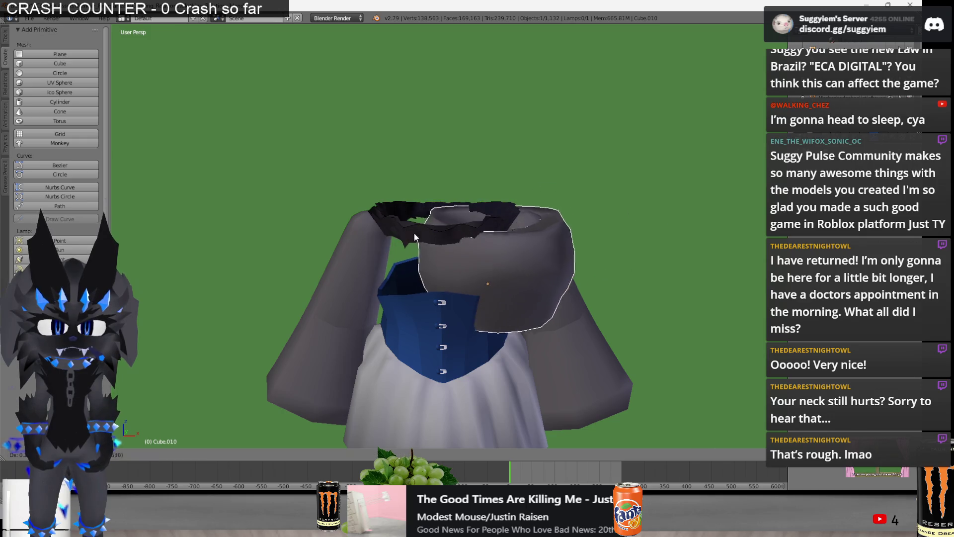
right_click(477, 320, "shift")
key("z")
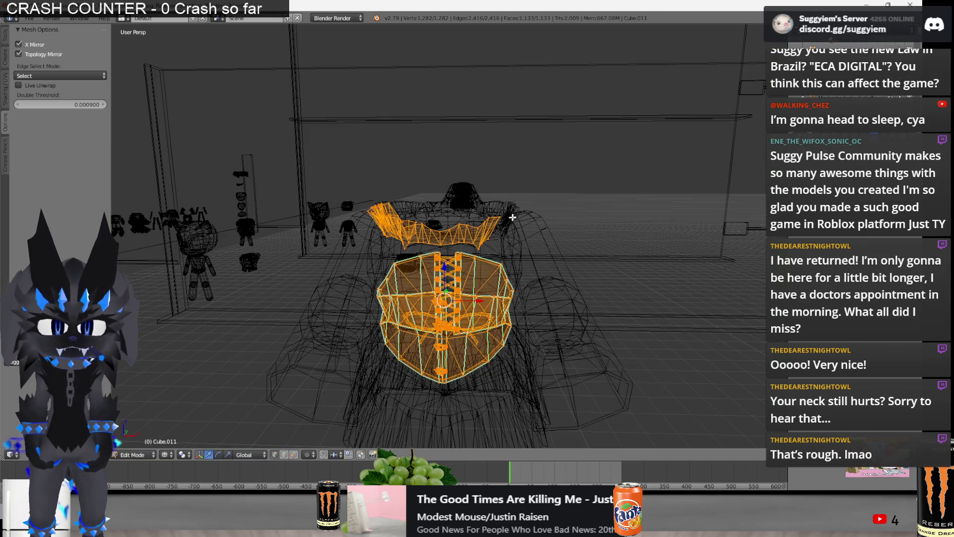
key("l")
key("p")
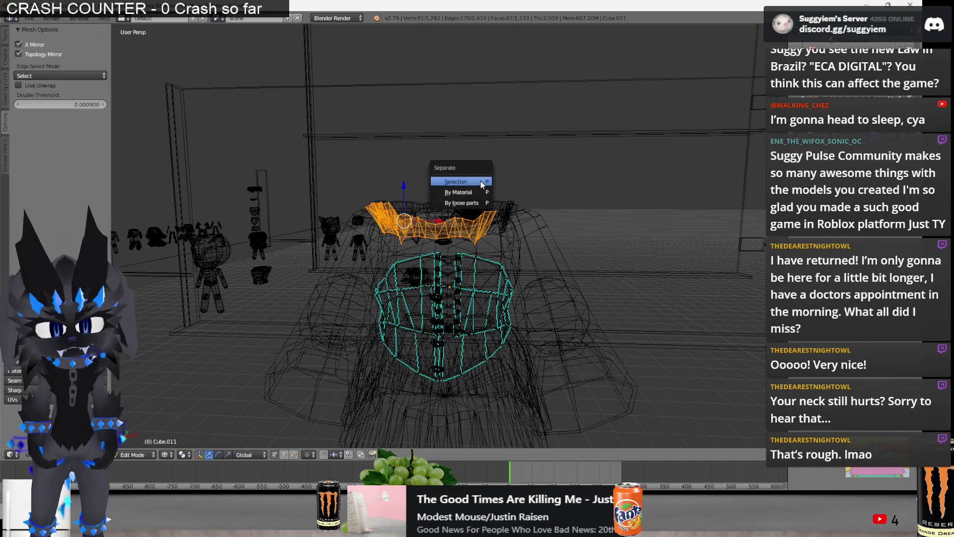
left_click(480, 181)
key("Tab")
key("z")
Check the separated collar, then hide the scene's objects with H and restore them with Alt+H
right_click(512, 213)
key("Tab")
mouse_move(511, 213)
middle_mouse_down()
mouse_move(462, 231)
mouse_move(504, 266)
middle_mouse_up()
key("Tab")
right_click(430, 194)
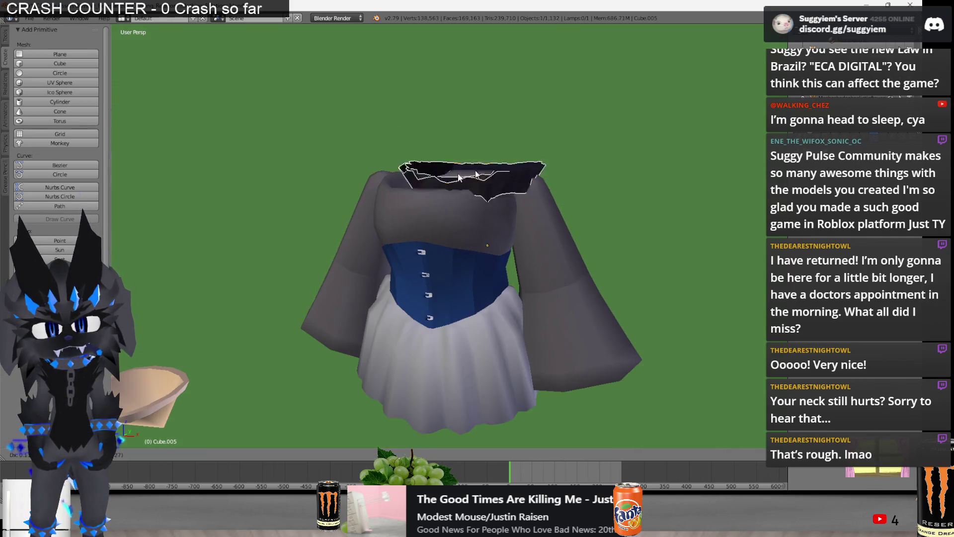
key("a")
key("h")
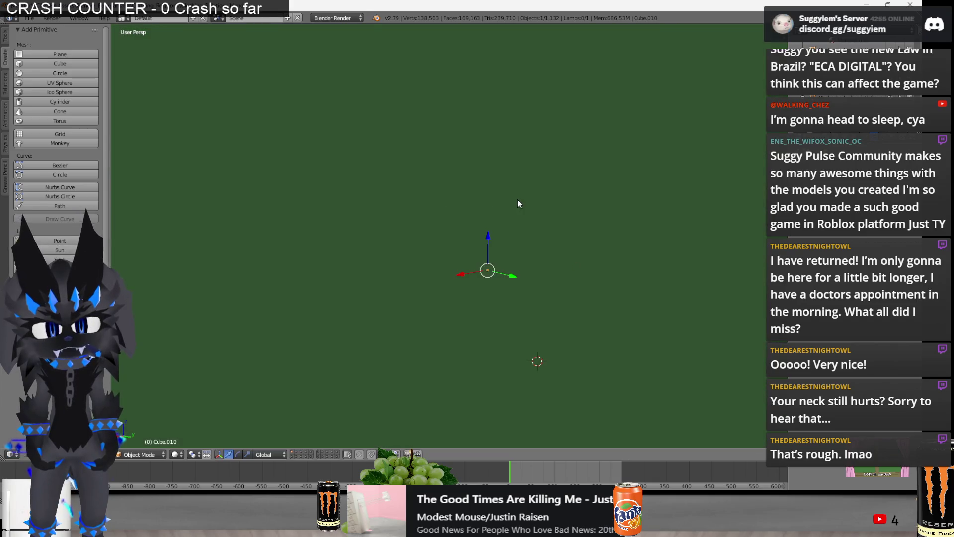
key("alt+h")
mouse_move(542, 184)
middle_mouse_down()
mouse_move(694, 73)
mouse_move(491, 268)
middle_mouse_up()
Select the blue corset, enter Edit Mode and separate the top lacing into its own object
right_click(490, 268)
key("g")
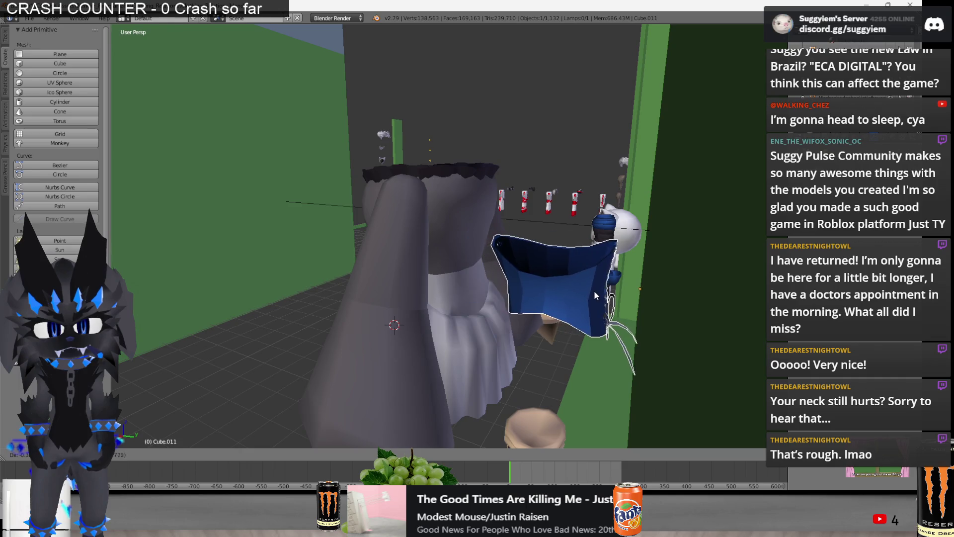
right_click(595, 290)
mouse_move(594, 291)
middle_mouse_down()
mouse_move(431, 275)
mouse_move(473, 306)
middle_mouse_up()
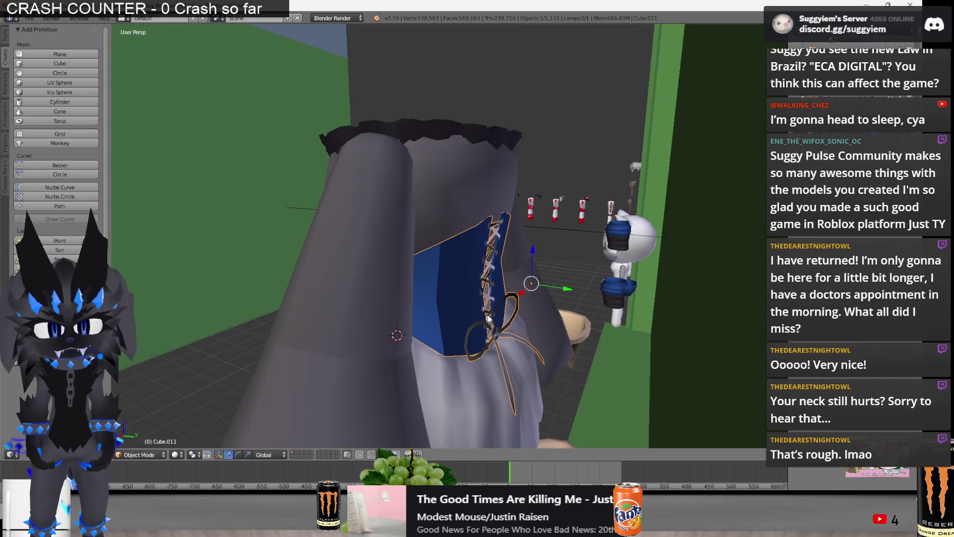
key("Tab")
scroll(473, 307, "up", 5)
middle_click_drag(457, 175, 446, 128)
right_click(447, 128)
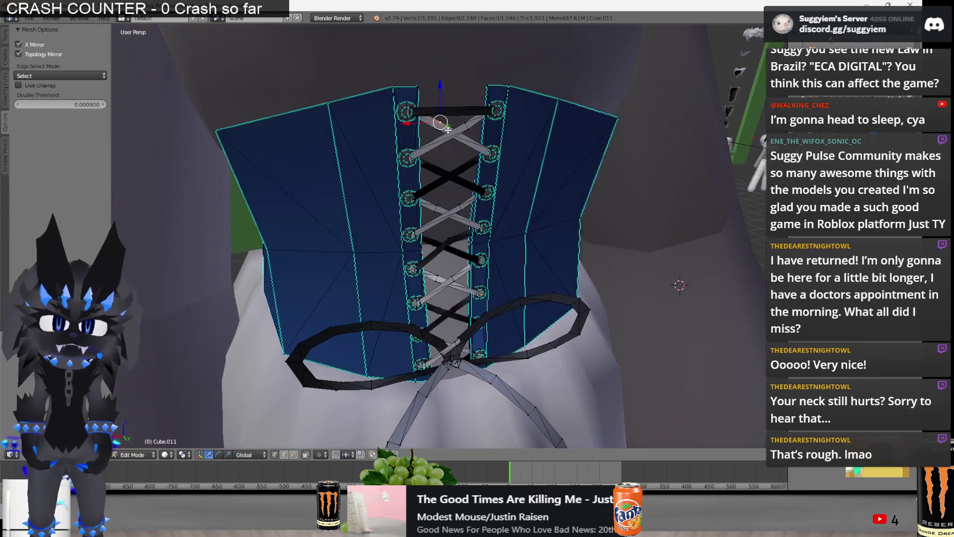
key("x")
left_click(447, 112)
Select the bow loops and strands with L and separate them as a new object
key("a")
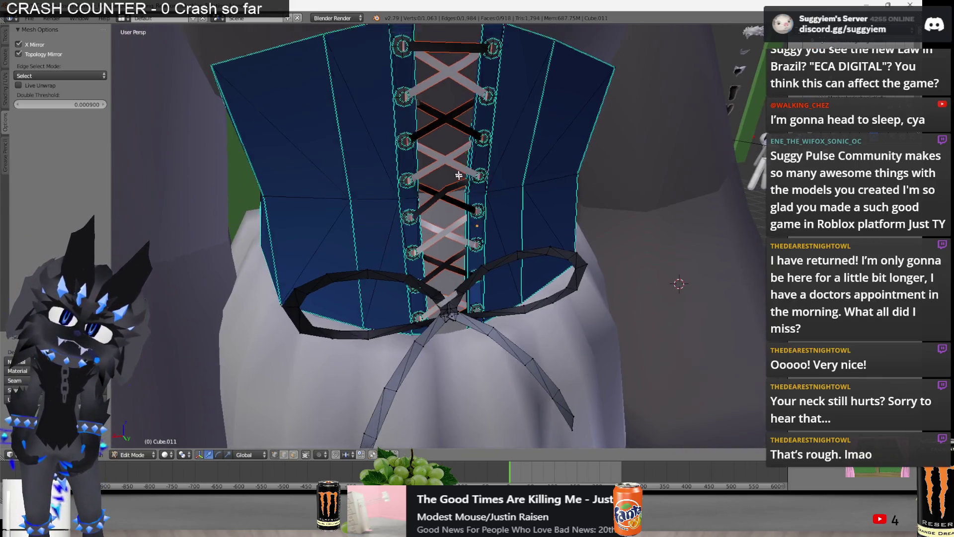
key("a")
scroll(416, 231, "up", 2)
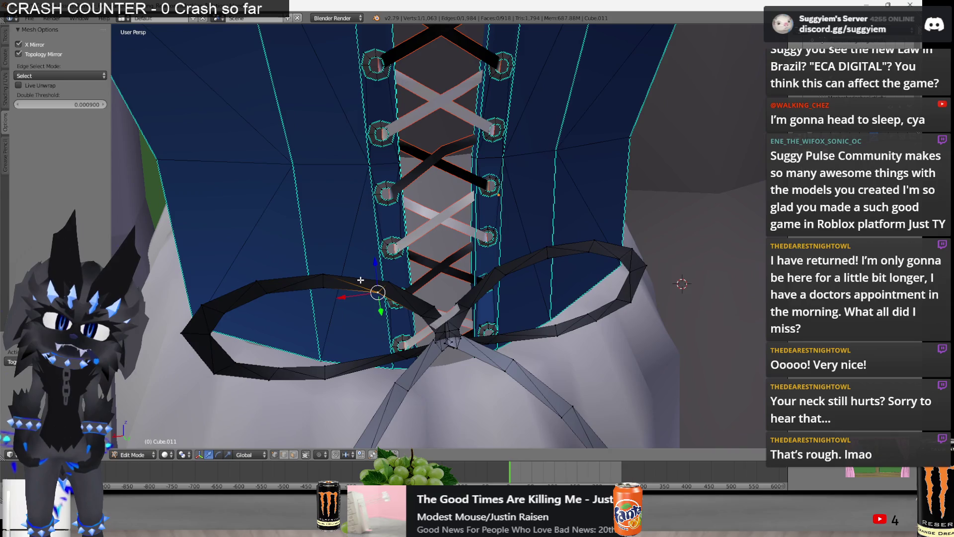
key("l")
key("ctrl+Tab")
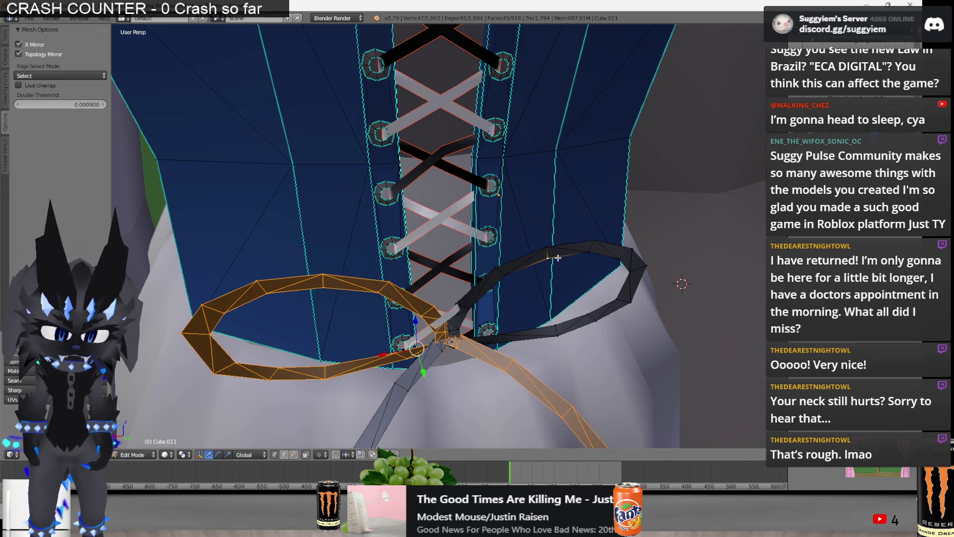
key("p")
left_click(557, 257)
Leave Edit Mode, select the clasped corset and enter Edit Mode facing its front
mouse_move(557, 258)
middle_mouse_down()
mouse_move(512, 178)
mouse_move(474, 259)
middle_mouse_up()
key("Tab")
right_click(489, 278)
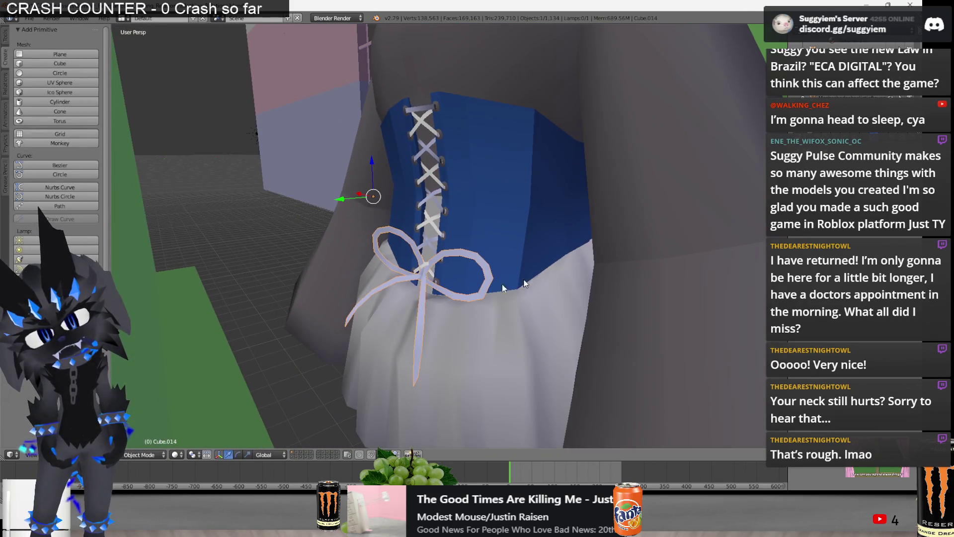
key("Tab")
middle_click_drag(503, 288, 466, 207)
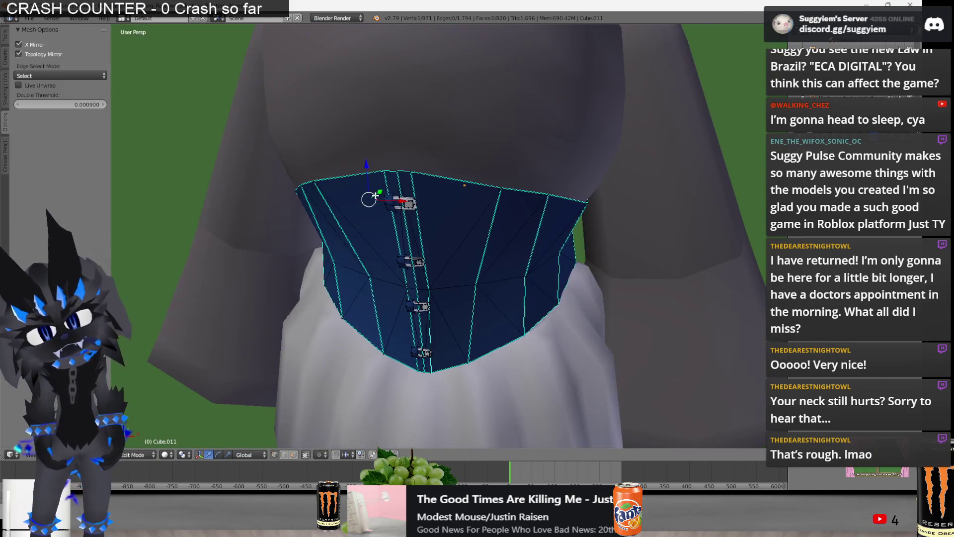
Separate the corset body and then the upper clasp parts into their own objects
key("l")
key("p")
left_click(411, 343)
scroll(444, 250, "up", 1)
scroll(444, 250, "up", 1)
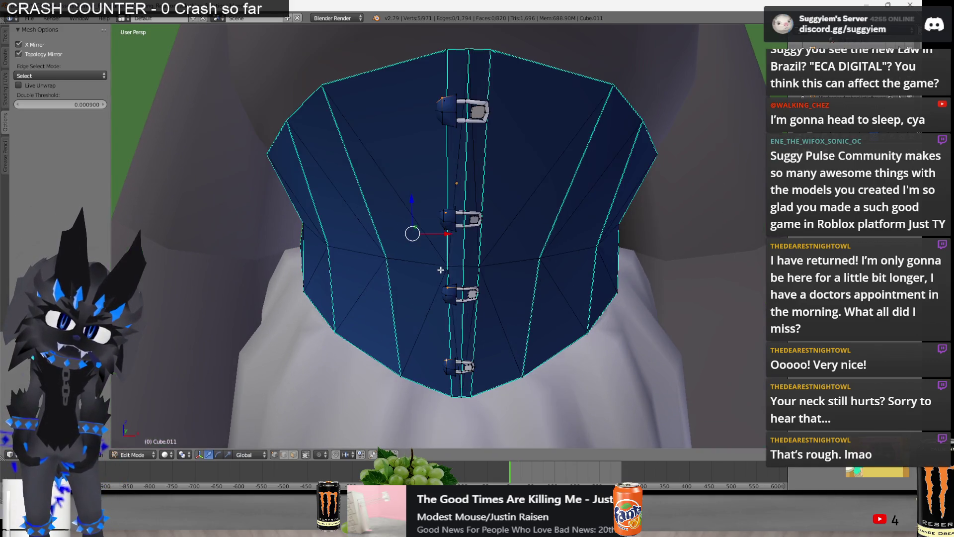
right_click(449, 236, "shift")
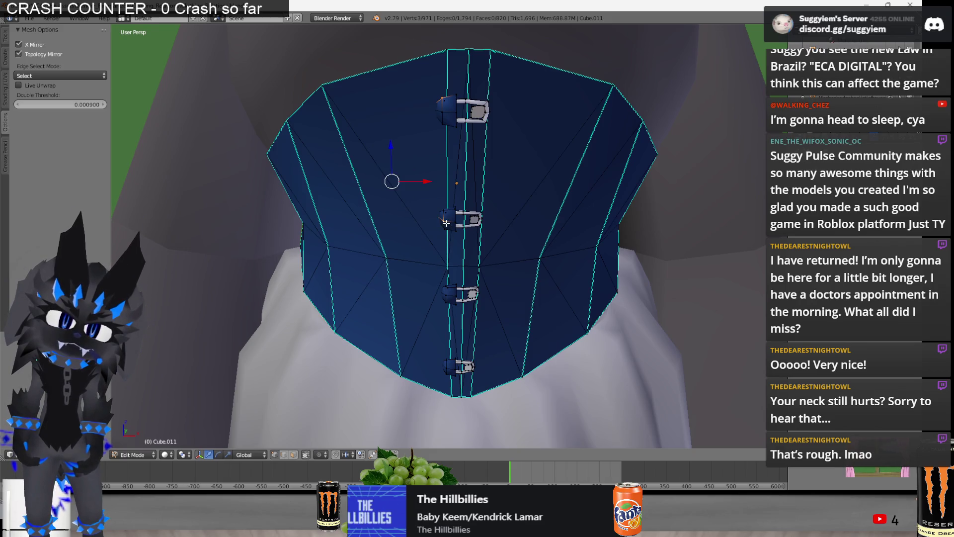
key("l")
key("p")
left_click(476, 332)
In wireframe view, separate the lower clasps into their own object
middle_click_drag(477, 332, 410, 171)
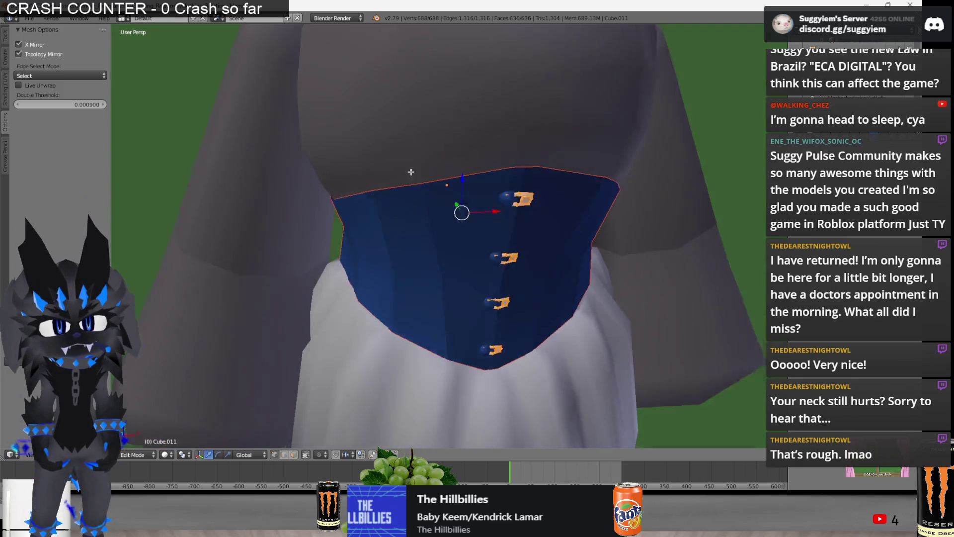
key("z")
key("l")
key("p")
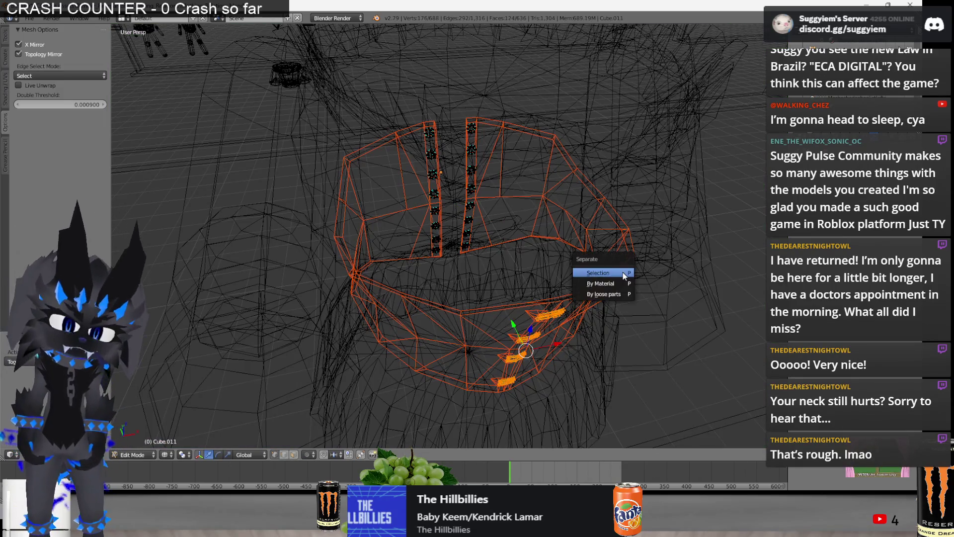
left_click(624, 276)
Return to solid shading and Object Mode, then switch over to the music player window
middle_click_drag(575, 260, 608, 256)
key("z")
key("Tab")
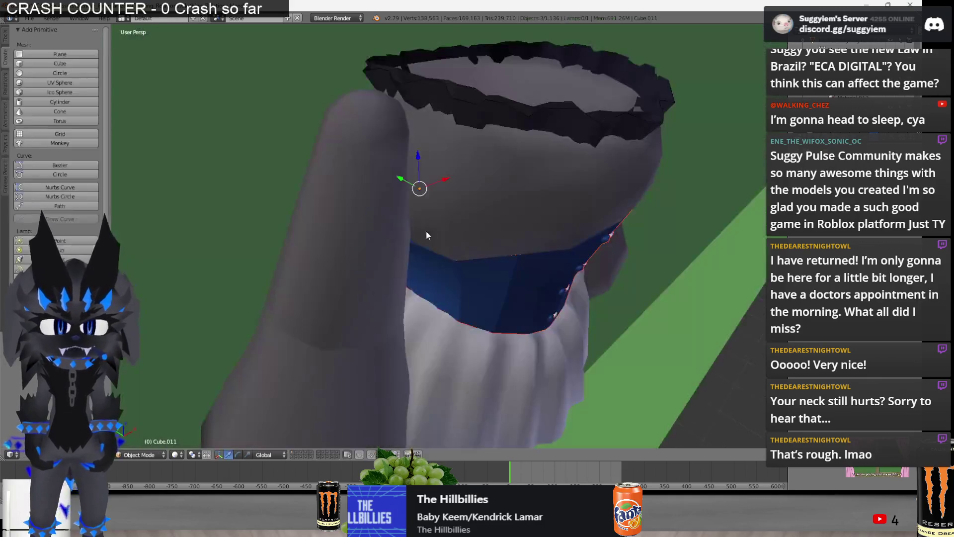
scroll(427, 232, "down", 4)
scroll(514, 230, "down", 3)
key("alt+Tab")
key("Tab")
key("Tab")
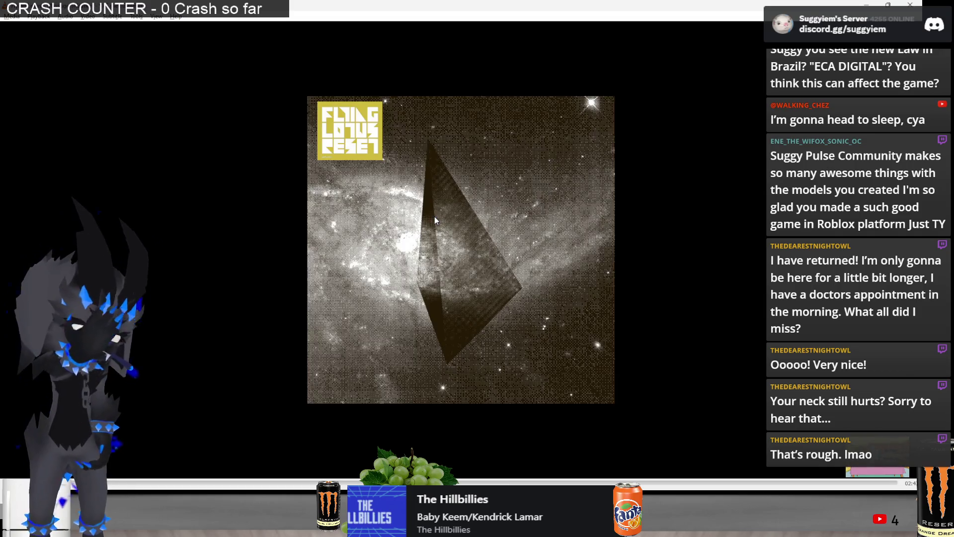
Skip to the next music track and return to the Blender store scene at a low angle
key("n")
key("n")
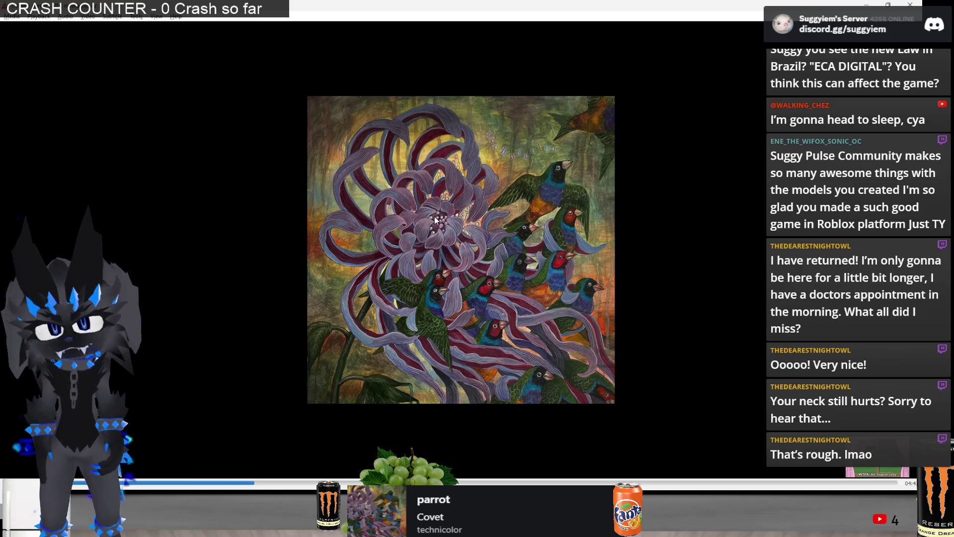
key("alt+Tab")
mouse_move(436, 101)
middle_mouse_down()
mouse_move(370, 286)
mouse_move(408, 286)
middle_mouse_up()
Edit the lower blue jacket mesh and delete its seam strip vertices
right_click(431, 199)
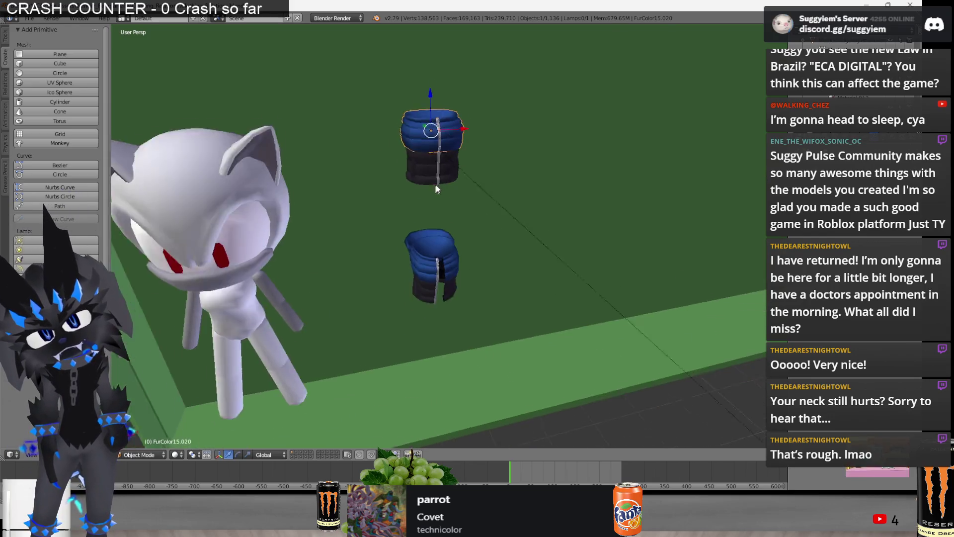
scroll(430, 199, "up", 3)
right_click(432, 278)
key("KP_Decimal")
key("Tab")
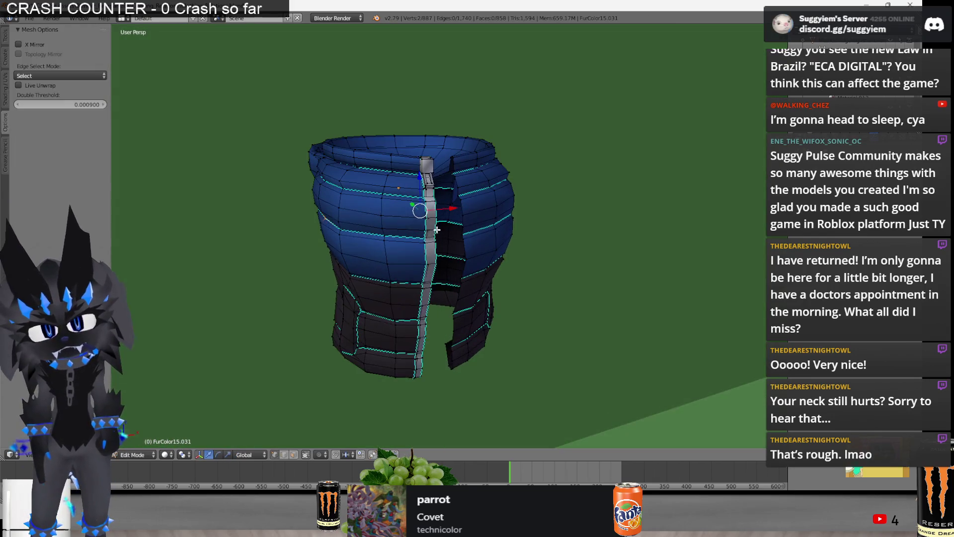
right_click(429, 182)
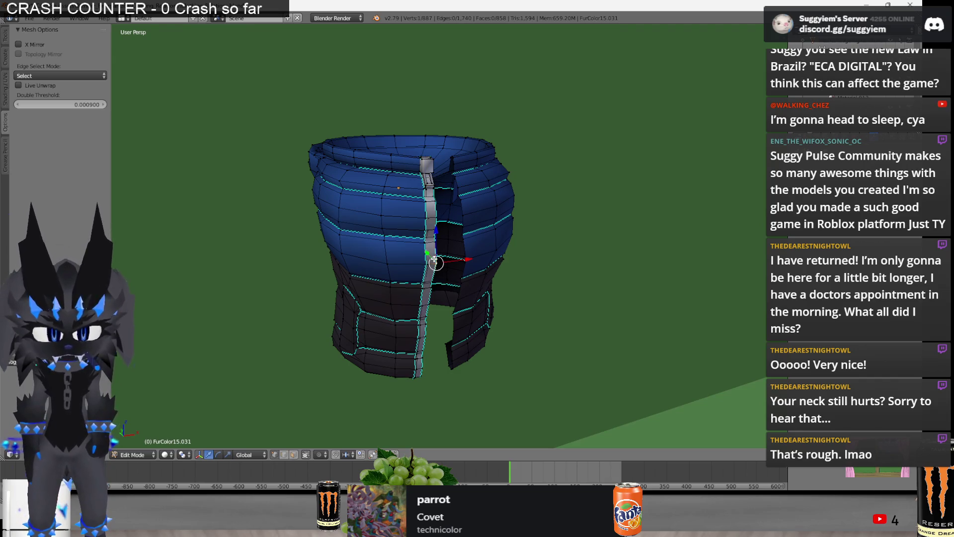
key("l")
key("x")
left_click(406, 261)
Delete the upper blue strip, lower dark strip and remaining selected vertices, then leave Edit Mode
right_click(381, 228)
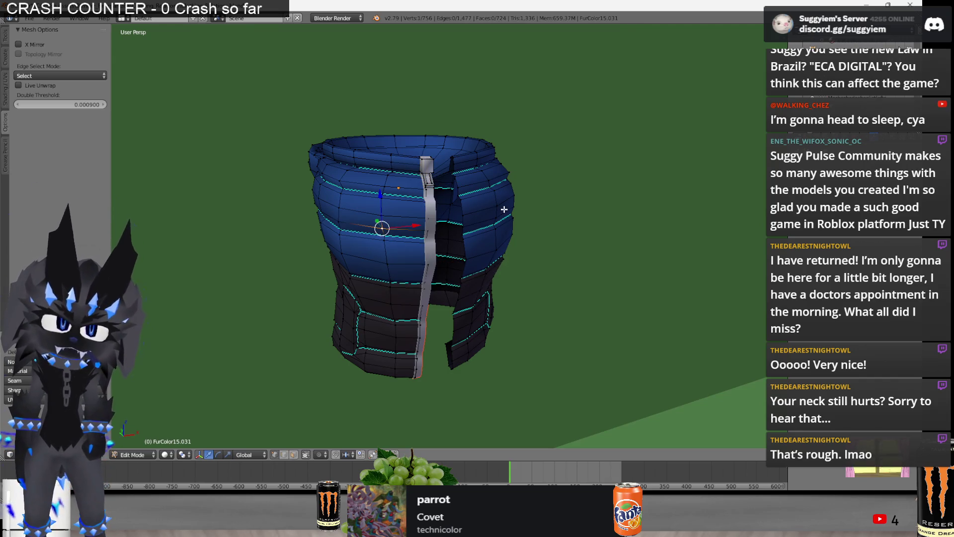
key("l")
key("x")
left_click(447, 216)
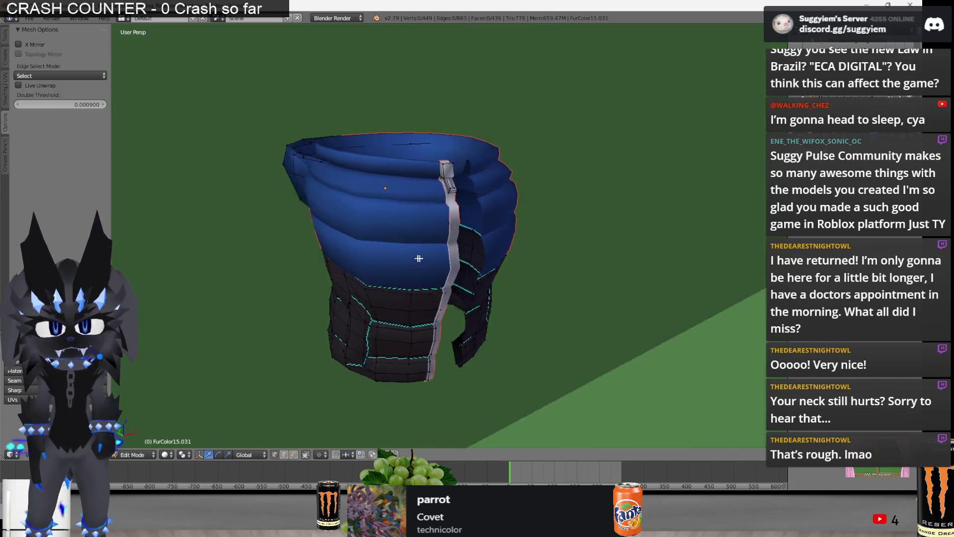
middle_click_drag(447, 223, 401, 336)
right_click(402, 335)
key("l")
key("x")
left_click(401, 337)
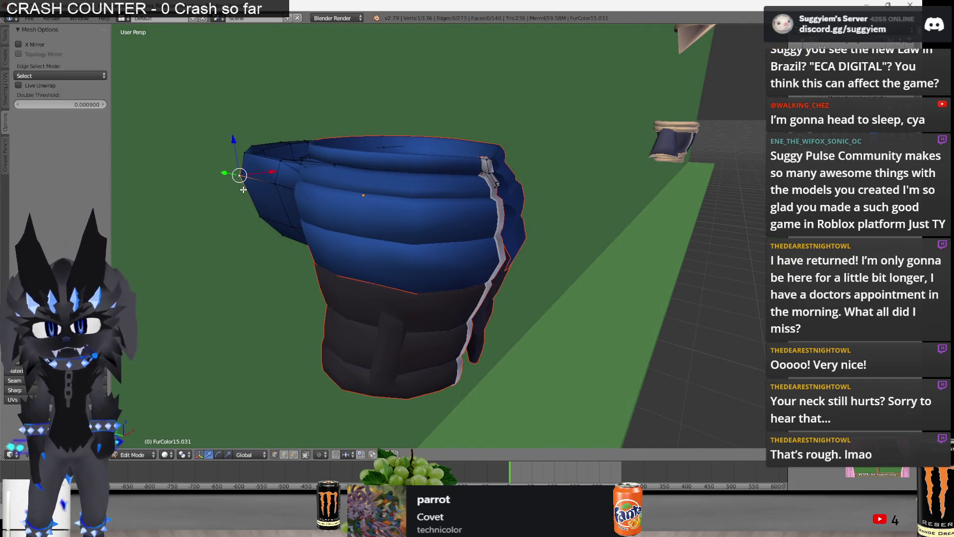
key("x")
left_click(223, 188)
scroll(490, 166, "down", 3)
key("Tab")
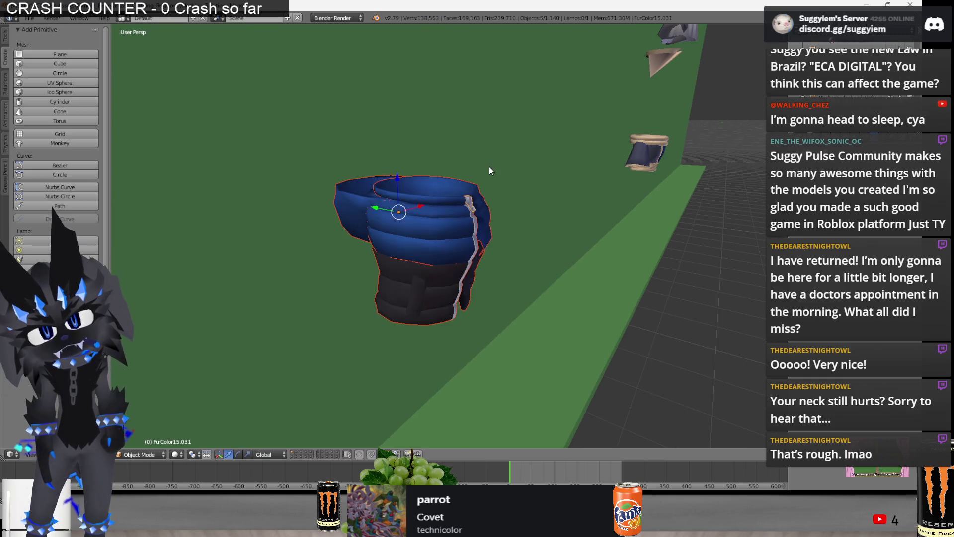
scroll(489, 166, "down", 3)
Look over the white character and blue pieces and select the blue clothing object
middle_click_drag(493, 175, 591, 183)
scroll(591, 183, "down", 2)
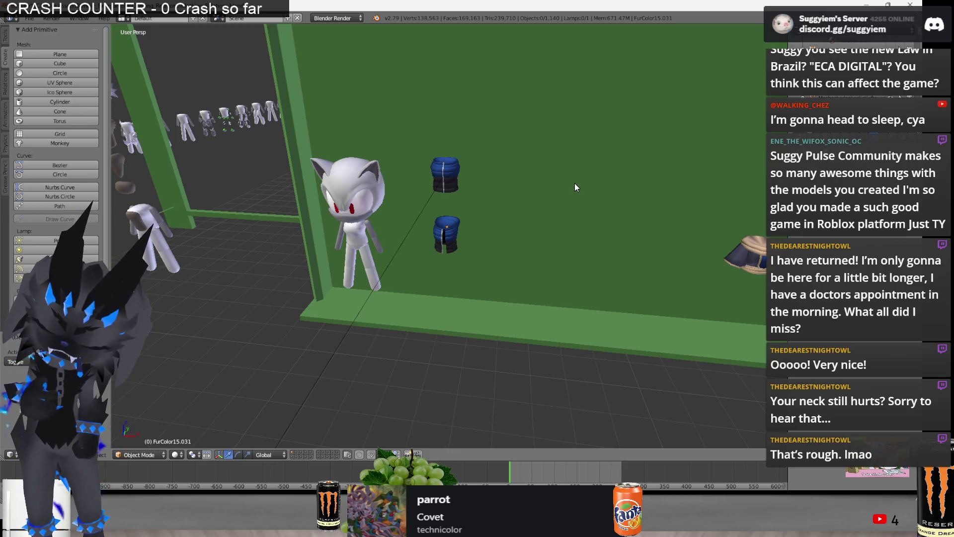
middle_click_drag(575, 187, 591, 161)
scroll(355, 133, "up", 3)
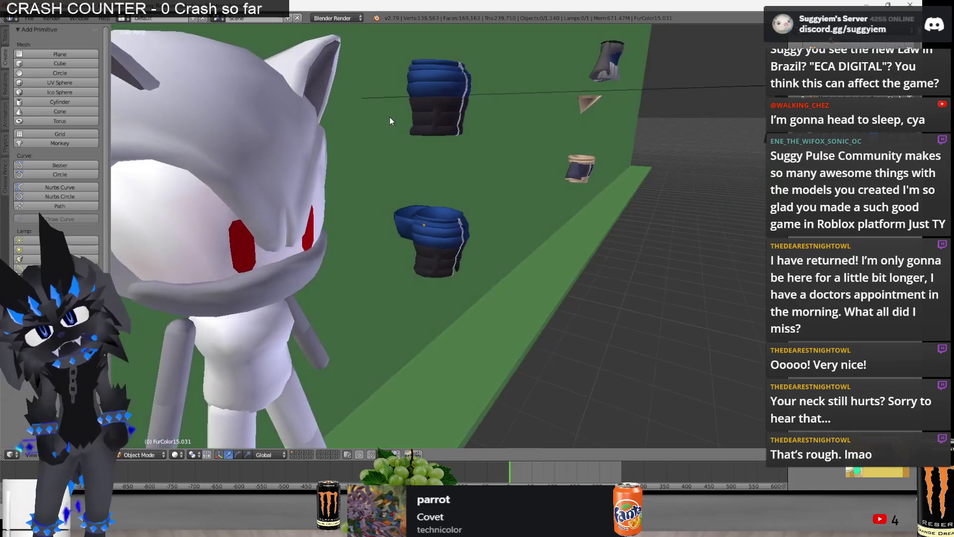
middle_click_drag(397, 118, 416, 136)
scroll(417, 136, "up", 2)
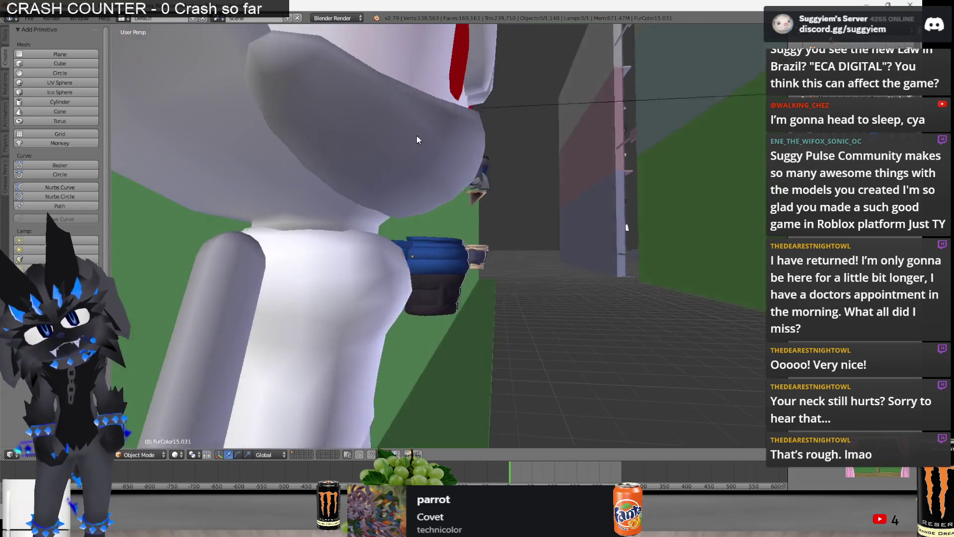
scroll(417, 136, "down", 5)
mouse_move(290, 145)
middle_mouse_down()
mouse_move(433, 245)
mouse_move(431, 265)
mouse_move(453, 269)
middle_mouse_up()
right_click(432, 245)
scroll(432, 246, "up", 3)
scroll(463, 262, "up", 2)
scroll(464, 262, "down", 3)
scroll(506, 288, "up", 2)
Split the blue hat into top part, bottom section and zipper strip as separate objects
mouse_move(506, 288)
middle_mouse_down()
mouse_move(285, 312)
mouse_move(543, 264)
middle_mouse_up()
right_click(544, 264)
key("Tab")
key("p")
left_click(336, 180)
key("l")
key("p")
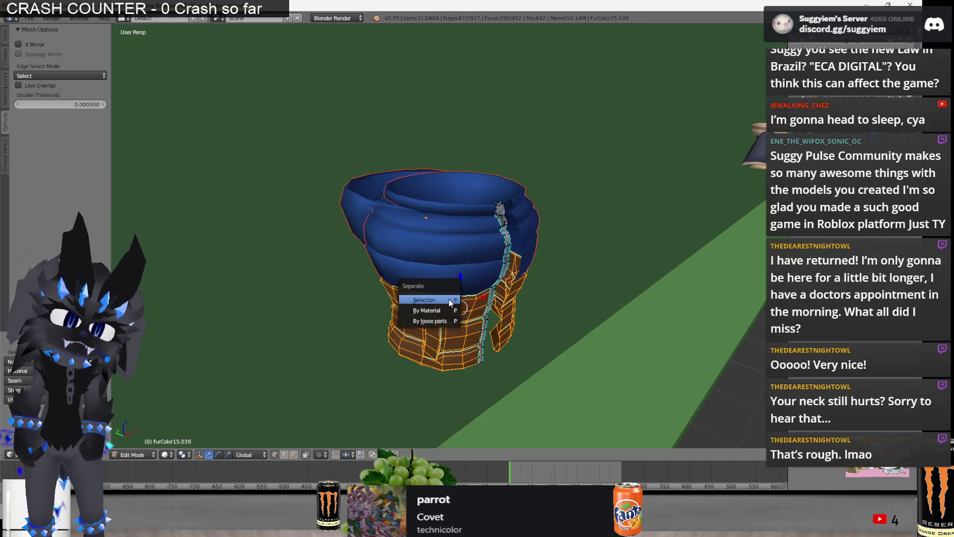
left_click(449, 299)
key("l")
left_click(492, 290)
key("Tab")
mouse_move(492, 289)
middle_mouse_down()
mouse_move(305, 242)
mouse_move(229, 275)
mouse_move(460, 226)
middle_mouse_up()
scroll(229, 275, "up", 5)
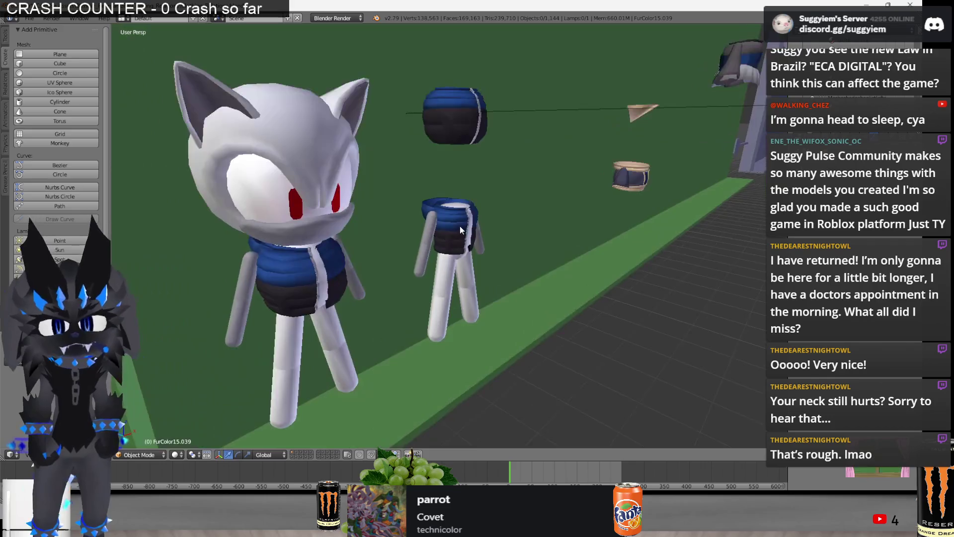
scroll(460, 226, "up", 3)
scroll(460, 226, "up", 4)
Separate the small figure's shirt upper section and lower black section into their own objects
key("Tab")
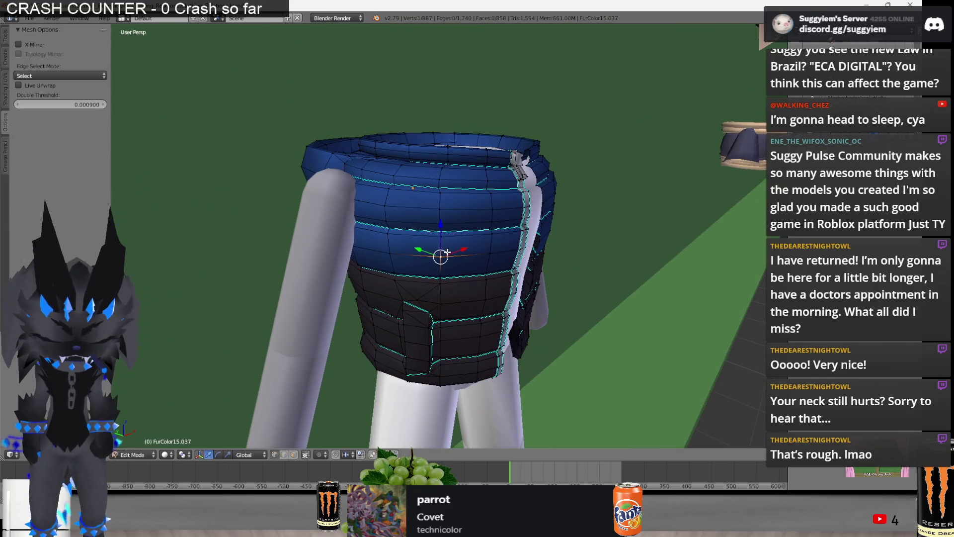
key("l")
key("p")
left_click(447, 254)
key("l")
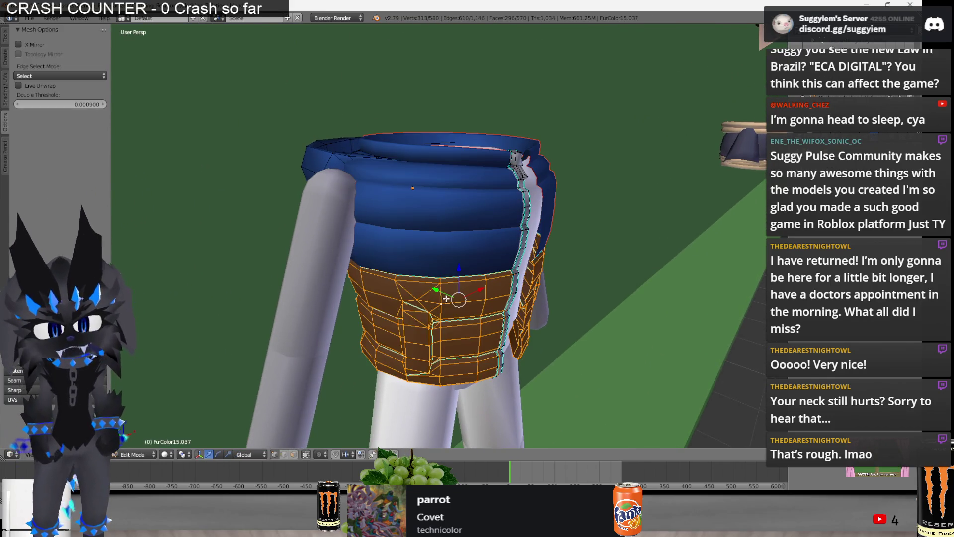
key("p")
left_click(447, 302)
Separate the shirt's collar and seam strip into their own objects and return to Object Mode
key("l")
key("p")
left_click(314, 149)
key("l")
key("p")
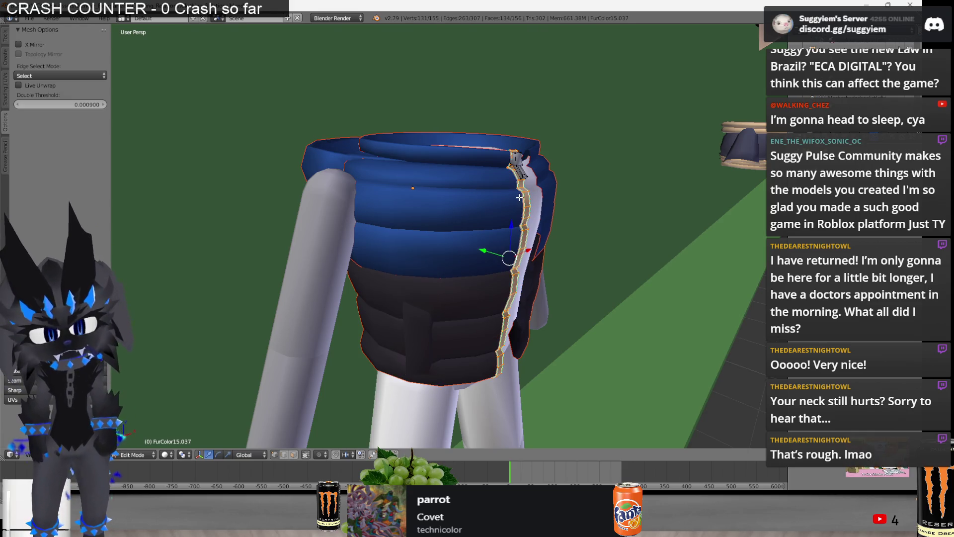
left_click(519, 195)
scroll(526, 200, "down", 3)
scroll(531, 206, "down", 3)
key("Tab")
scroll(529, 202, "down", 3)
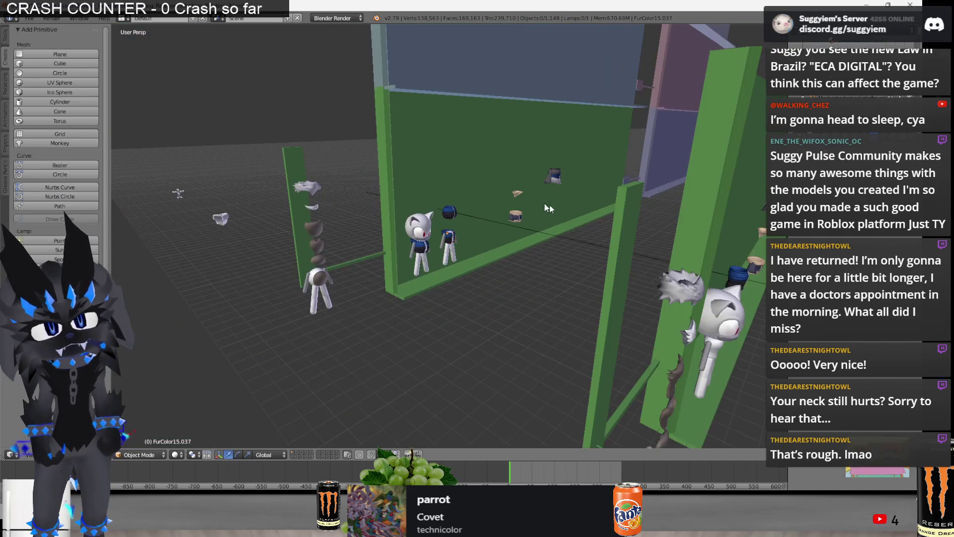
scroll(528, 221, "down", 3)
Frame the tan-and-navy shirt, edit its mesh and separate the collar and bottom band
middle_click_drag(528, 222, 403, 202)
scroll(499, 224, "up", 3)
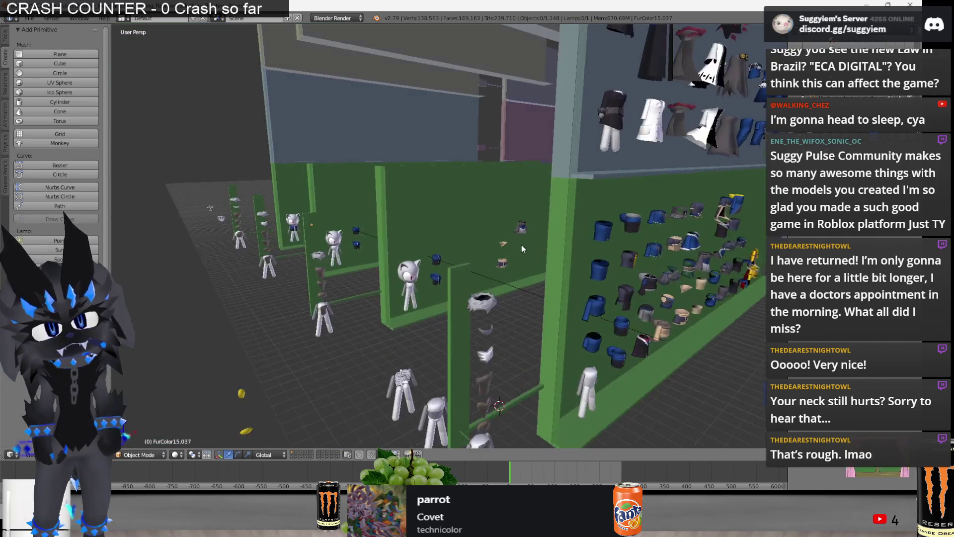
scroll(522, 245, "up", 3)
scroll(630, 240, "up", 3)
scroll(441, 224, "up", 2)
scroll(441, 224, "down", 1)
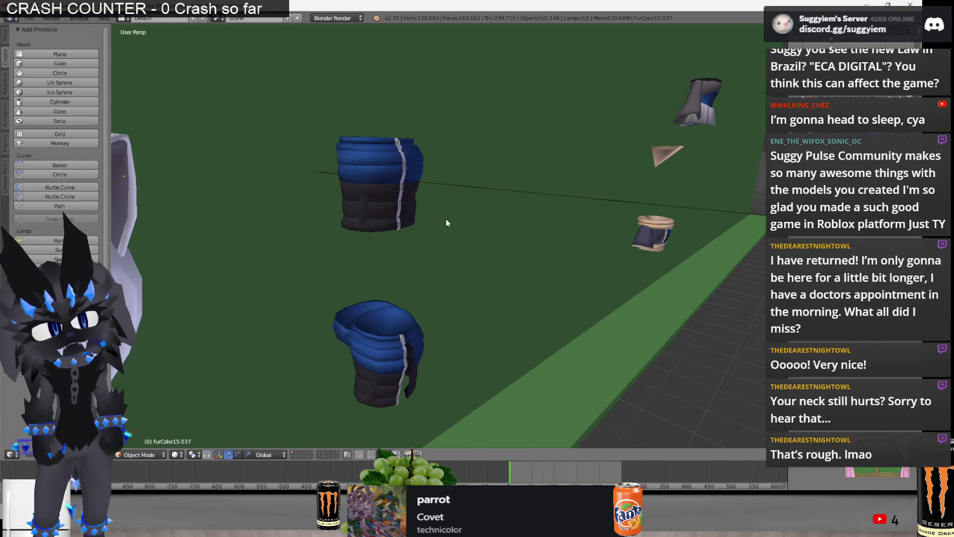
scroll(446, 218, "down", 3)
key("KP_Decimal")
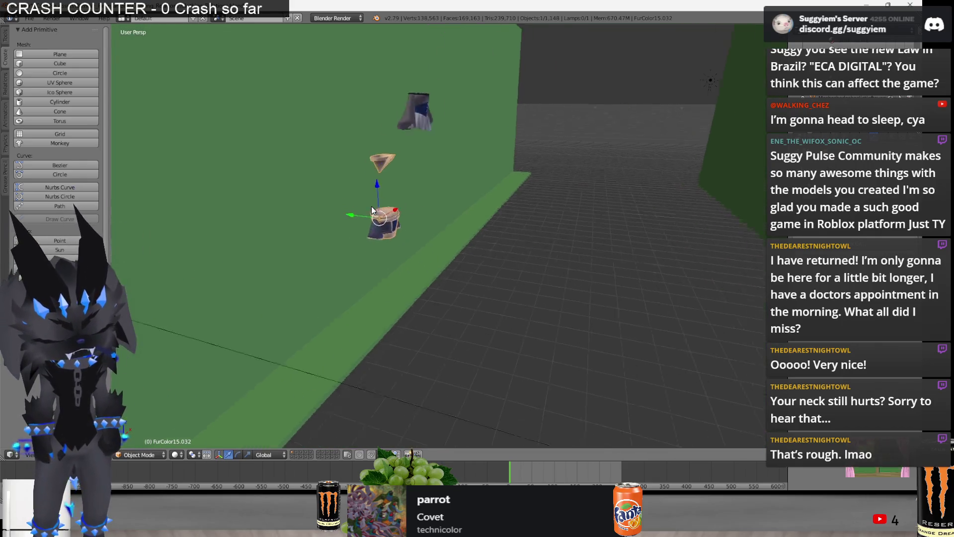
key("Tab")
right_click(444, 283)
key("KP_Decimal")
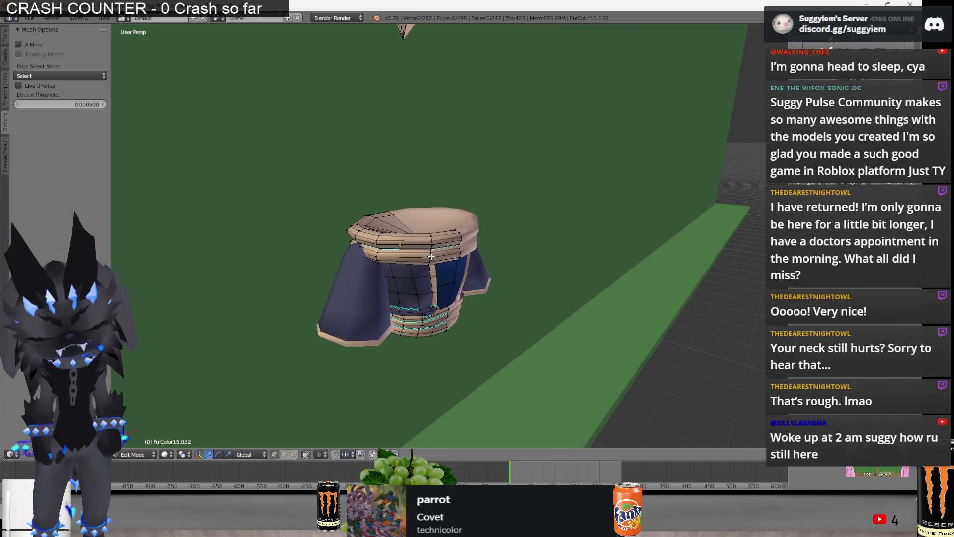
key("ctrl+l")
key("p")
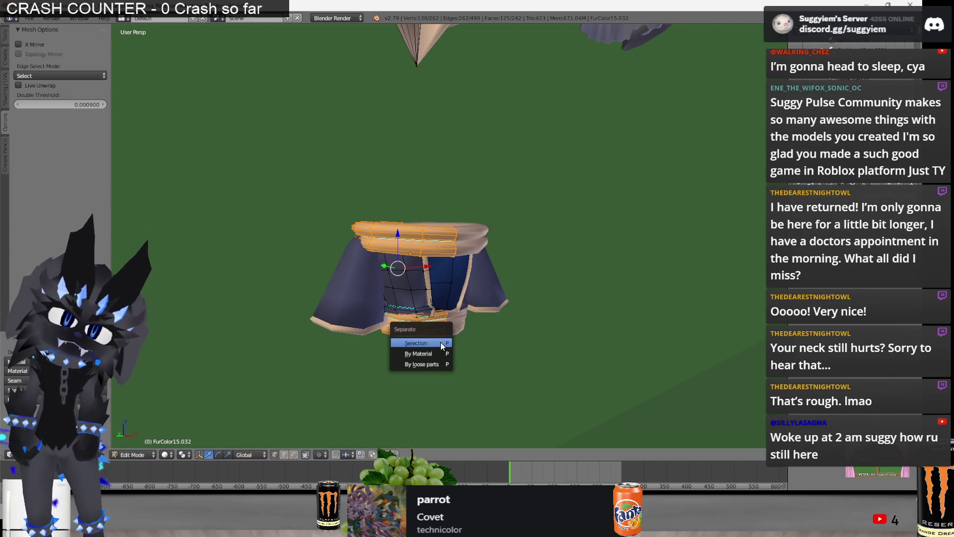
left_click(441, 342)
Separate two more trim pieces of the shirt into their own objects
key("p")
left_click(438, 305)
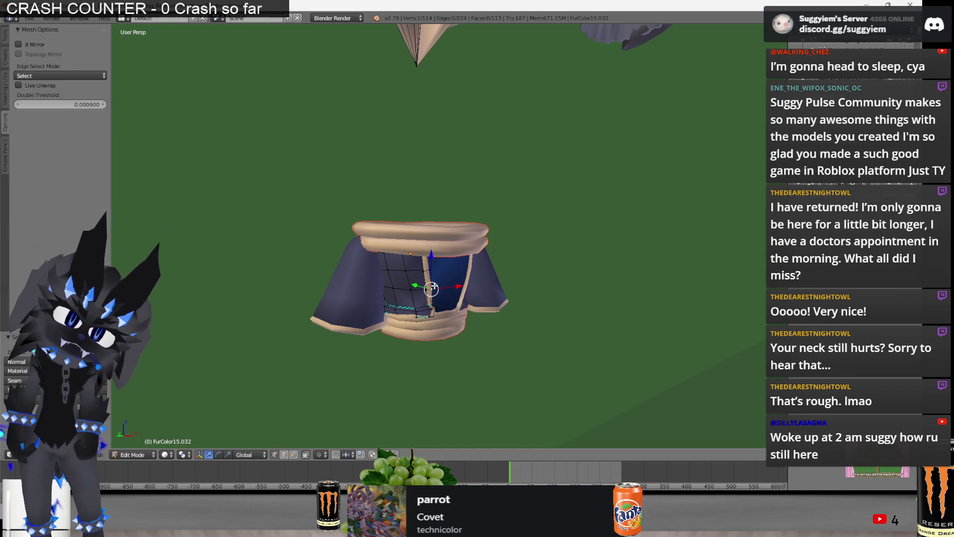
key("p")
left_click(428, 298)
Separate the tan cone as its own object, leave Edit Mode and bring up the window switcher
middle_click_drag(439, 198, 372, 66)
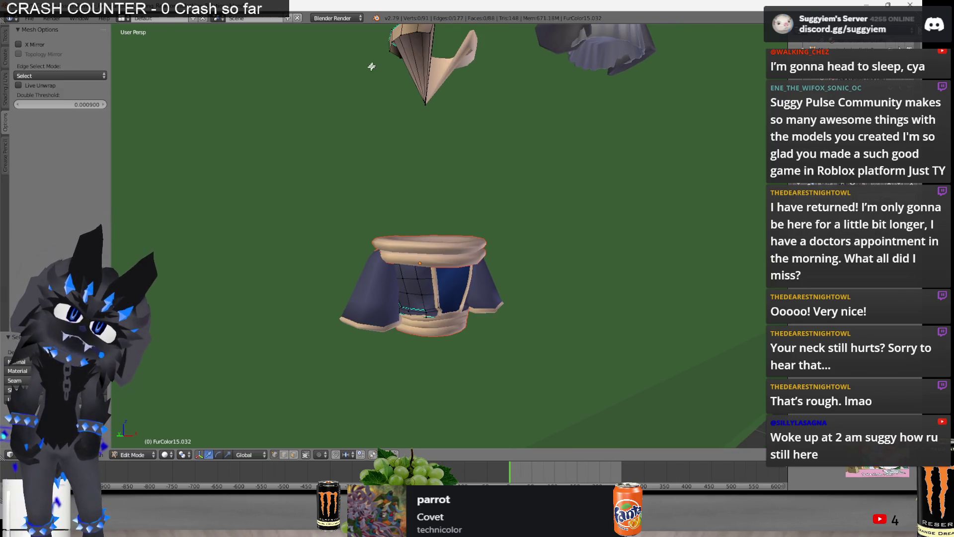
key("l")
key("p")
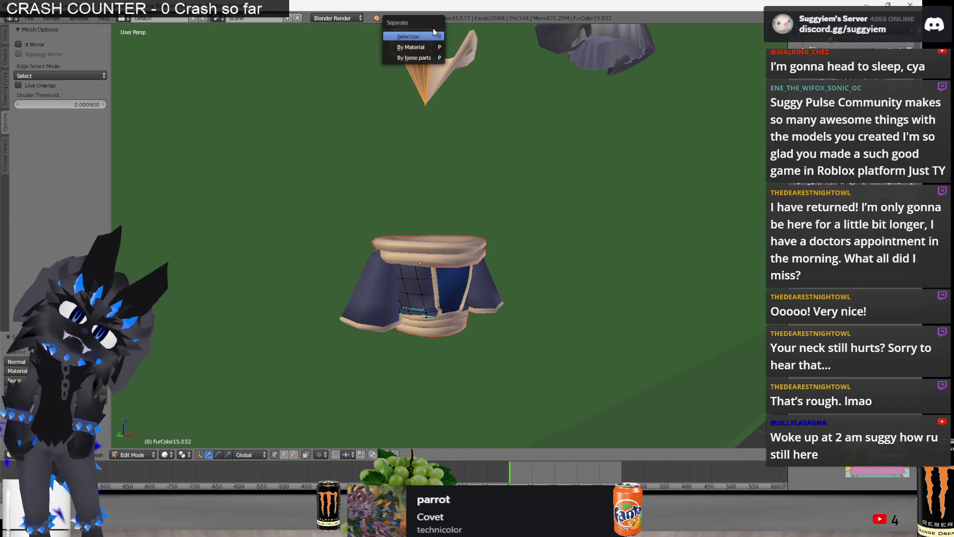
left_click(430, 34)
scroll(433, 190, "down", 3)
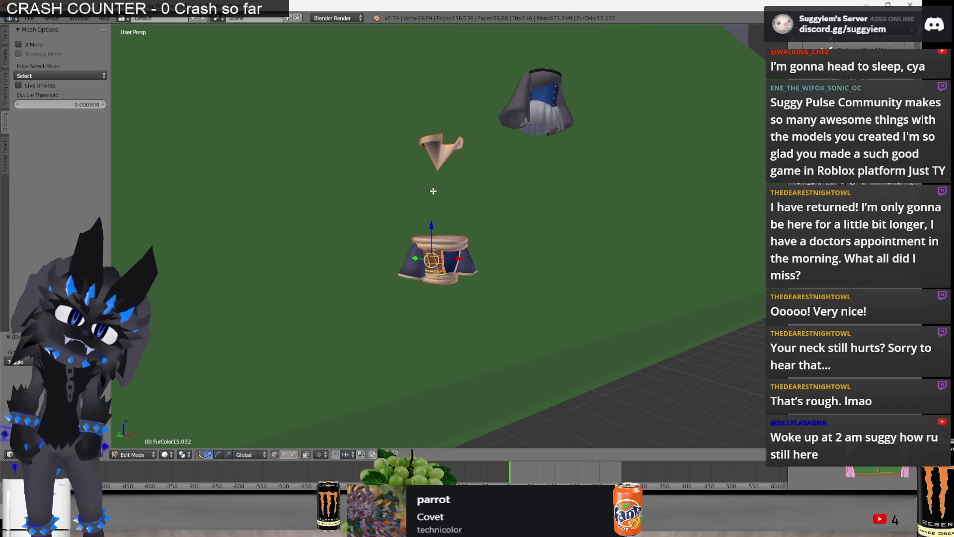
key("Tab")
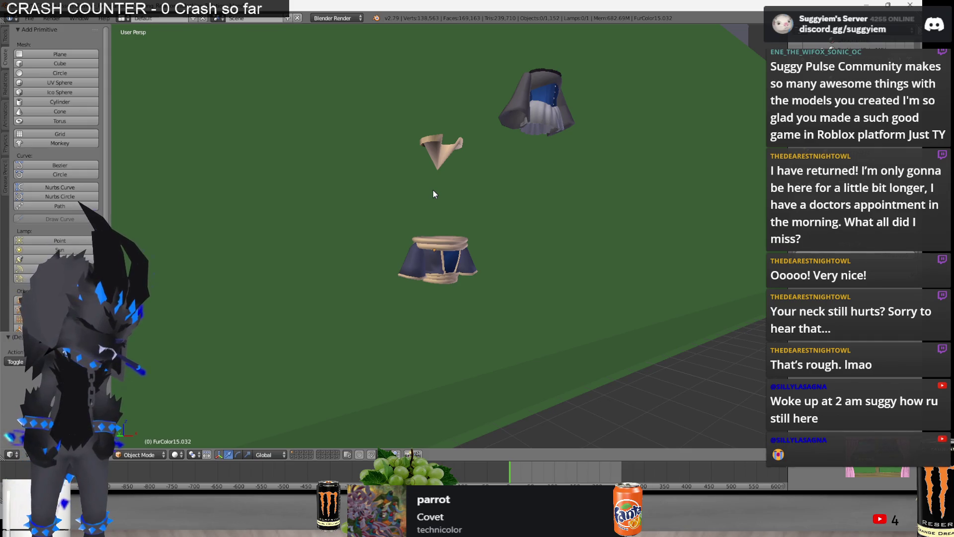
key("alt+Tab")
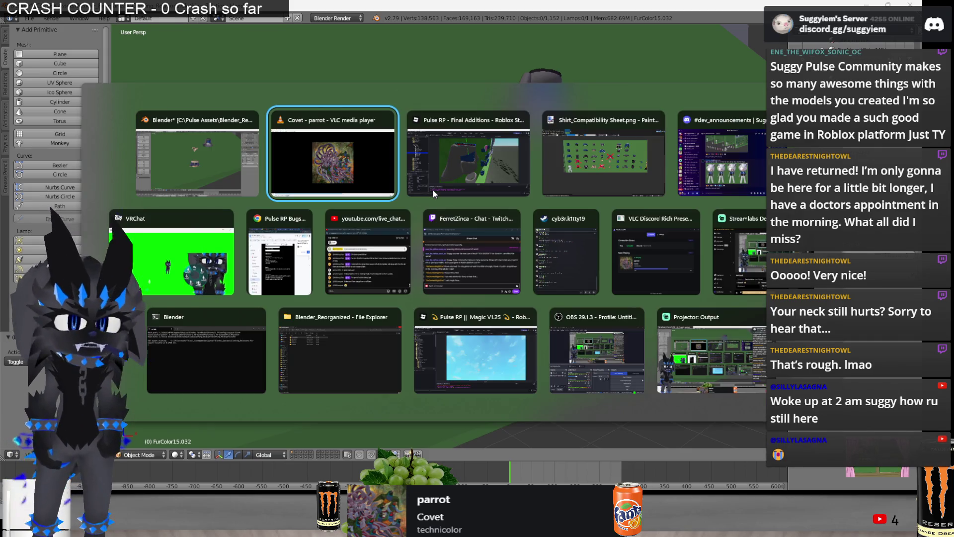
key("alt+Tab")
key("alt+Tab")
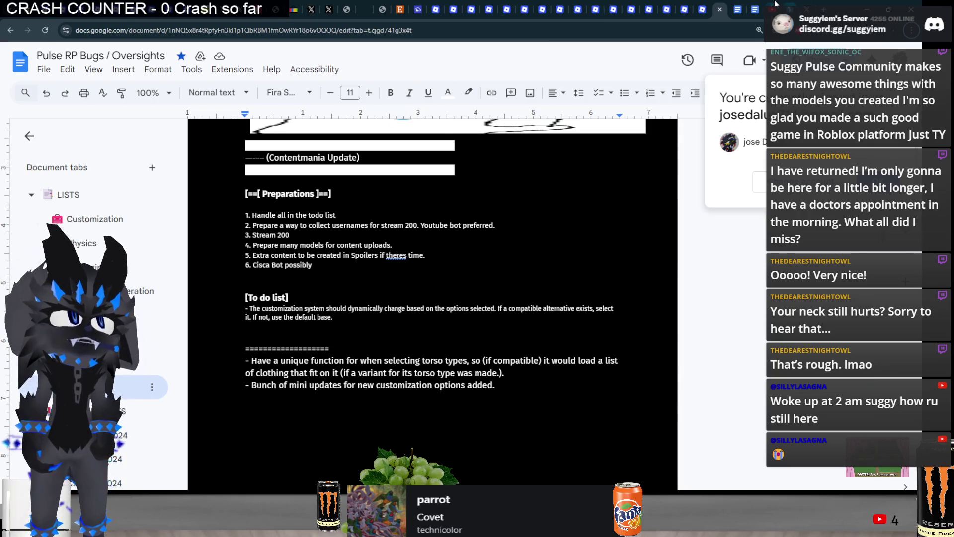
left_click(775, 6)
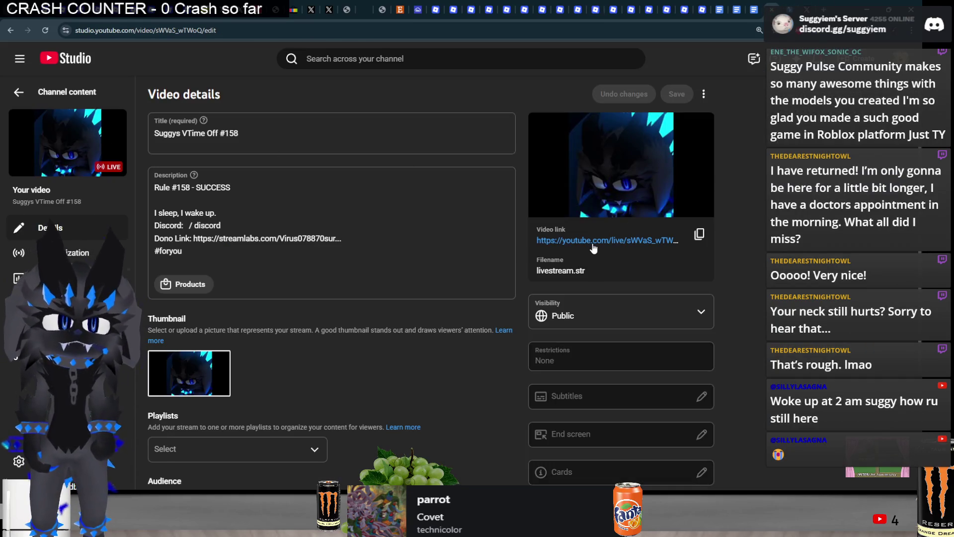
left_click(592, 240)
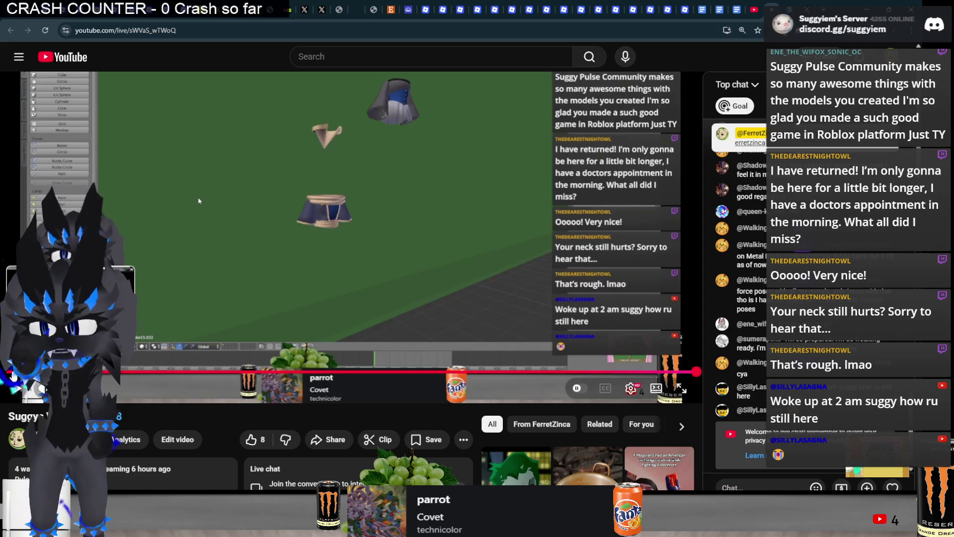
key("alt+Left")
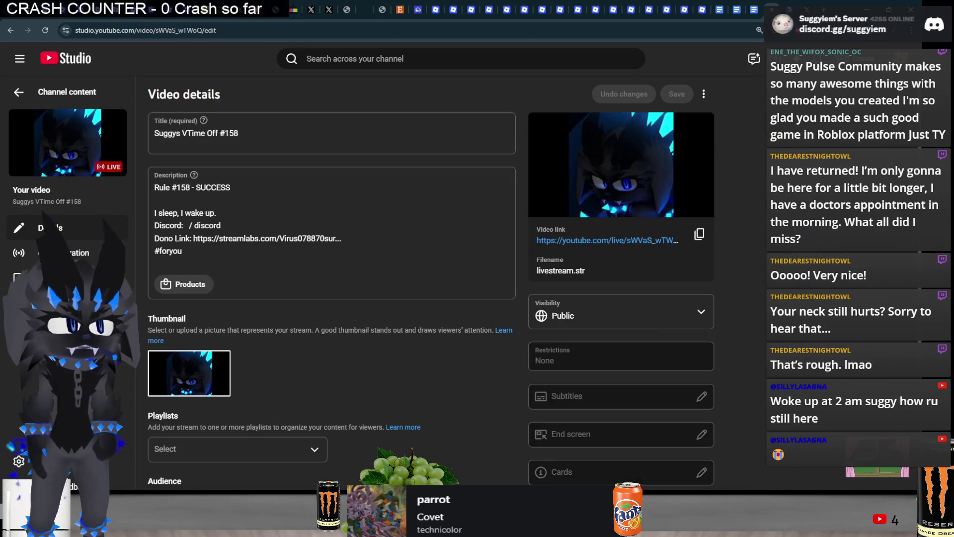
left_click(866, 4)
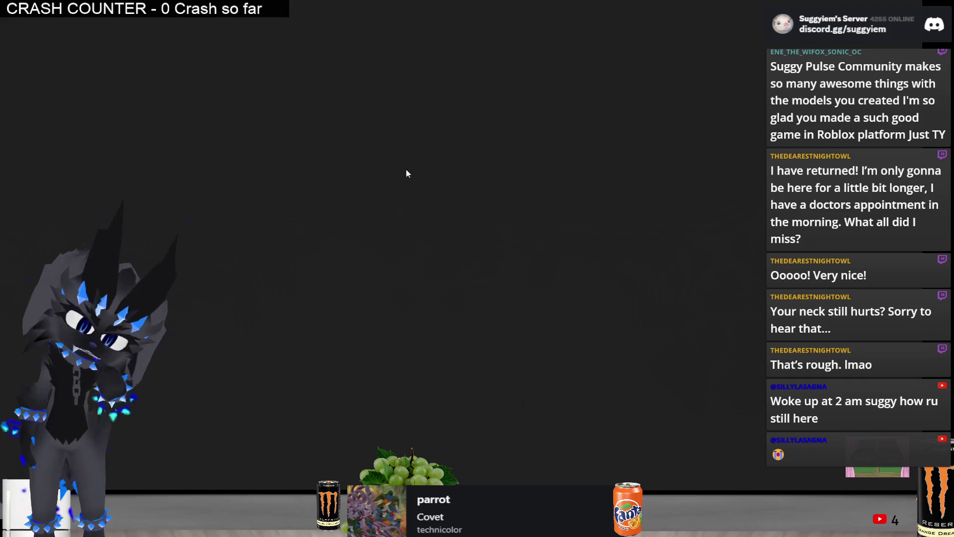
key("alt+Tab")
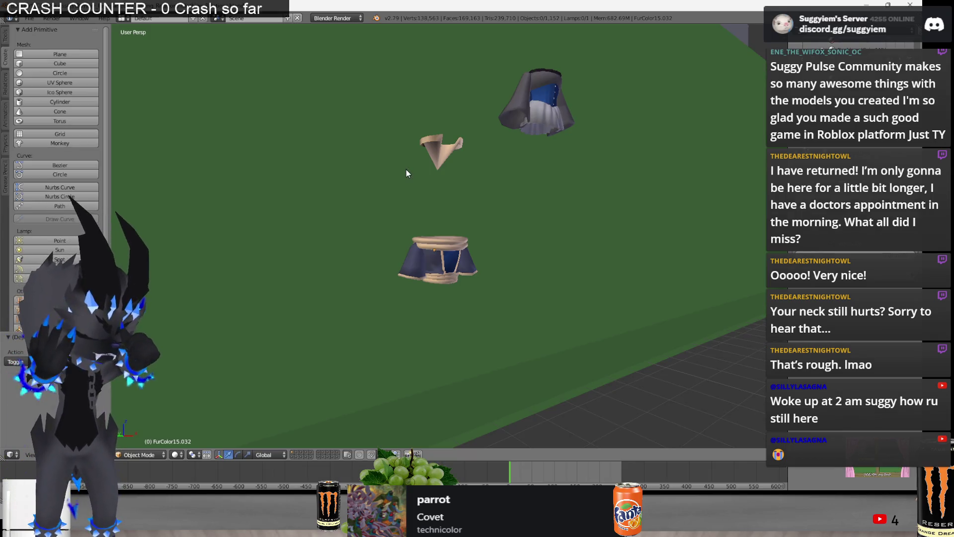
Select the dress model and enter mesh editing with the view facing the corset, nothing selected
right_click(439, 257)
key("Tab")
scroll(433, 269, "up", 2)
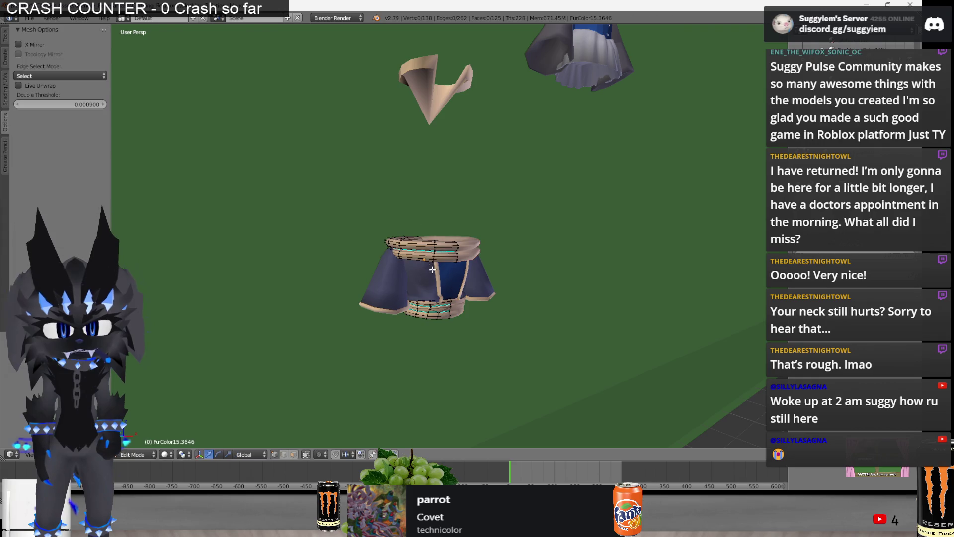
key("Tab")
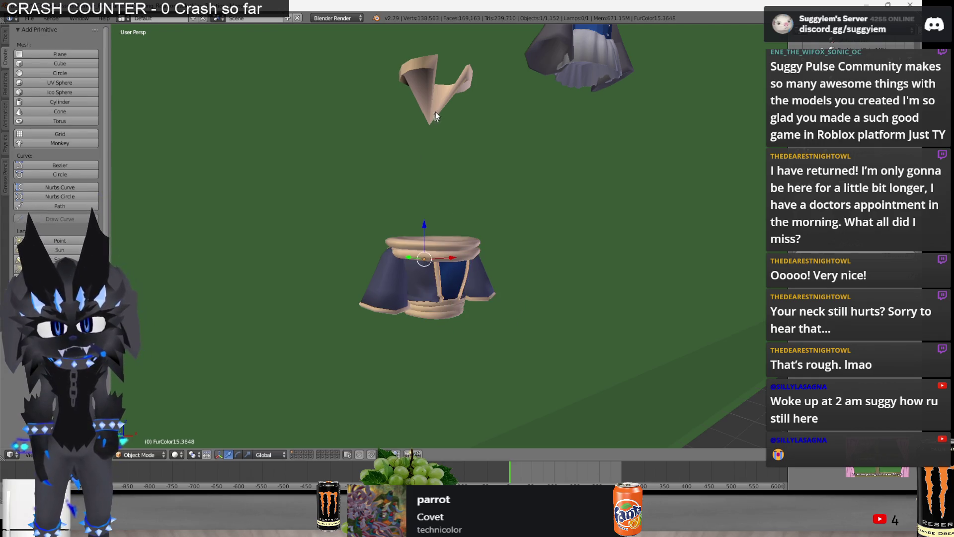
scroll(432, 137, "down", 2)
scroll(371, 206, "down", 3)
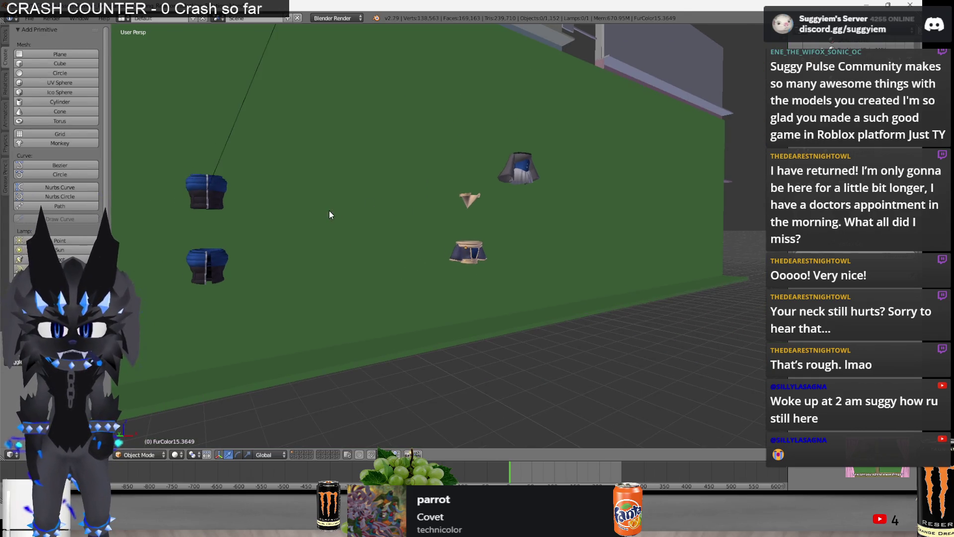
middle_click_drag(339, 244, 447, 252)
right_click(447, 253)
scroll(447, 252, "up", 5)
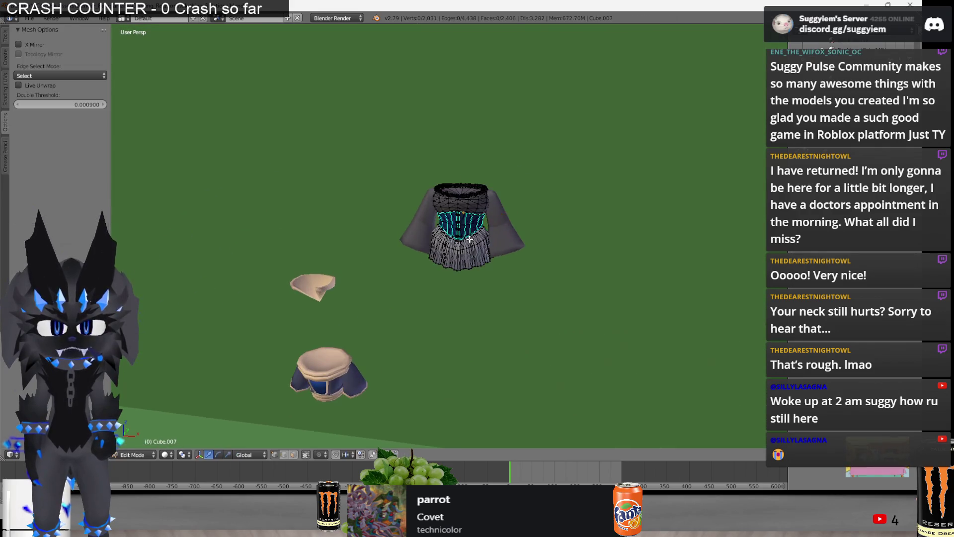
right_click(539, 236)
key("Tab")
key("a")
scroll(524, 239, "up", 4)
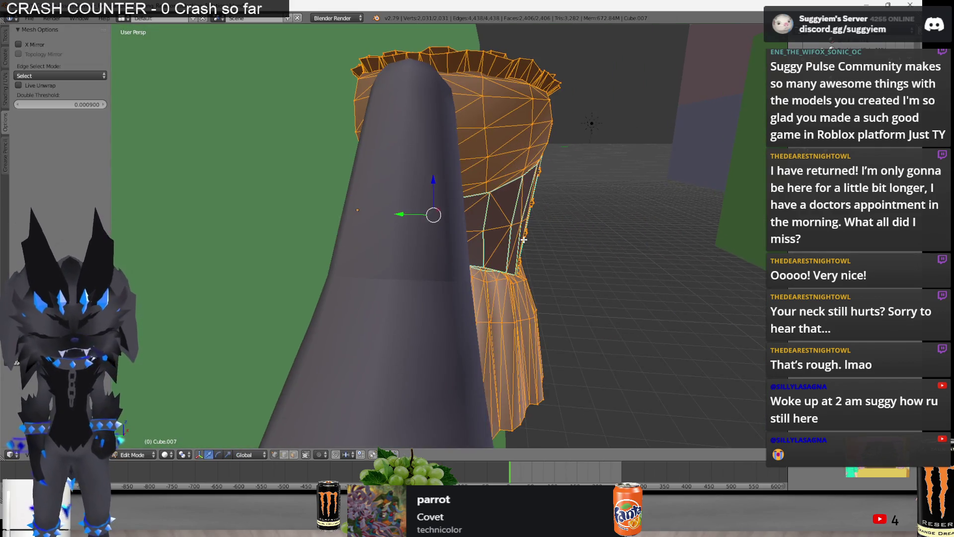
middle_click_drag(524, 239, 441, 294)
key("a")
scroll(471, 253, "up", 2)
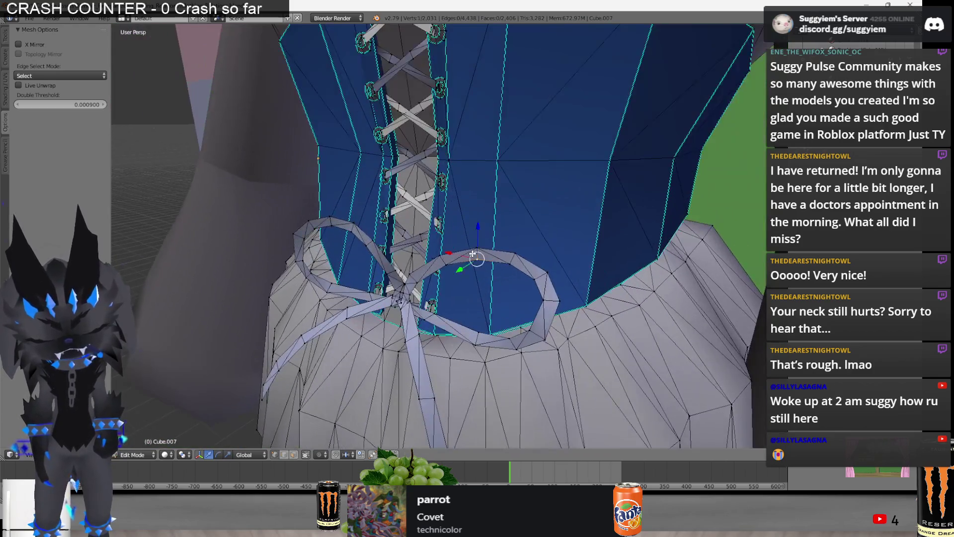
Separate the bow ribbon and then the laces into their own objects with P > Selection
key("ctrl+l")
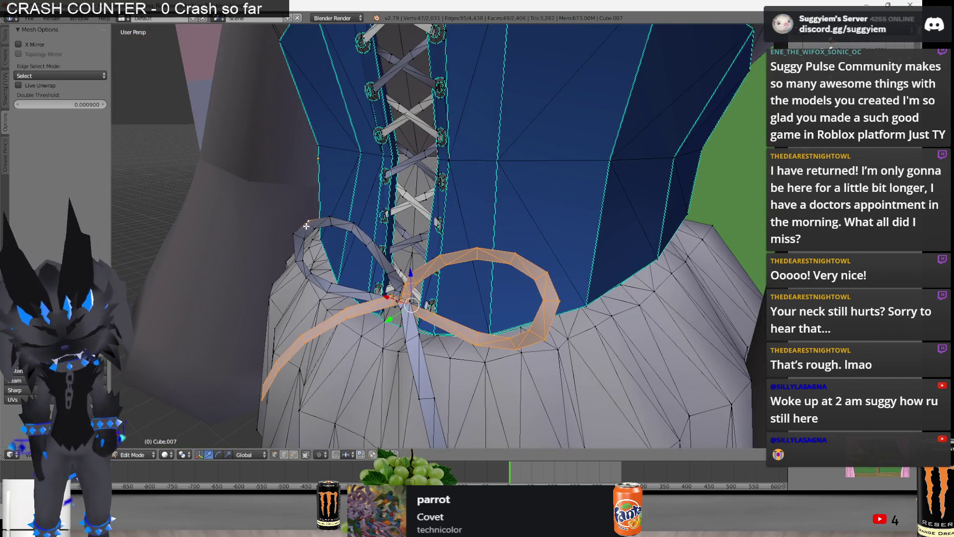
key("p")
left_click(306, 225)
middle_click_drag(305, 226, 413, 205)
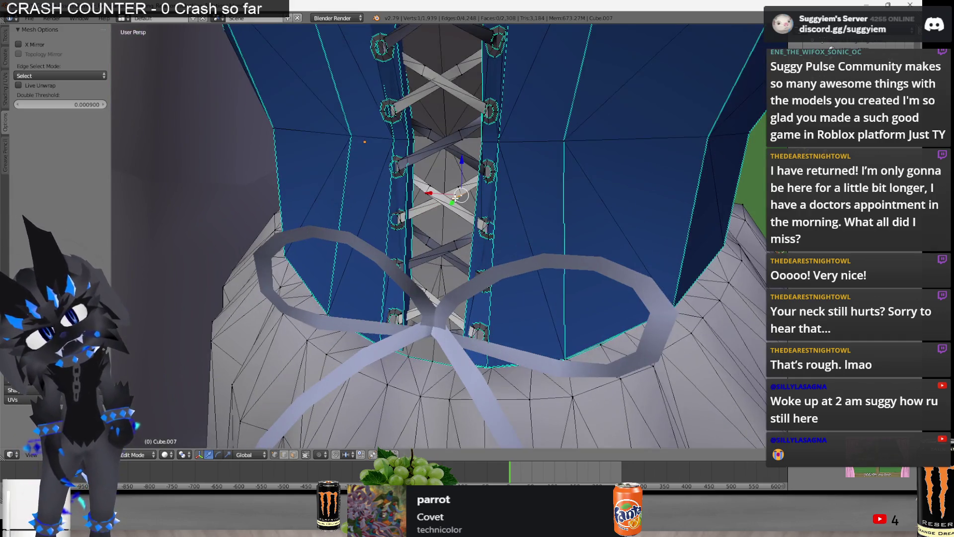
key("ctrl+l")
key("p")
left_click(431, 205)
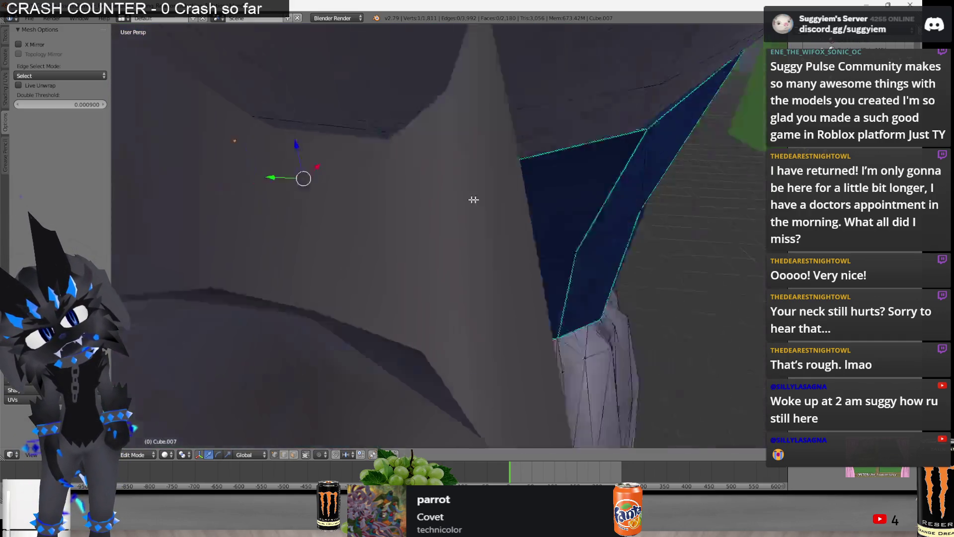
Separate the blue corset part and the grey mesh part into their own objects
middle_click_drag(576, 143, 627, 315)
scroll(528, 302, "up", 2)
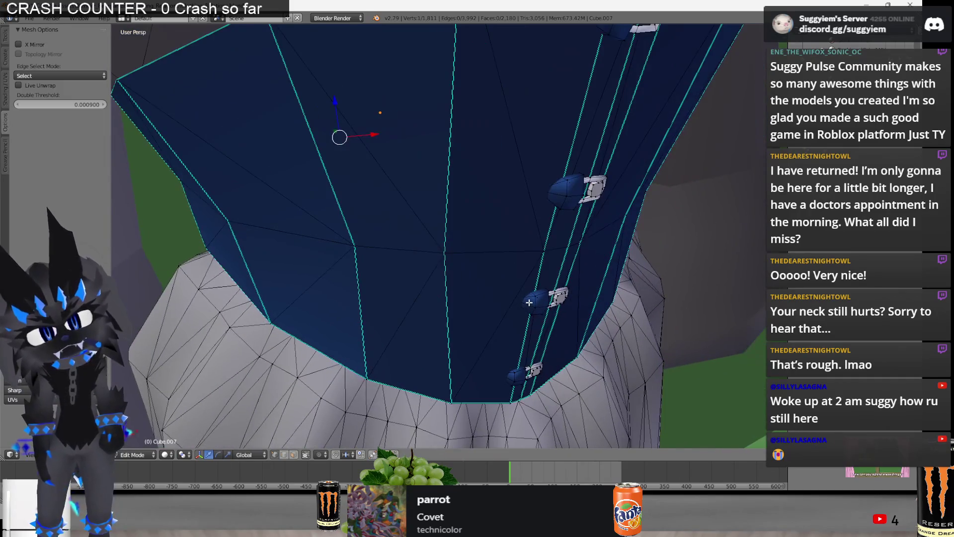
mouse_move(515, 289)
middle_mouse_down()
mouse_move(490, 187)
mouse_move(484, 319)
middle_mouse_up()
key("ctrl+l")
key("p")
left_click(458, 188)
key("l")
key("p")
left_click(478, 357)
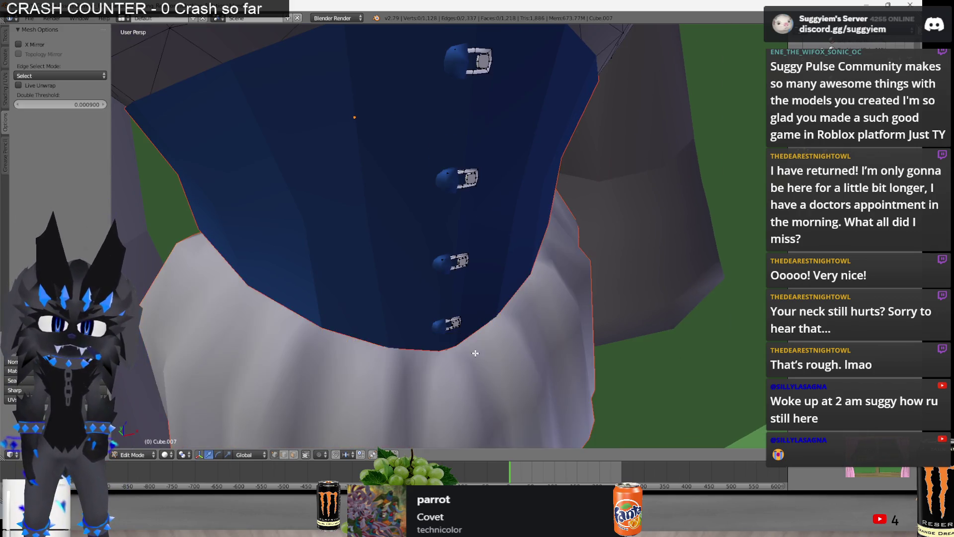
Separate the grey upper mesh and the top rim, using wireframe to pick the rim
middle_click_drag(478, 357, 397, 144)
key("l")
key("p")
left_click(396, 146)
key("z")
middle_click_drag(396, 145, 499, 199)
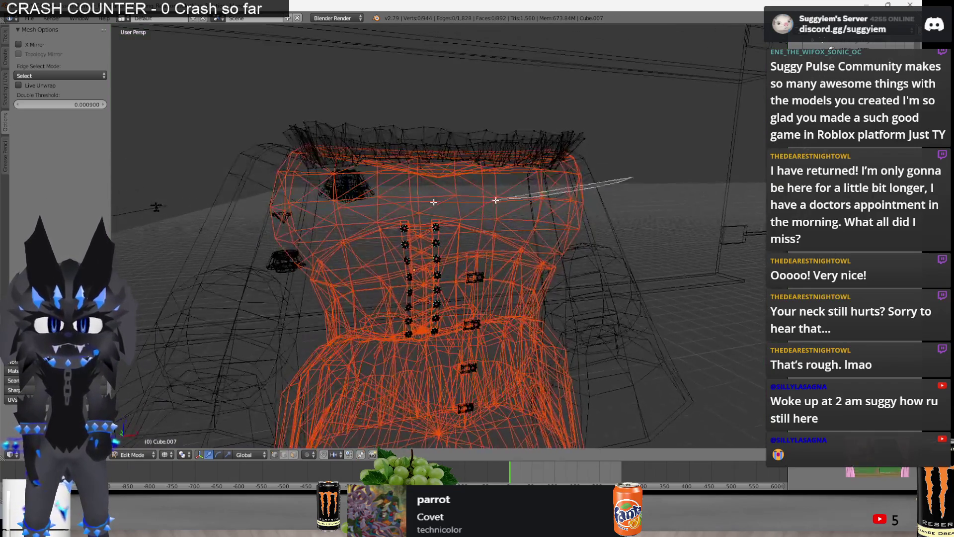
key("l")
key("p")
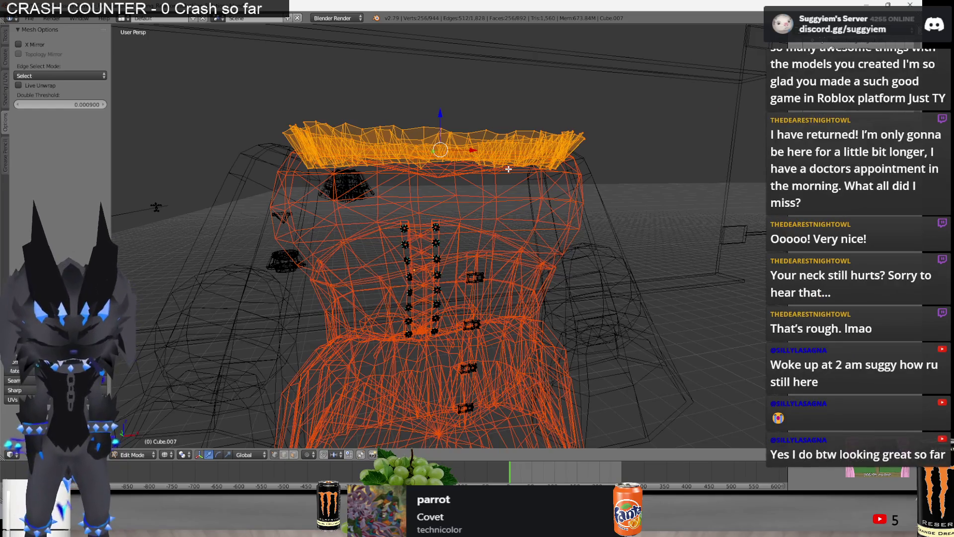
key("p")
left_click(488, 165)
Separate the two stitch columns and return to object mode in solid shading
middle_click_drag(488, 166, 418, 98)
key("l")
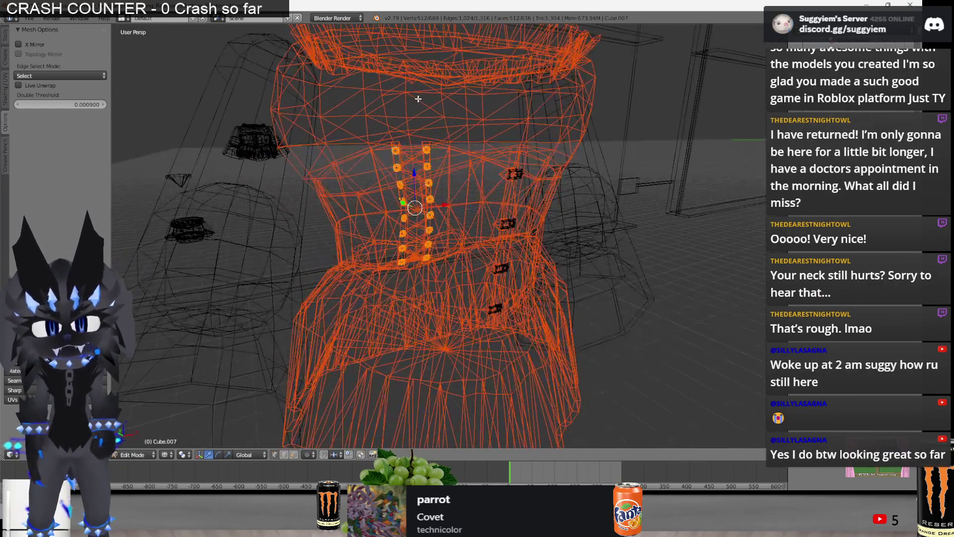
key("p")
left_click(417, 112)
key("z")
key("Tab")
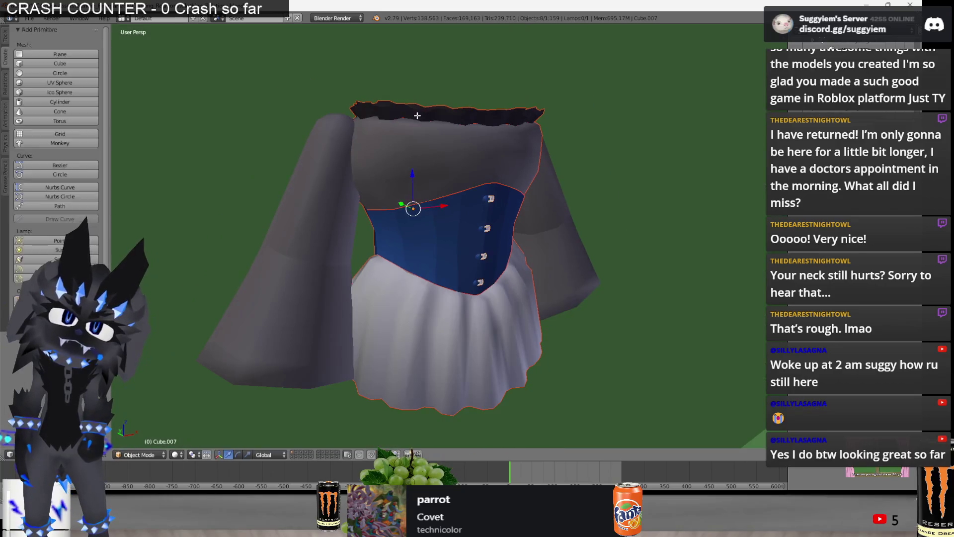
scroll(417, 116, "down", 3)
Pick the FurColor15 torso piece and tan spike and isolate them in local view
mouse_move(417, 115)
middle_mouse_down()
mouse_move(494, 147)
mouse_move(372, 333)
middle_mouse_up()
right_click(371, 333)
scroll(325, 252, "down", 3)
right_click(326, 257)
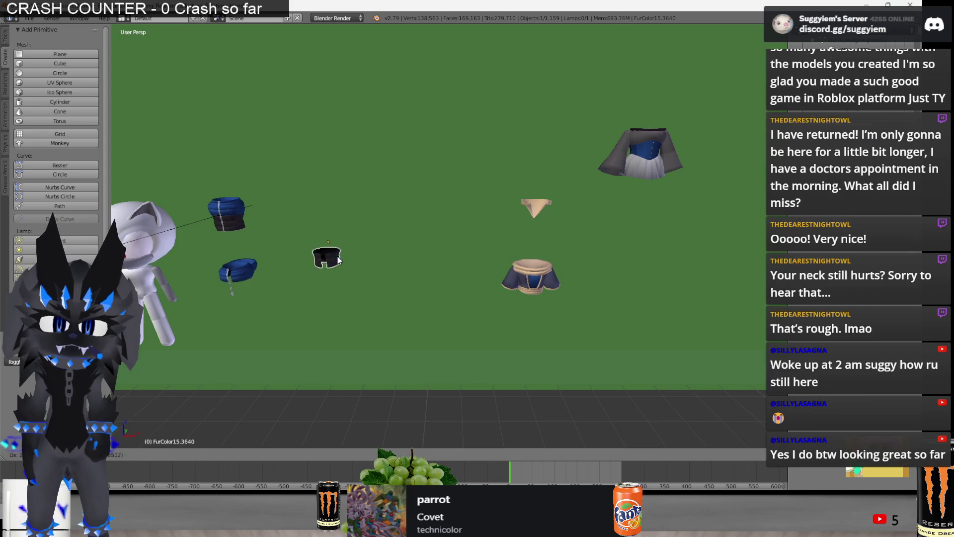
key("KP_Decimal")
mouse_move(379, 244)
middle_mouse_down()
mouse_move(418, 228)
mouse_move(523, 260)
mouse_move(743, 260)
mouse_move(562, 261)
mouse_move(484, 245)
middle_mouse_up()
scroll(484, 246, "up", 3)
right_click(330, 274)
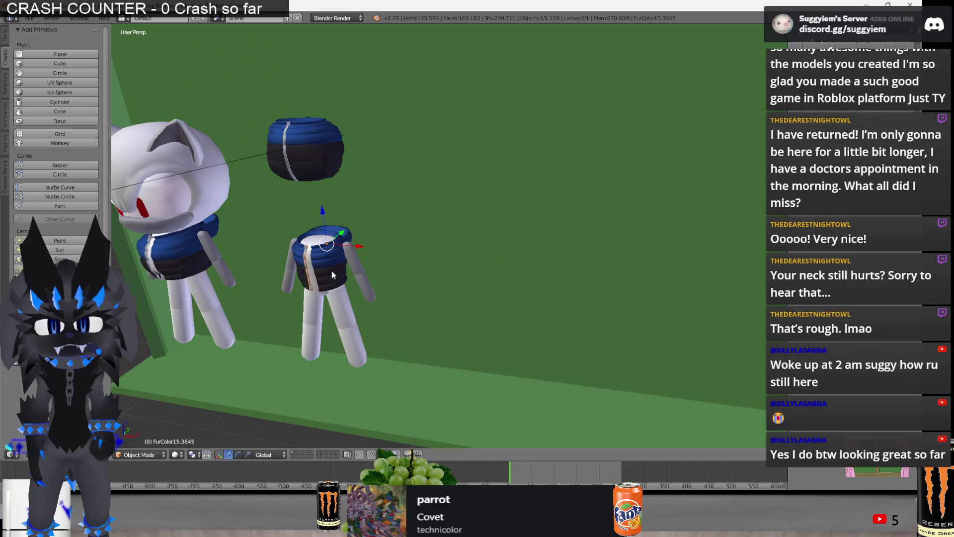
right_click(332, 176)
key("KP_Divide")
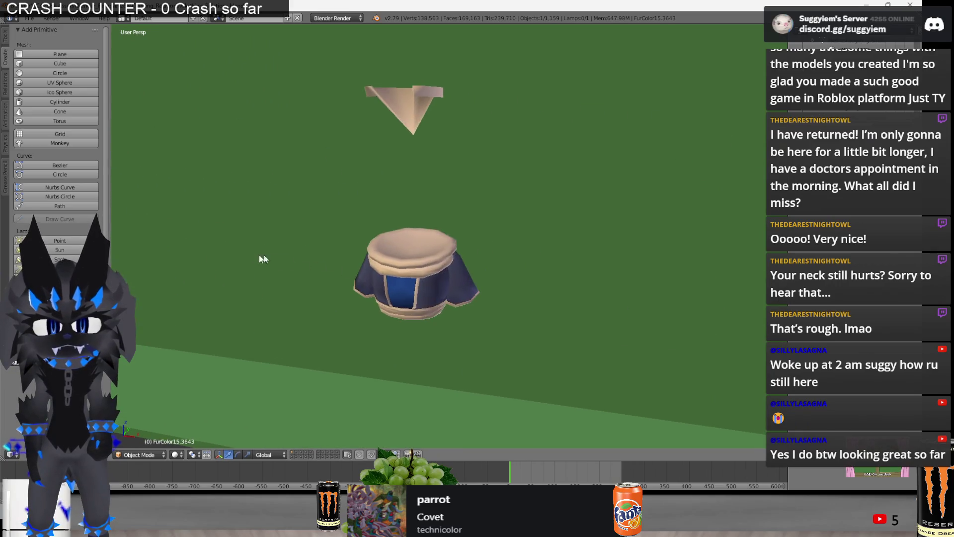
scroll(510, 280, "up", 2)
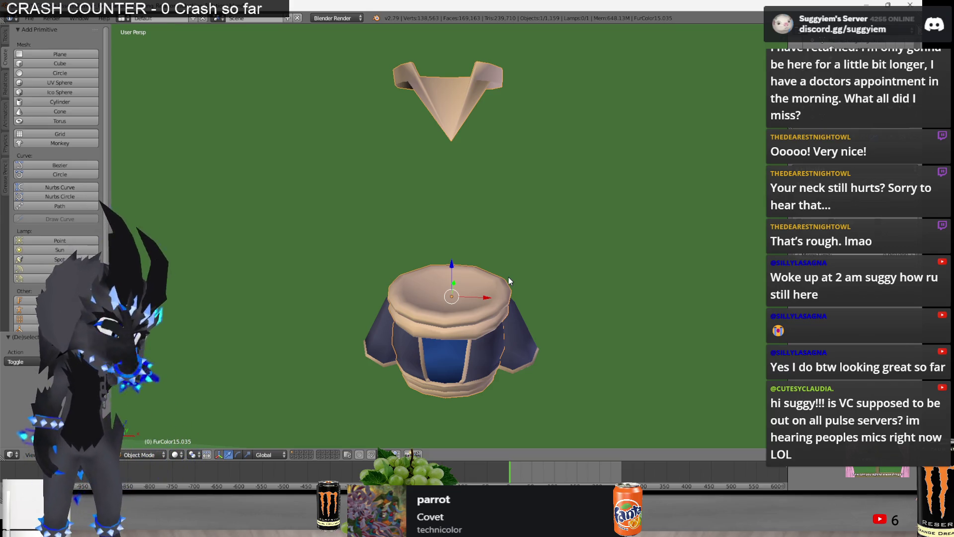
Split the torso's top ring off as its own object and return to object mode
key("Tab")
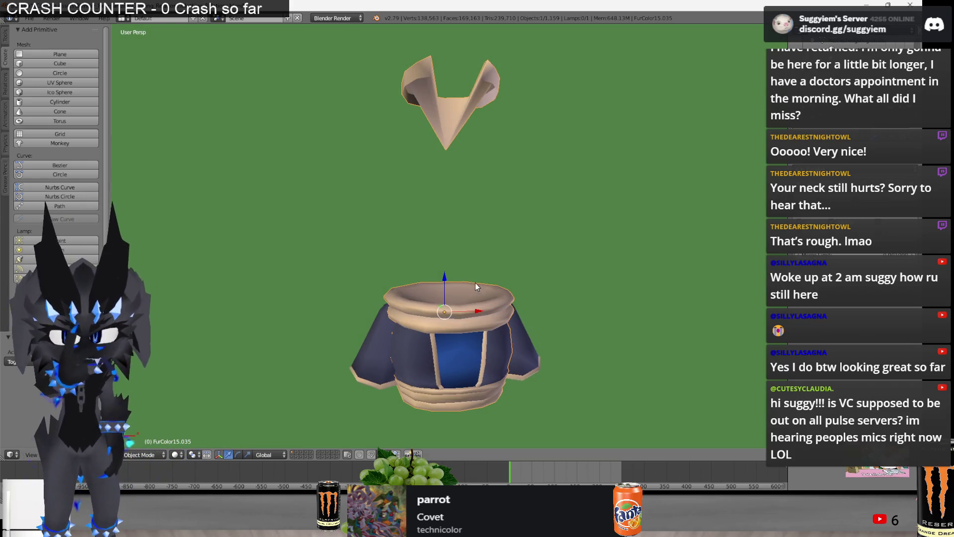
middle_click_drag(440, 259, 427, 229)
key("l")
key("ctrl+Tab")
left_click(406, 245)
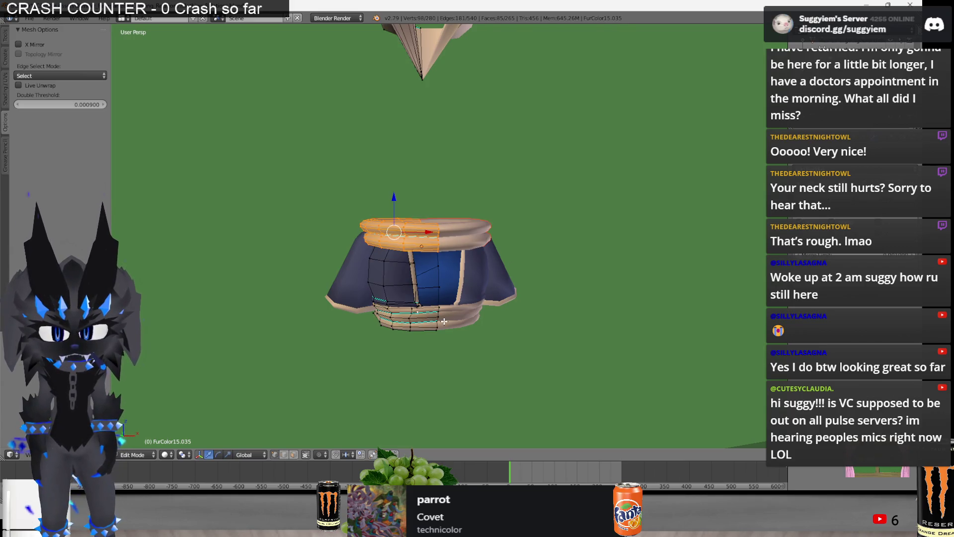
key("Tab")
Try moving the ring and garment body aside, cancel, and reopen the garment mesh for editing
key("g")
right_click(607, 253)
right_click(448, 276)
key("g")
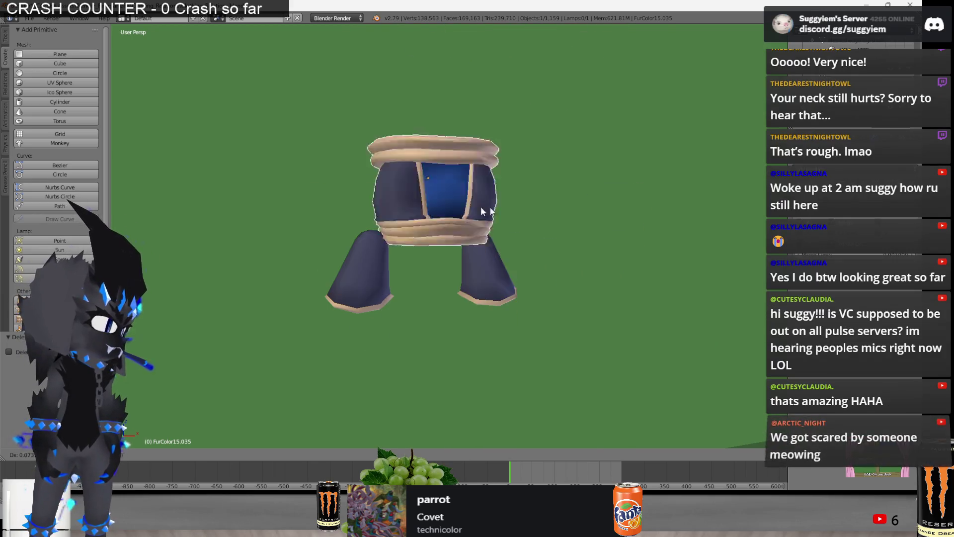
right_click(556, 247)
middle_click_drag(517, 224, 518, 257)
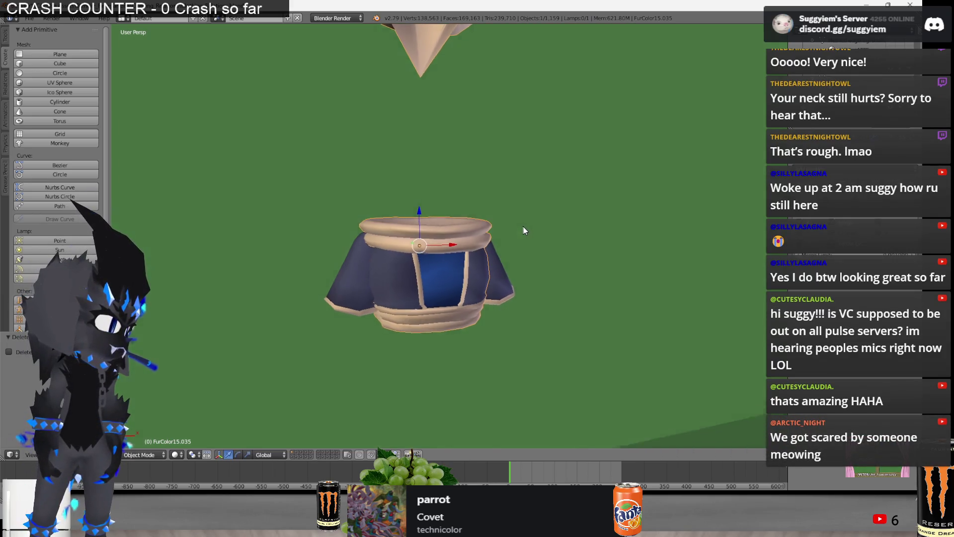
key("Tab")
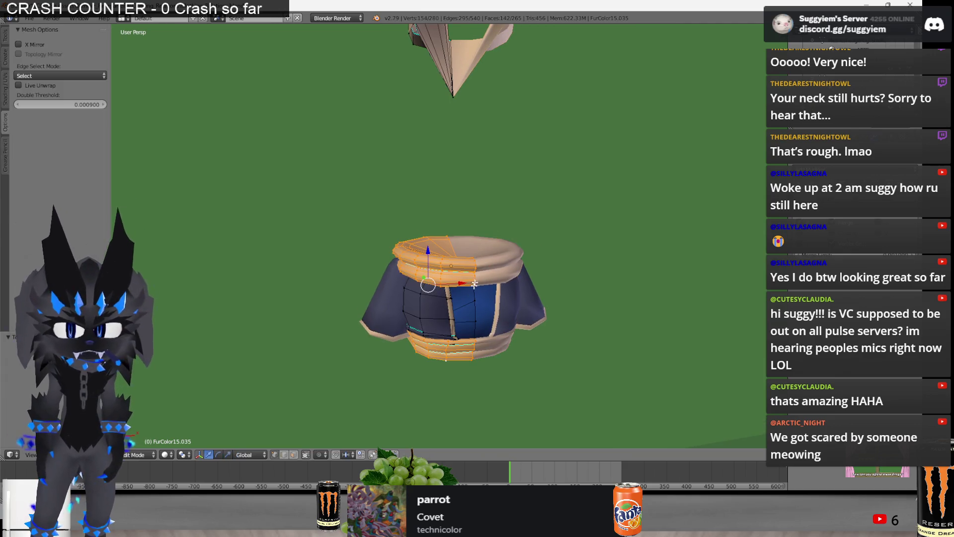
Split the selected trim faces off, then select faces on the tan spike in edit mode
left_click(472, 200)
key("Tab")
right_click(449, 130)
key("Tab")
right_click(430, 88)
key("p")
left_click(431, 89)
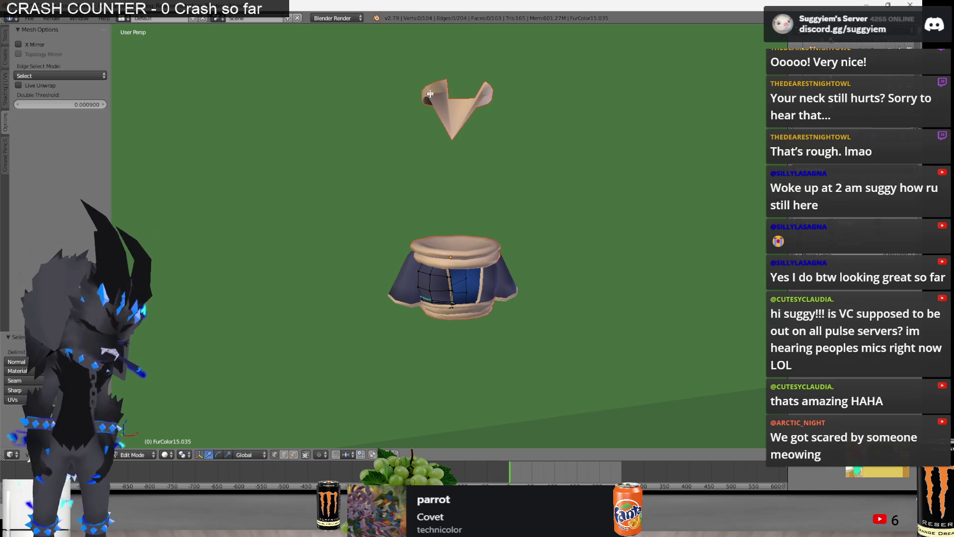
scroll(405, 280, "up", 3)
Delete the selected blue faces, separate the selection and the remaining mesh, and leave edit mode
middle_click_drag(494, 326, 451, 276, "shift")
key("x")
left_click(451, 276)
key("p")
left_click(395, 257)
key("a")
key("p")
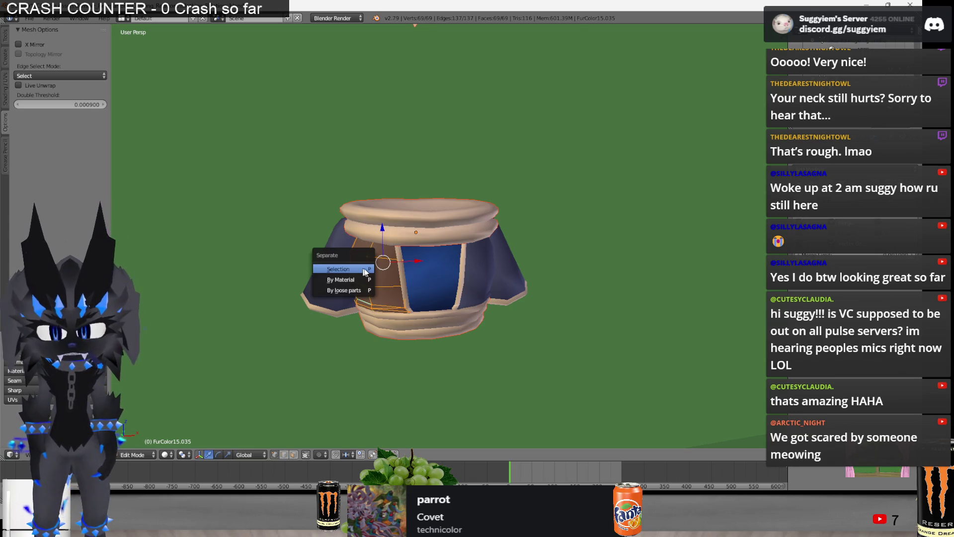
left_click(364, 272)
key("Tab")
Orbit out to the whole scene and select the grey corseted dress
mouse_move(483, 277)
middle_mouse_down()
mouse_move(438, 293)
mouse_move(526, 306)
middle_mouse_up()
scroll(477, 254, "down", 3)
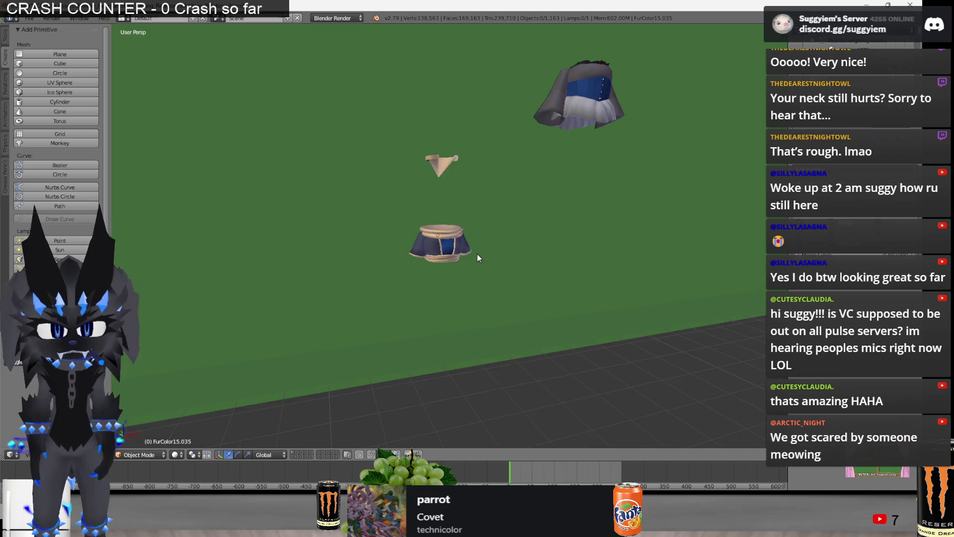
middle_click_drag(477, 257, 509, 188)
right_click(509, 189)
Centre on the dress, enter mesh editing and frame a lower frontal view of the corset
key("KP_Decimal")
key("Tab")
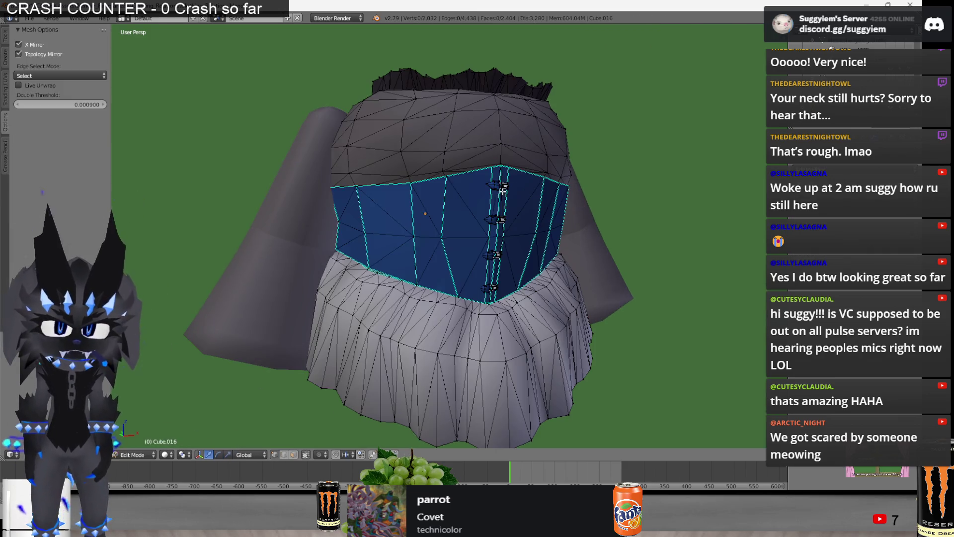
scroll(503, 190, "up", 2)
scroll(503, 190, "up", 1)
scroll(510, 187, "up", 1)
mouse_move(510, 187)
middle_mouse_down()
mouse_move(574, 187)
mouse_move(593, 224)
middle_mouse_up()
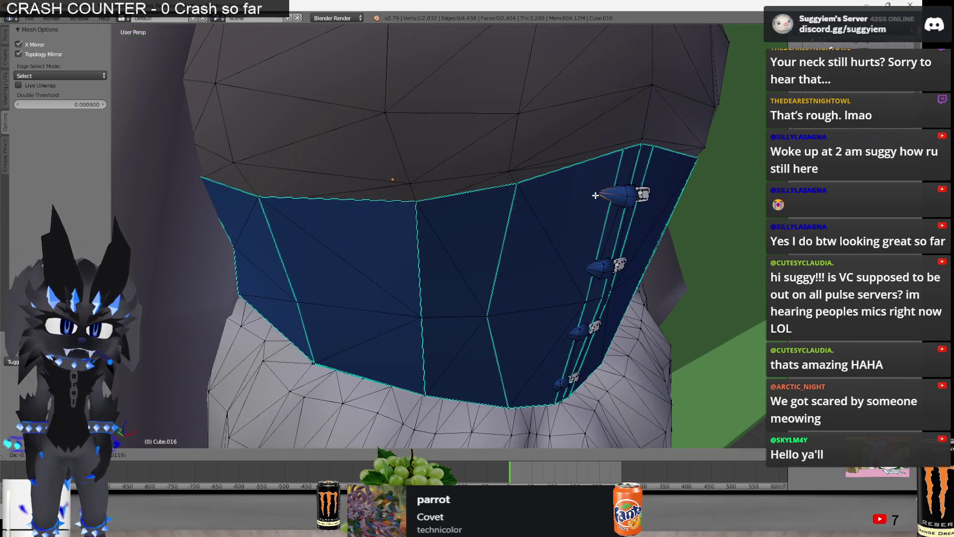
mouse_move(595, 195)
middle_mouse_down()
mouse_move(384, 209)
mouse_move(592, 209)
middle_mouse_up()
scroll(592, 209, "up", 2)
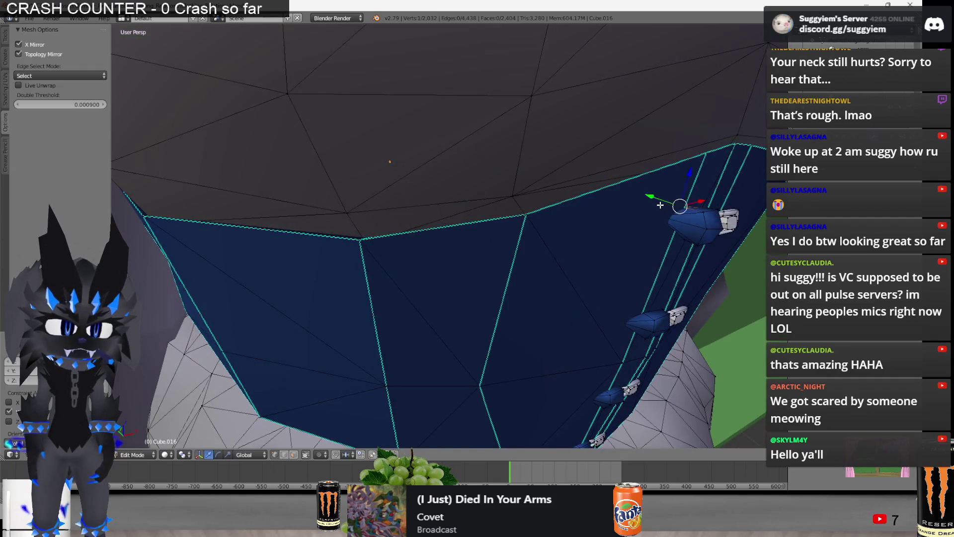
middle_click_drag(680, 209, 603, 202)
scroll(602, 202, "down", 2)
middle_click_drag(527, 267, 514, 237)
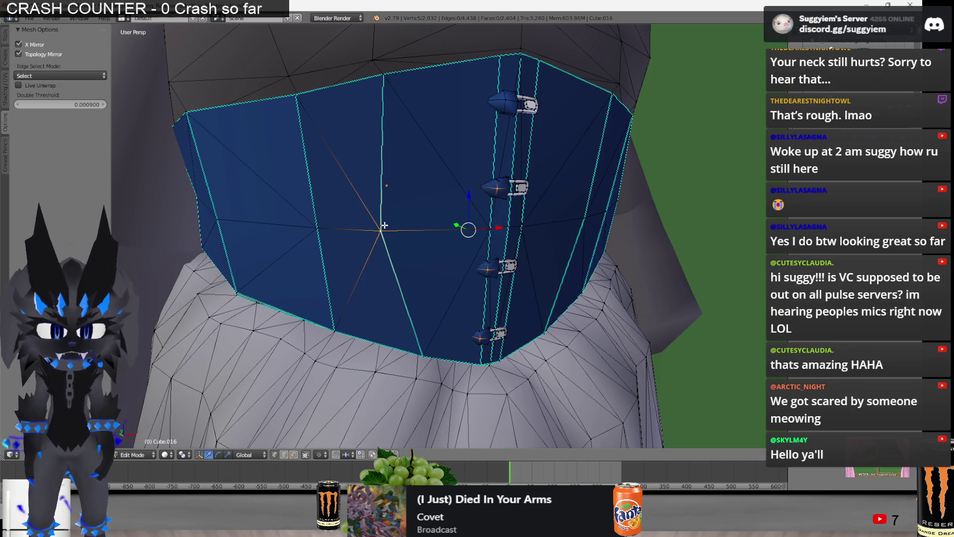
key("a")
key("a")
scroll(441, 346, "down", 3)
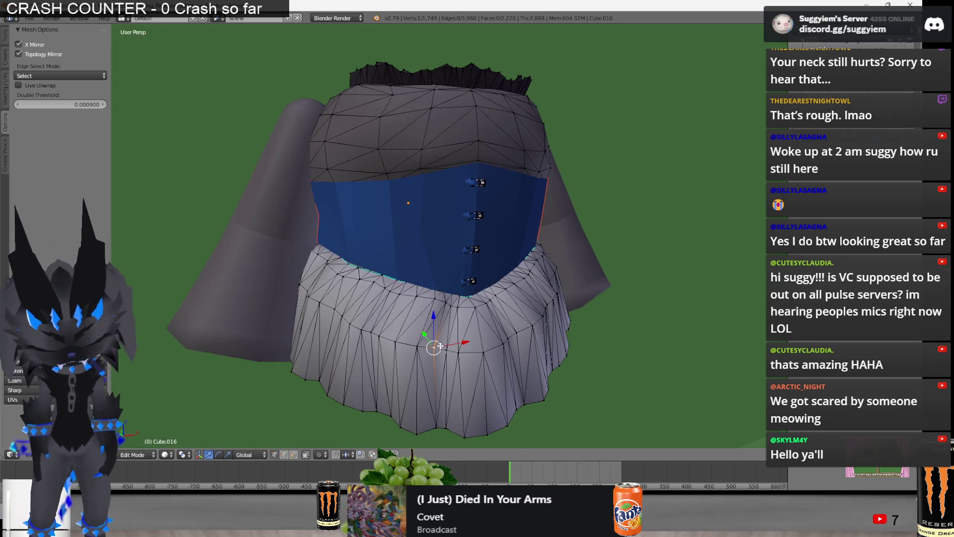
Separate the skirt and then the top part into their own objects
key("l")
key("p")
left_click(429, 404)
right_click(426, 156)
mouse_move(426, 156)
middle_mouse_down()
mouse_move(438, 201)
mouse_move(563, 193)
middle_mouse_up()
key("l")
key("p")
left_click(437, 201)
Separate the black collar and the lace bow, switching to wireframe to pick them
key("z")
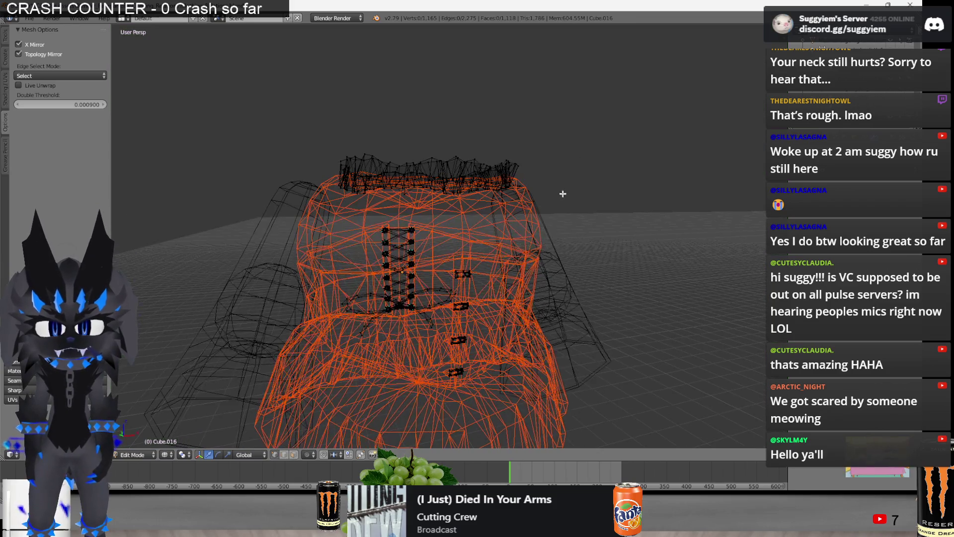
key("l")
key("p")
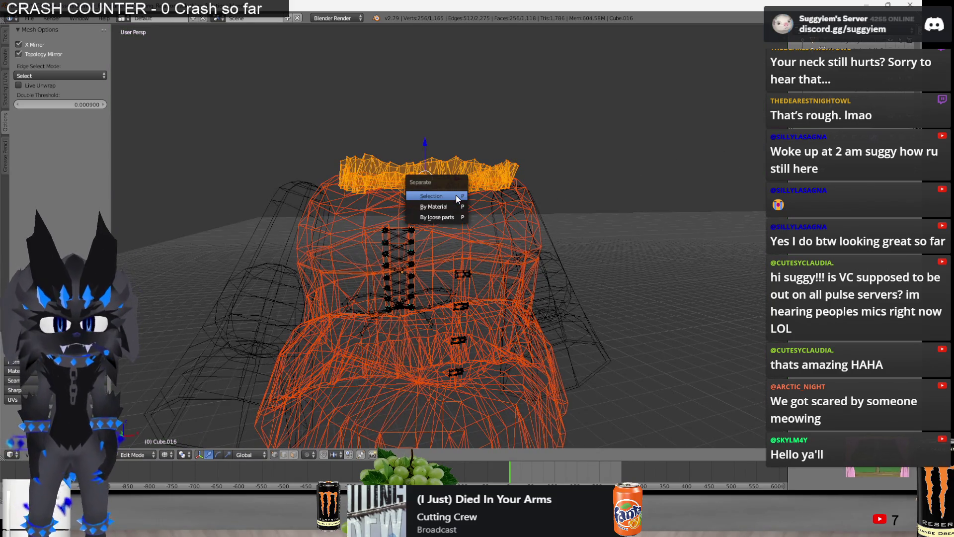
left_click(455, 194)
mouse_move(456, 195)
middle_mouse_down()
mouse_move(377, 218)
mouse_move(421, 317)
middle_mouse_up()
key("z")
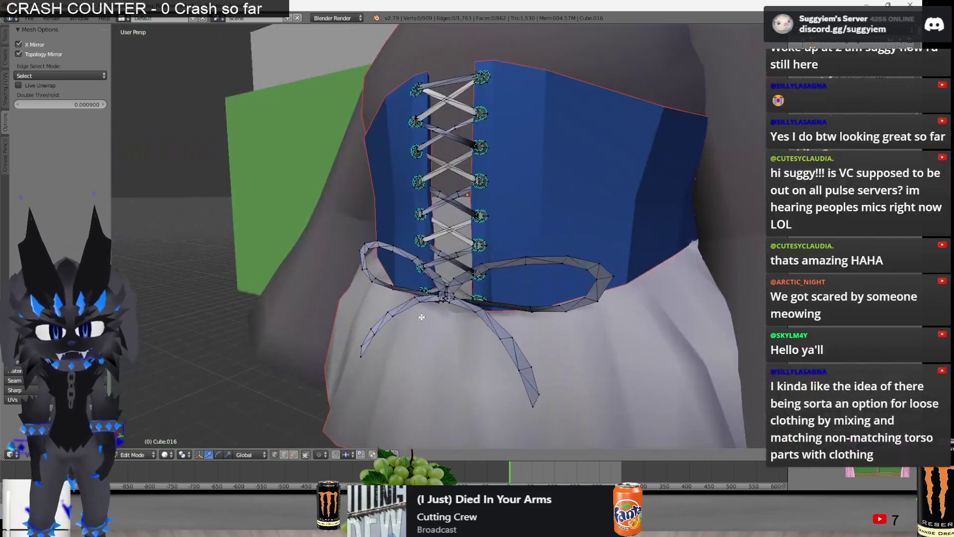
key("p")
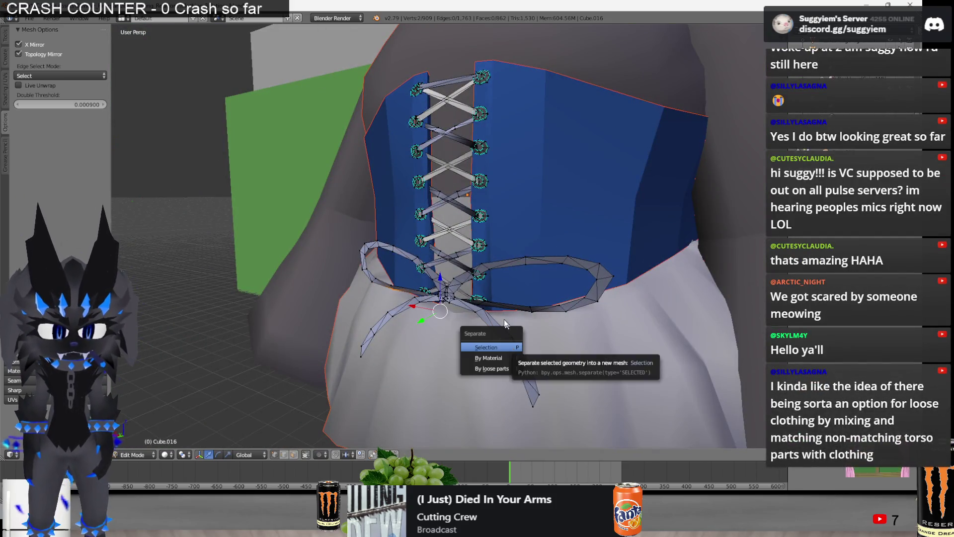
key("l")
key("p")
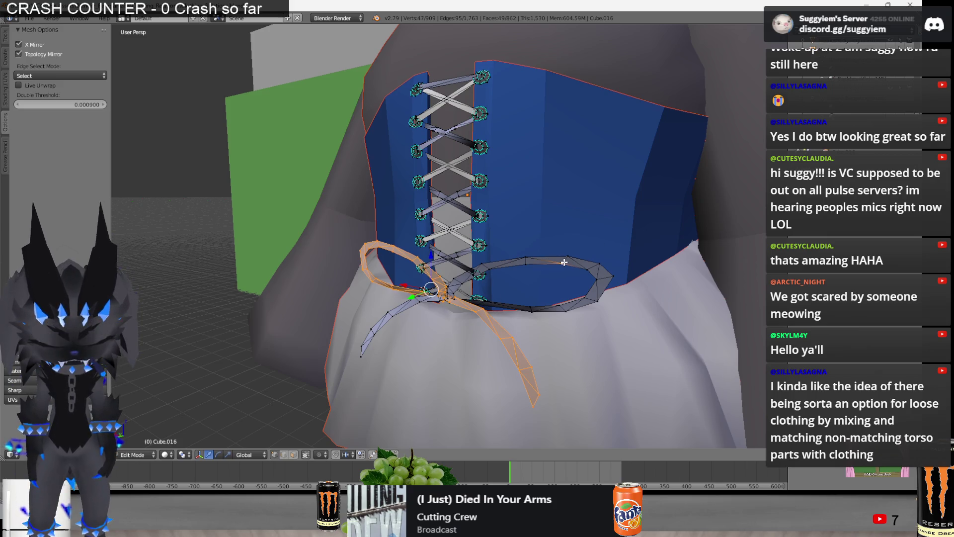
key("p")
left_click(483, 261)
scroll(440, 243, "up", 3)
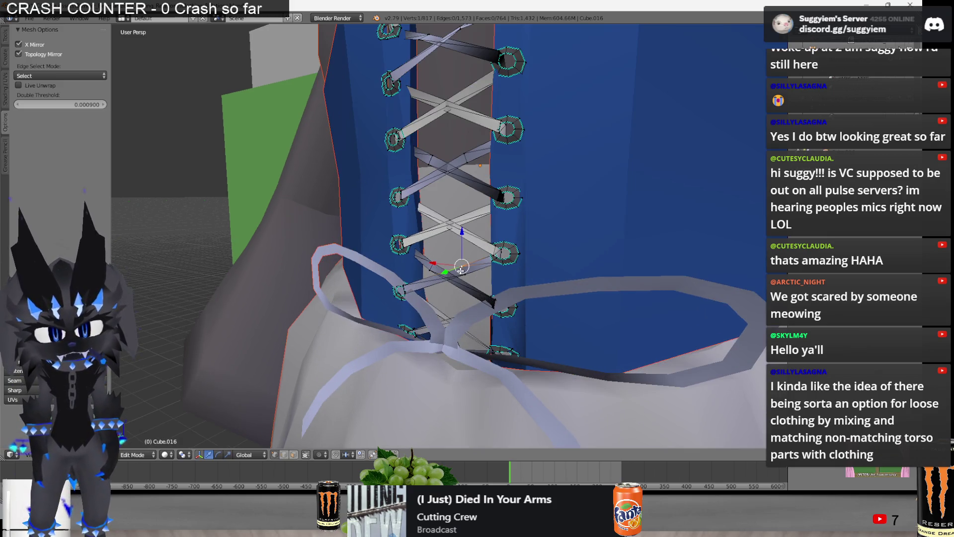
Separate the lacing, then select the remaining lacing rings and split them off
key("l")
key("p")
left_click(493, 220)
key("a")
key("z")
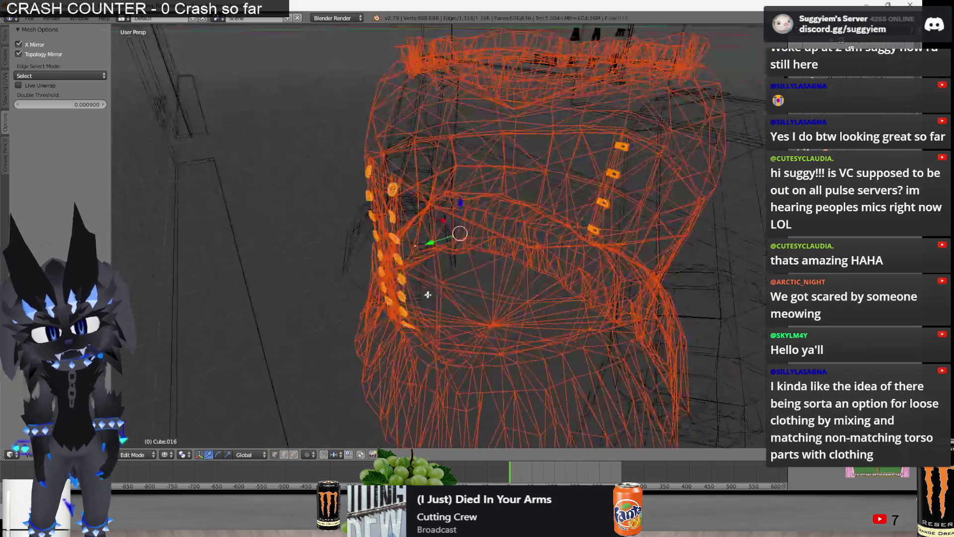
scroll(427, 296, "down", 4)
key("p")
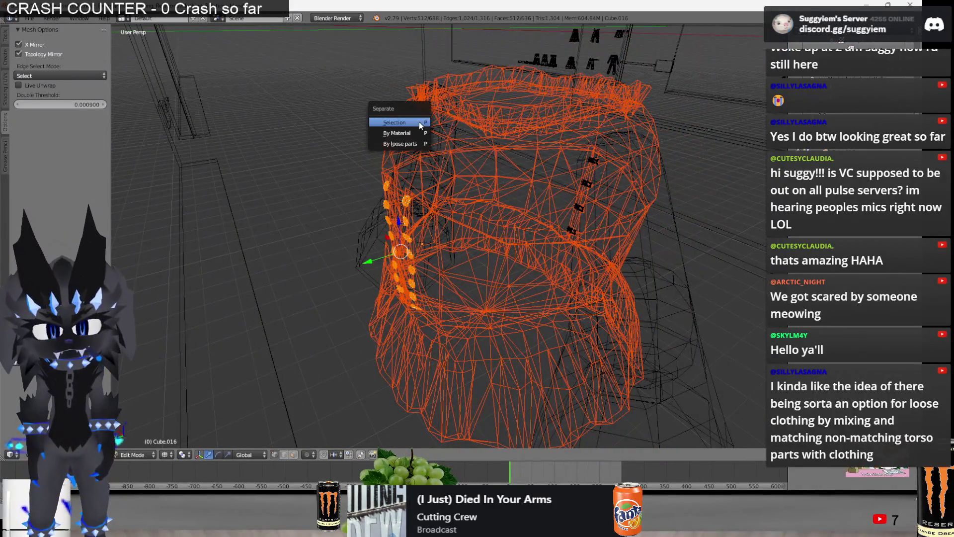
left_click(418, 132)
Return to object mode, select the separated lacing rings and show them in solid shading
key("z")
scroll(447, 187, "up", 3)
key("z")
scroll(475, 185, "down", 2)
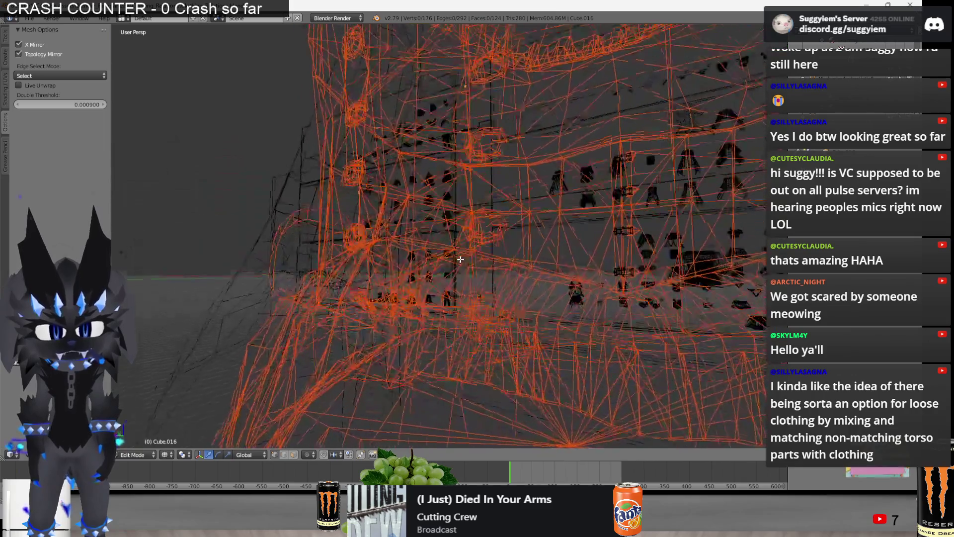
key("Tab")
right_click(485, 331)
scroll(502, 320, "up", 2)
key("z")
scroll(519, 313, "up", 4)
scroll(492, 319, "up", 2)
scroll(463, 326, "up", 1)
scroll(456, 326, "down", 3)
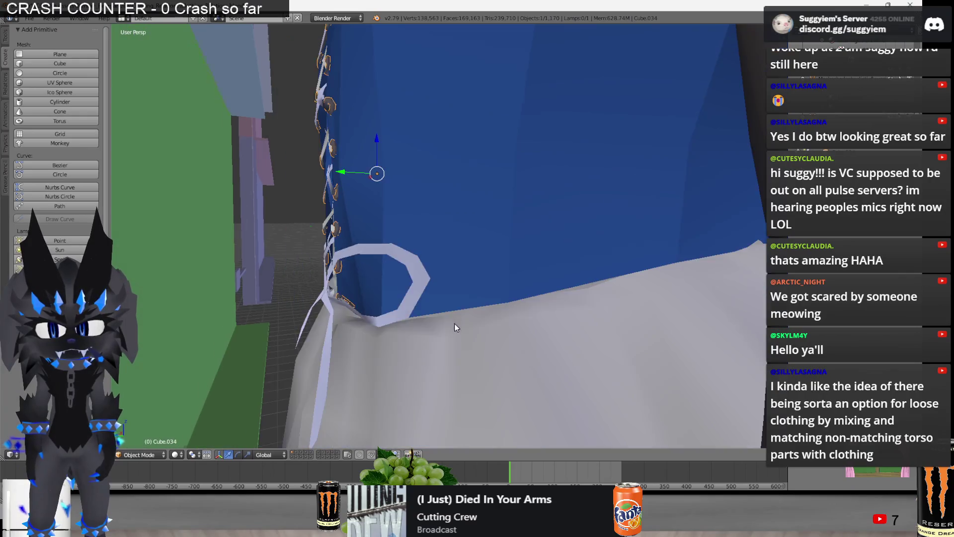
scroll(447, 313, "down", 2)
scroll(433, 301, "up", 1)
scroll(428, 302, "down", 3)
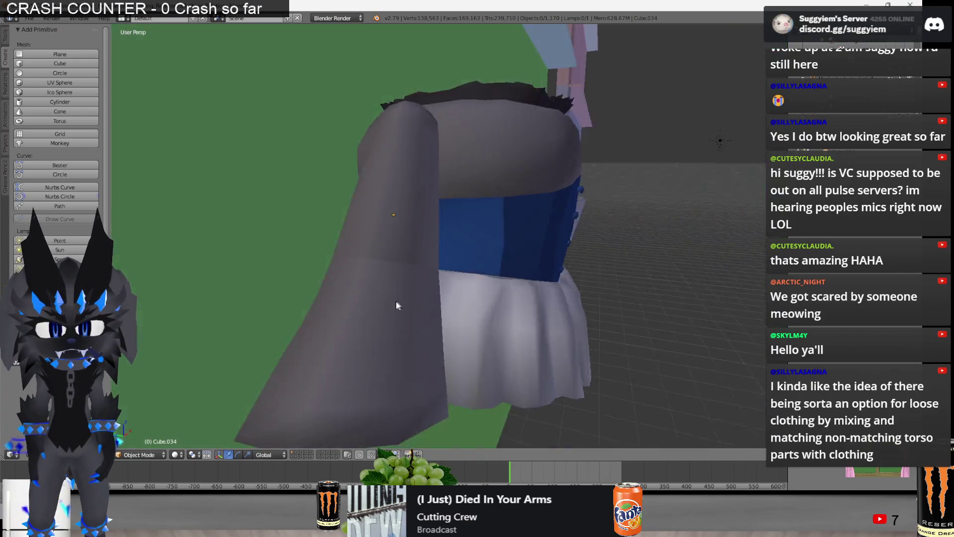
Inspect the figures, cancel a stray move of the left vest, and delete the right figure's vest
middle_click_drag(395, 302, 322, 297)
right_click(357, 250)
scroll(481, 310, "down", 4)
middle_click_drag(477, 290, 514, 244)
scroll(446, 261, "up", 1)
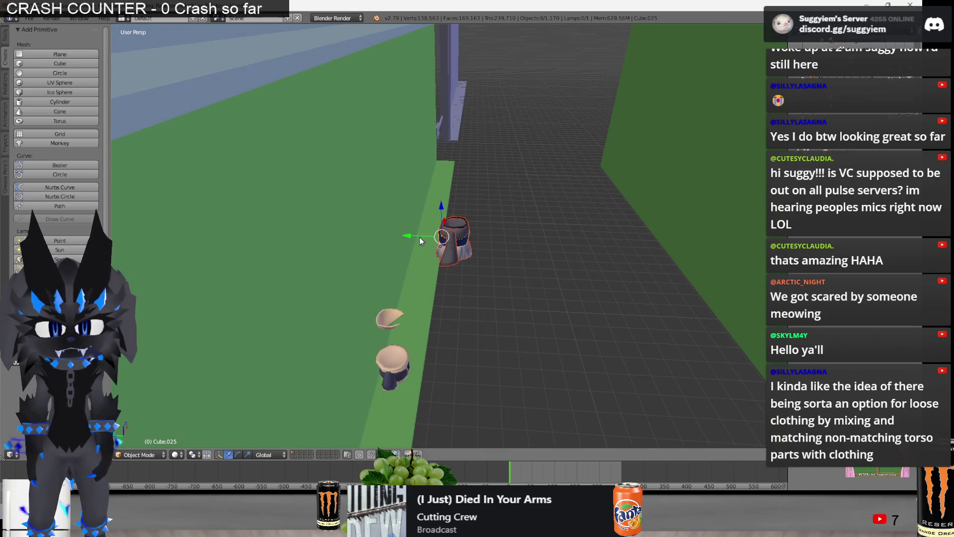
mouse_move(366, 245)
middle_mouse_down()
mouse_move(194, 254)
mouse_move(257, 261)
mouse_move(490, 231)
mouse_move(388, 278)
middle_mouse_up()
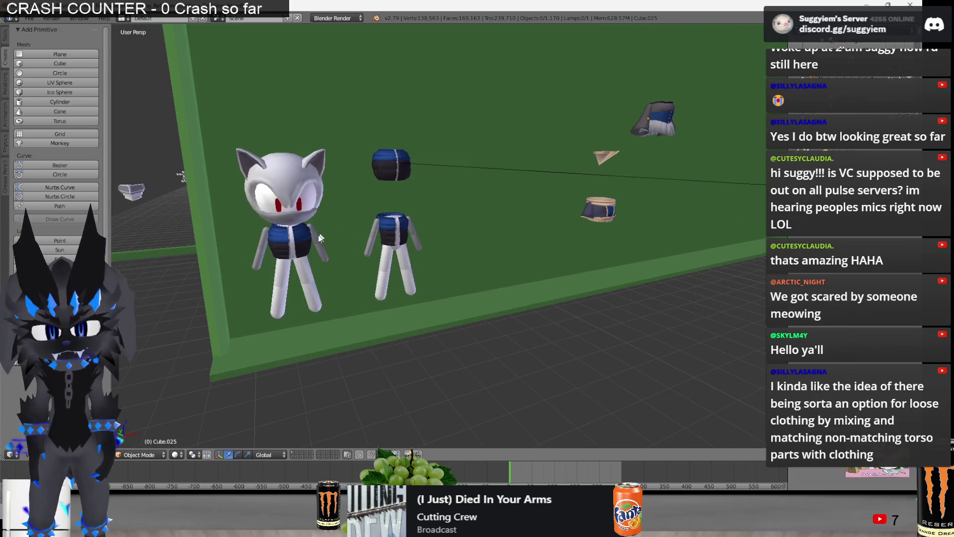
right_click(322, 236)
key("g")
key("Escape")
scroll(415, 296, "up", 1)
scroll(415, 296, "up", 1)
right_click(447, 246)
mouse_move(447, 247)
middle_mouse_down()
mouse_move(482, 265)
mouse_move(426, 225)
middle_mouse_up()
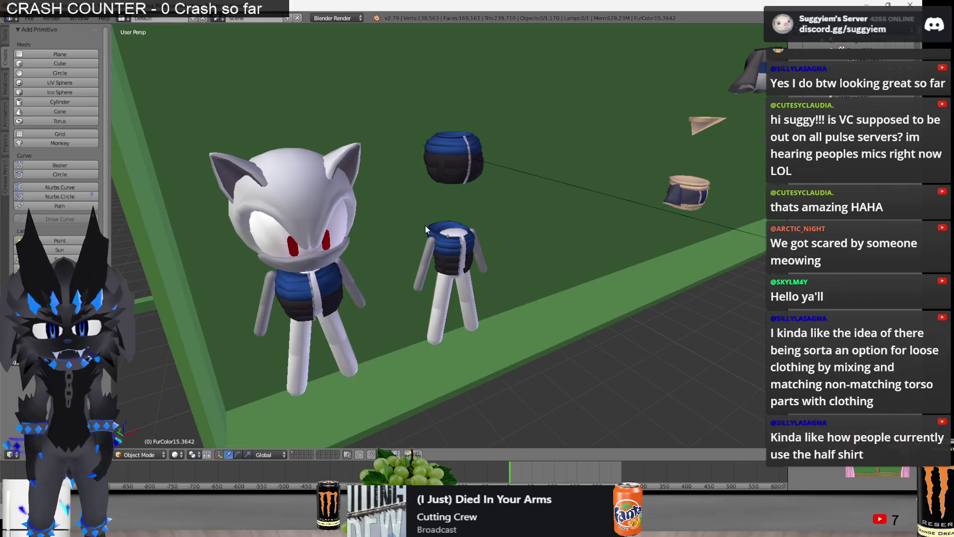
key("Delete")
Duplicate the left figure's vest onto the right figure and enter edit mode on the copy
middle_click_drag(477, 278, 314, 284)
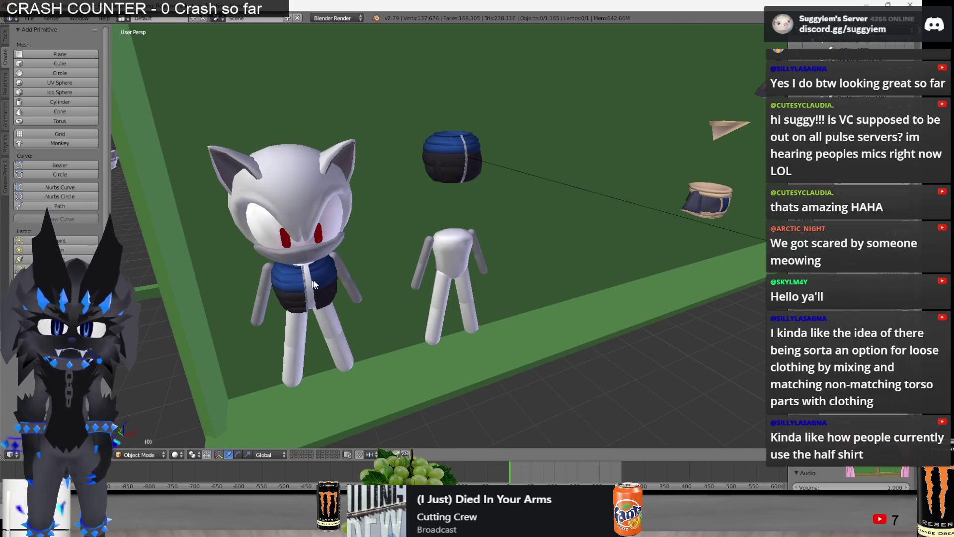
right_click(313, 283)
key("shift+d")
left_click(450, 250)
scroll(519, 248, "up", 2)
scroll(518, 237, "up", 2)
key("Tab")
middle_click_drag(518, 237, 429, 235)
Separate the vest's upper mesh island into its own object via P > Selection
key("ctrl+l")
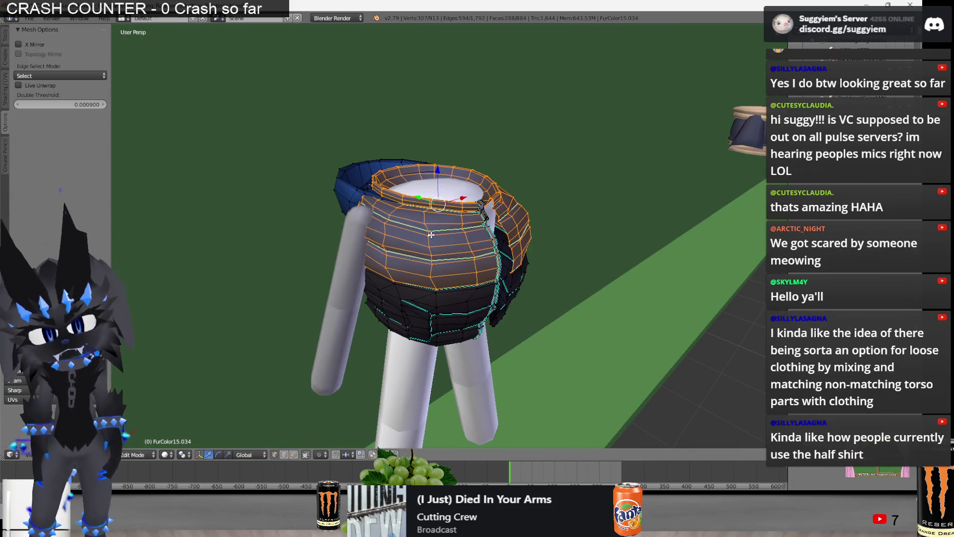
key("p")
key("Escape")
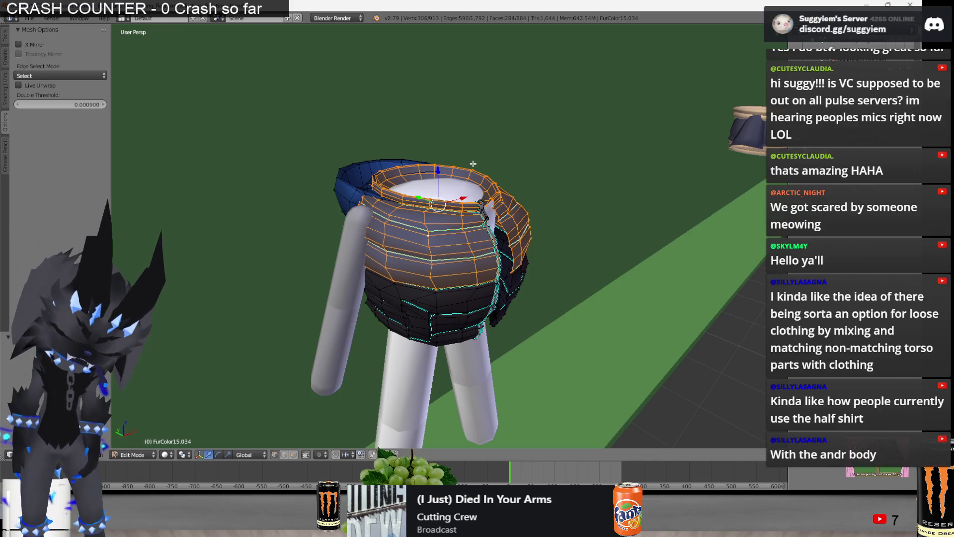
key("p")
left_click(473, 163)
key("p")
left_click(362, 188)
Separate the lower black part into its own object, leave edit mode, and select FurColor2.028
middle_click_drag(362, 188, 386, 170)
key("l")
key("p")
left_click(416, 291)
key("p")
left_click(494, 256)
key("Tab")
scroll(466, 307, "down", 4)
scroll(470, 305, "down", 2)
left_click(447, 284)
scroll(485, 290, "down", 5)
middle_click_drag(535, 280, 445, 274)
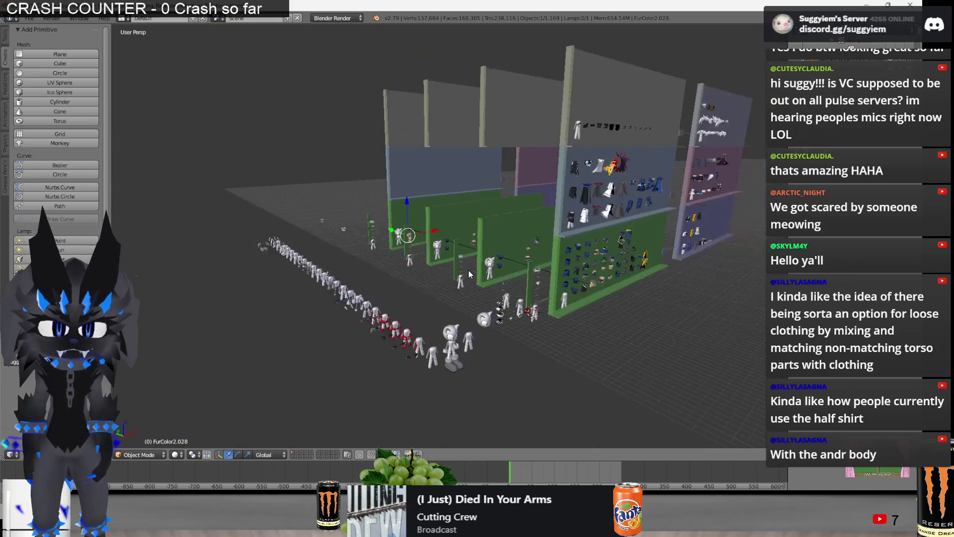
Move FurColor2.028 along the Y axis among the green display walls, then deselect everything
left_click_drag(370, 228, 457, 254)
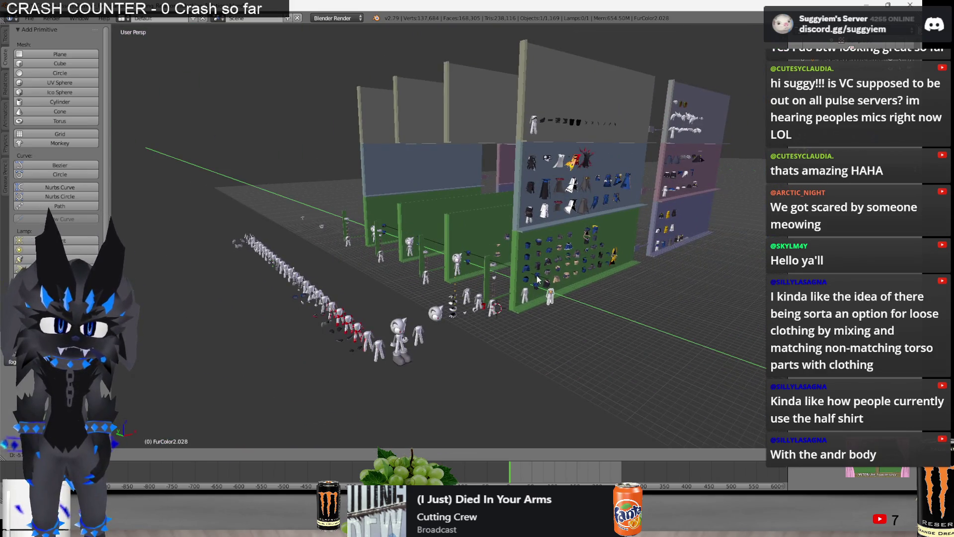
left_click(624, 322)
right_click(392, 351)
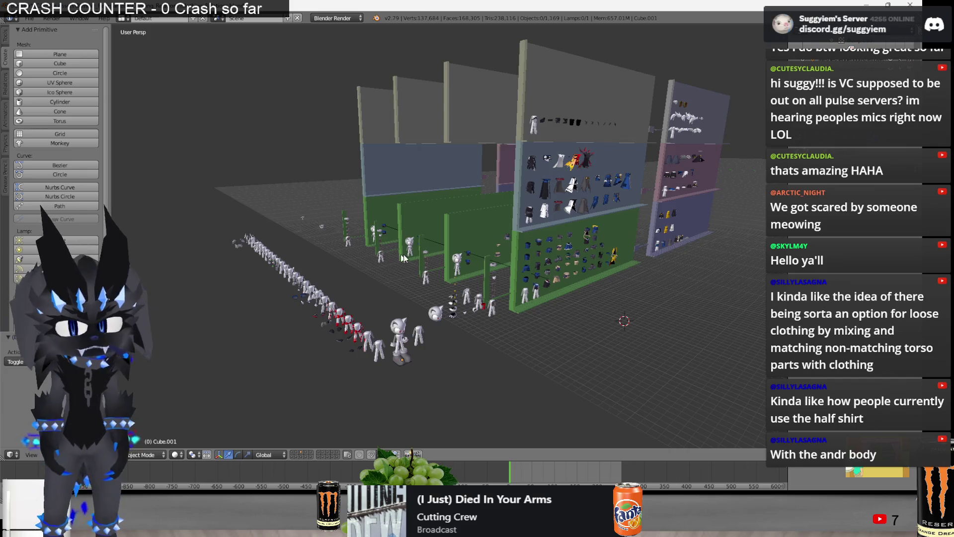
scroll(398, 255, "up", 4)
scroll(437, 268, "up", 2)
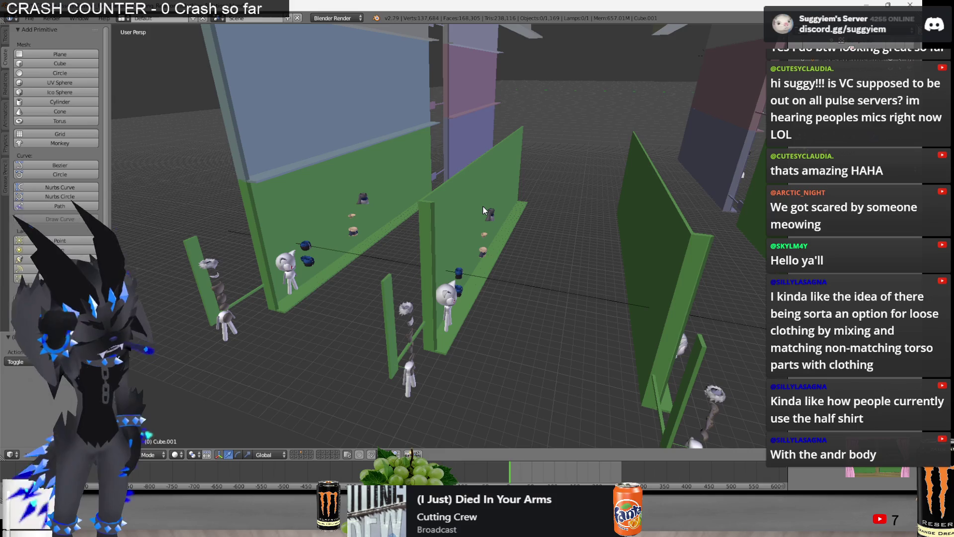
middle_click_drag(552, 209, 492, 306)
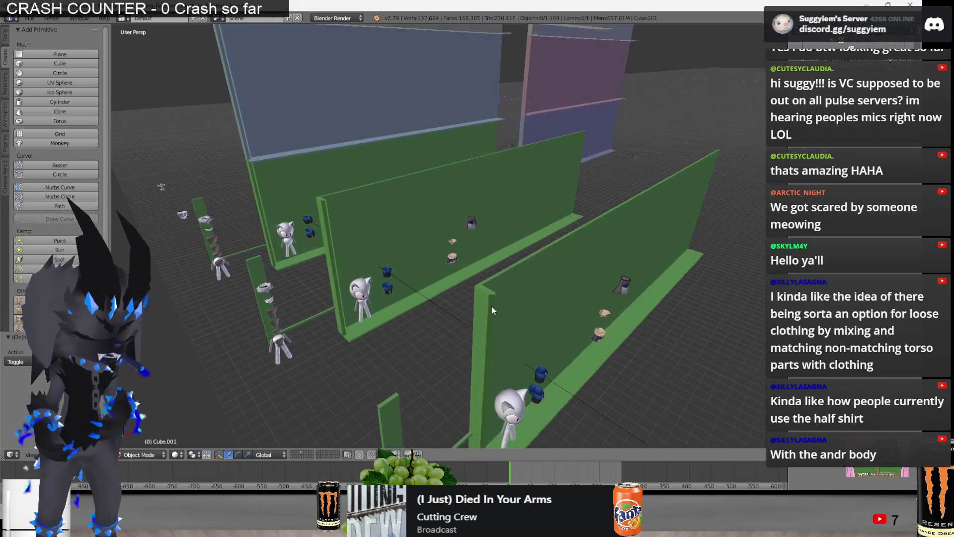
scroll(491, 308, "up", 2)
scroll(487, 273, "up", 3)
mouse_move(487, 273)
middle_mouse_down()
mouse_move(345, 283)
mouse_move(362, 309)
mouse_move(523, 258)
middle_mouse_up()
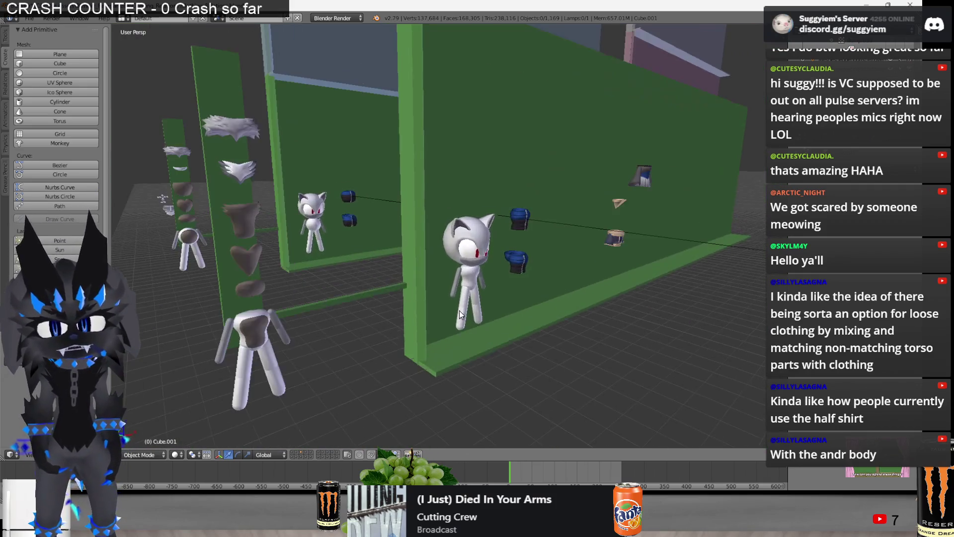
right_click(522, 257)
key("a")
mouse_move(523, 300)
middle_mouse_down()
mouse_move(548, 297)
mouse_move(438, 269)
middle_mouse_up()
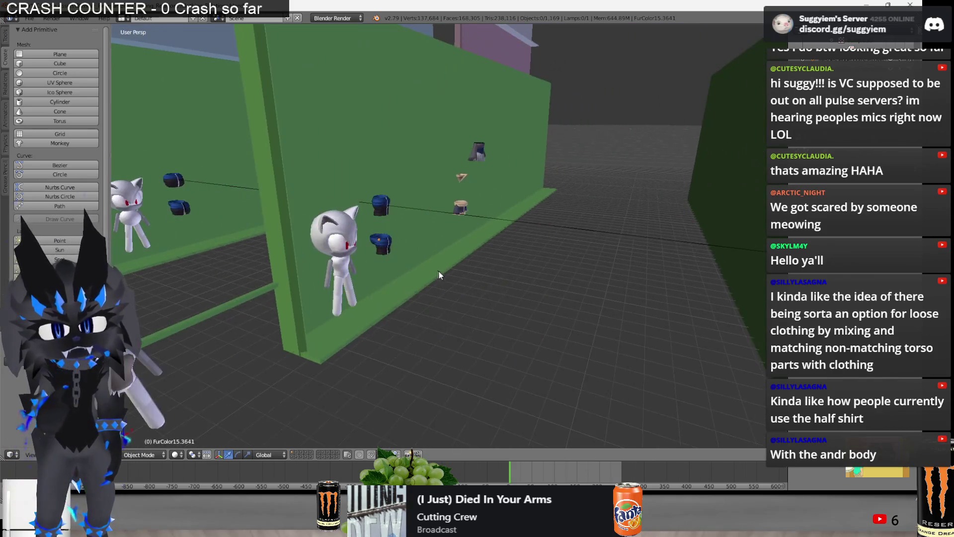
Switch to Roblox Studio for a quick camera check of the map, then return to Blender
key("super+Tab")
key("Right")
key("Return")
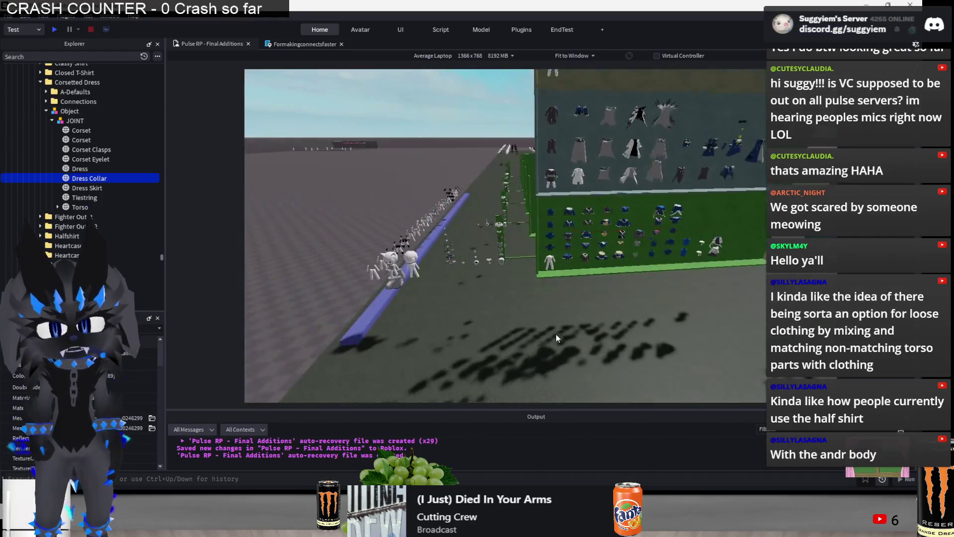
right_click_drag(556, 333, 556, 333)
key("alt+Tab")
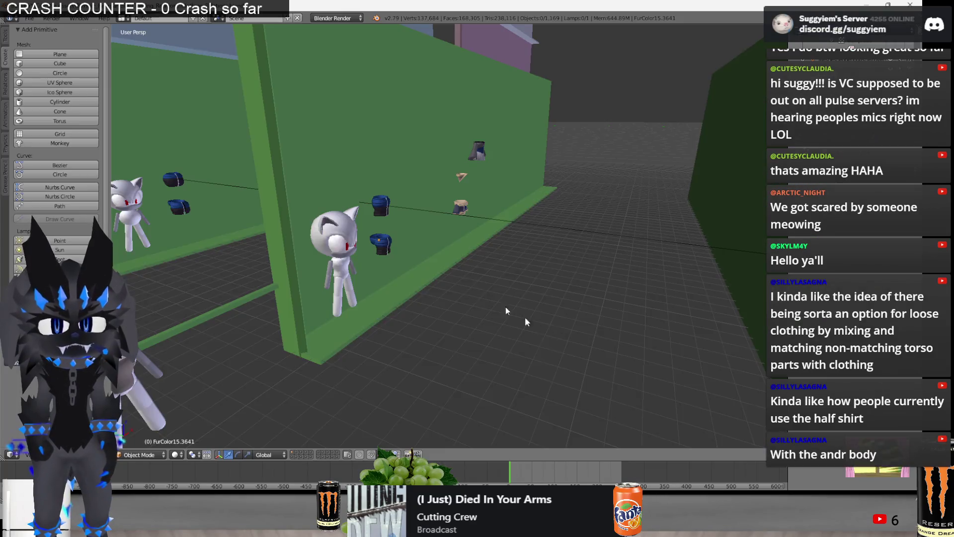
mouse_move(388, 263)
middle_mouse_down()
mouse_move(362, 260)
mouse_move(324, 171)
mouse_move(344, 232)
middle_mouse_up()
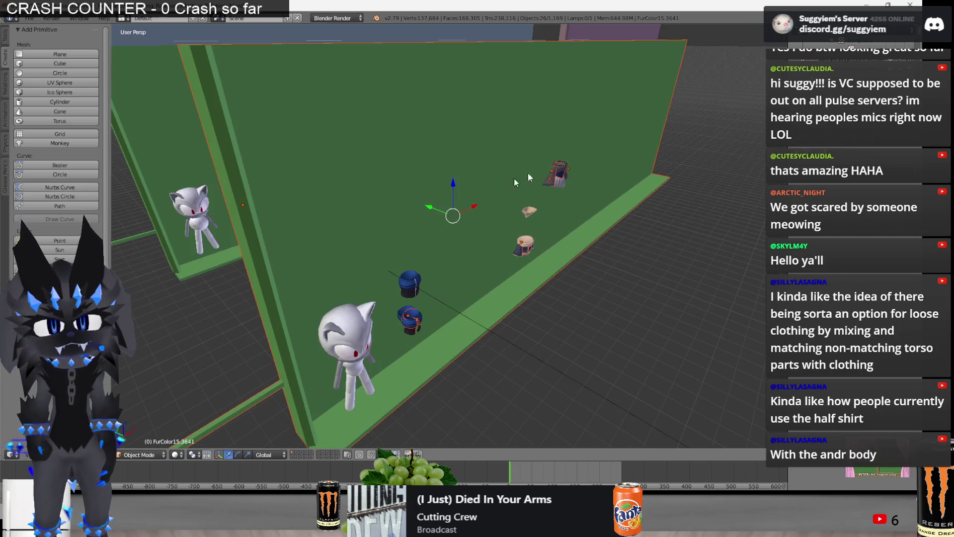
middle_click_drag(528, 172, 379, 207)
right_click(516, 303)
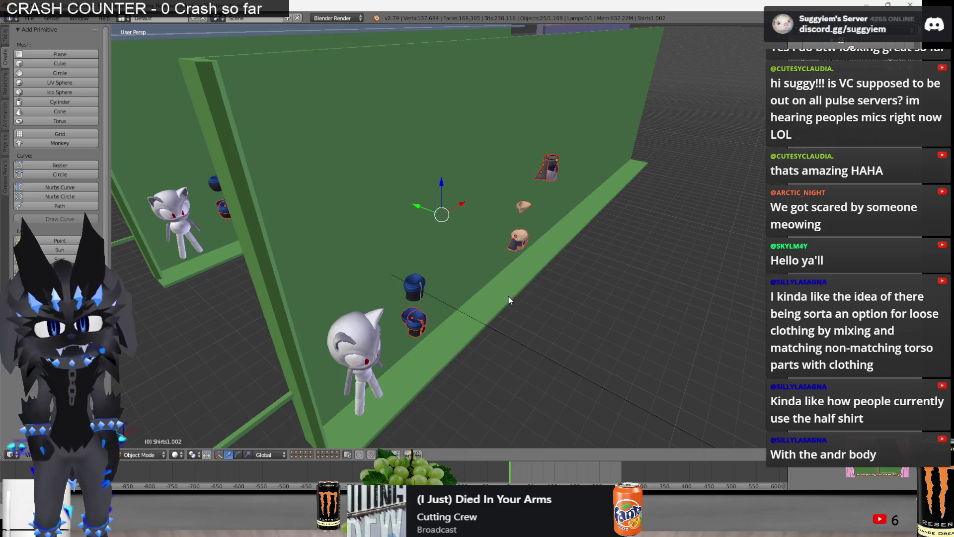
right_click(518, 247)
mouse_move(518, 248)
middle_mouse_down()
mouse_move(503, 246)
mouse_move(416, 181)
middle_mouse_up()
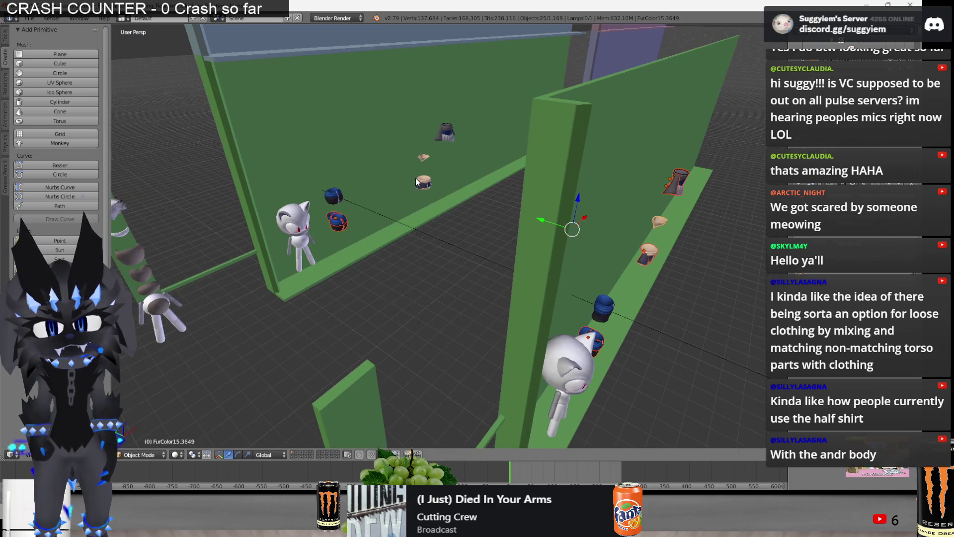
right_click(637, 262)
key("KP_Decimal")
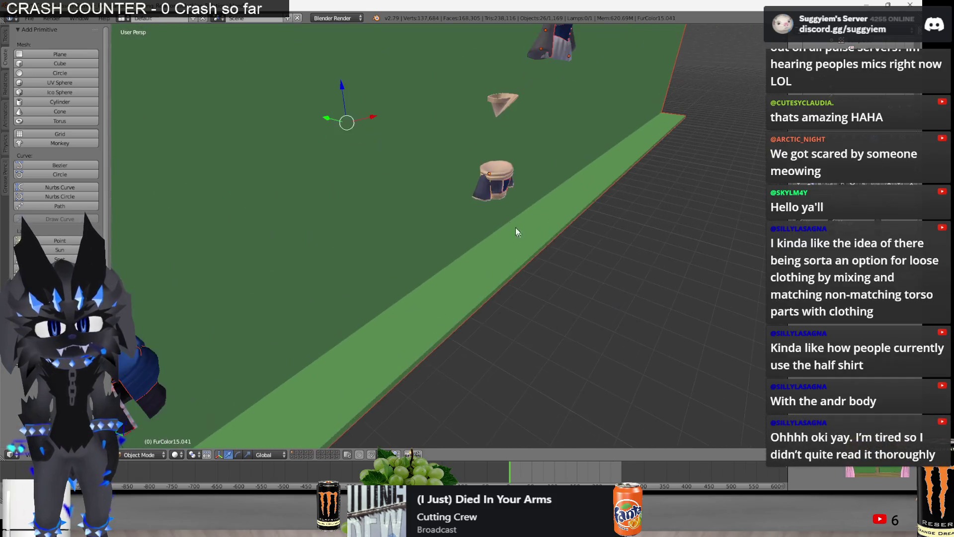
mouse_move(508, 246)
middle_mouse_down()
mouse_move(596, 250)
mouse_move(361, 195)
mouse_move(395, 288)
mouse_move(206, 84)
mouse_move(387, 264)
middle_mouse_up()
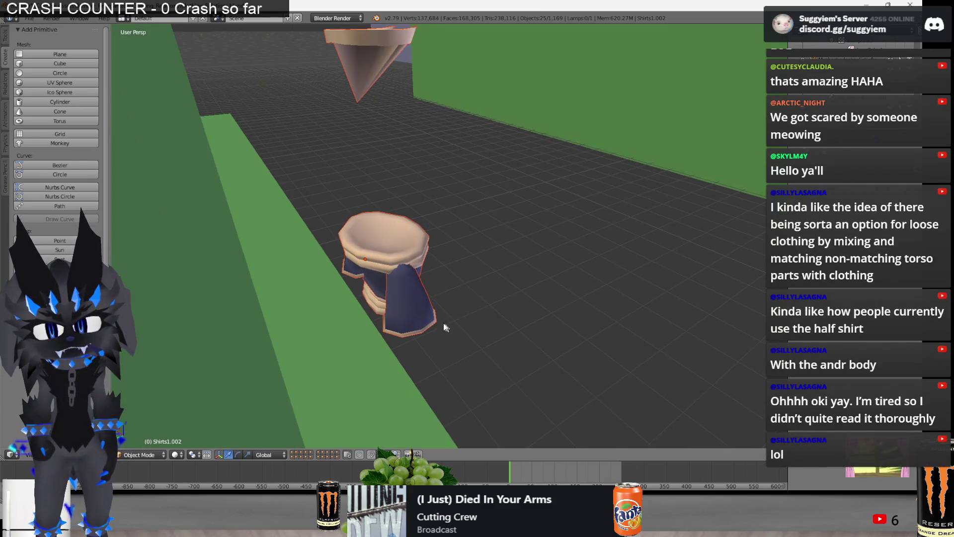
mouse_move(434, 323)
middle_mouse_down()
mouse_move(497, 198)
mouse_move(477, 160)
mouse_move(349, 212)
mouse_move(446, 190)
mouse_move(575, 213)
middle_mouse_up()
scroll(477, 160, "up", 3)
In wireframe shading, select Cube.008 and lasso the room's clothing objects into the selection
right_click(542, 177)
key("z")
scroll(552, 182, "down", 6)
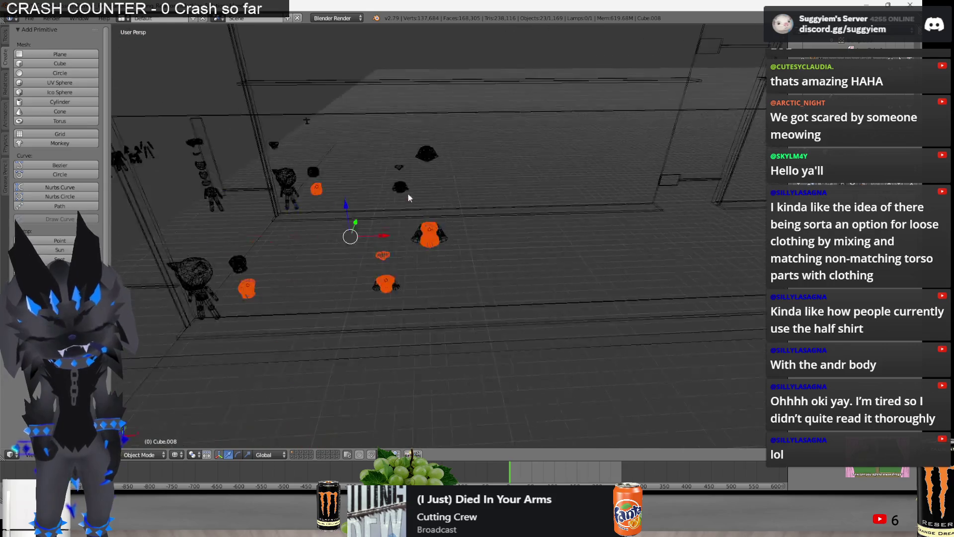
key("z")
key("z")
key("z")
mouse_move(557, 182)
middle_mouse_down()
mouse_move(492, 229)
mouse_move(420, 233)
mouse_move(481, 228)
mouse_move(515, 247)
mouse_move(547, 223)
mouse_move(422, 192)
mouse_move(449, 246)
mouse_move(583, 198)
middle_mouse_up()
scroll(492, 229, "up", 3)
scroll(531, 221, "up", 3)
key("z")
scroll(549, 227, "up", 3)
scroll(423, 192, "down", 3)
right_click(530, 198, "shift")
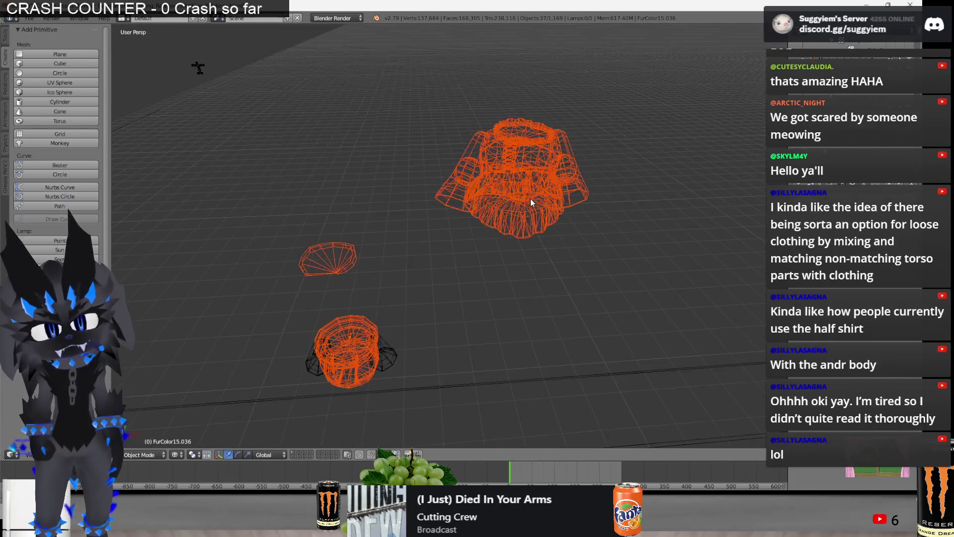
scroll(448, 190, "down", 5)
key("z")
key("z")
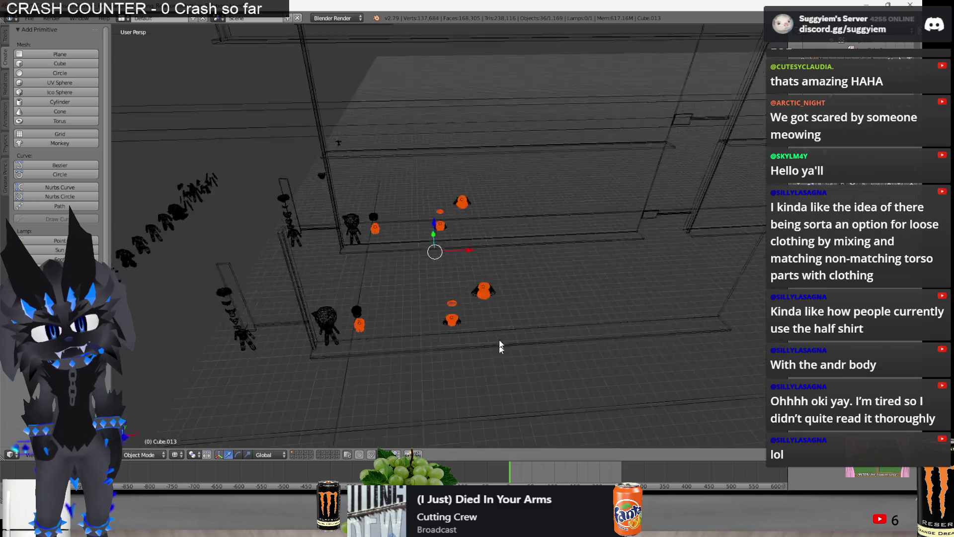
middle_click_drag(495, 365, 500, 223)
scroll(500, 222, "up", 4)
mouse_move(397, 250)
left_mouse_down("ctrl")
mouse_move(480, 273)
mouse_move(396, 271)
left_mouse_up("ctrl")
scroll(396, 272, "down", 4)
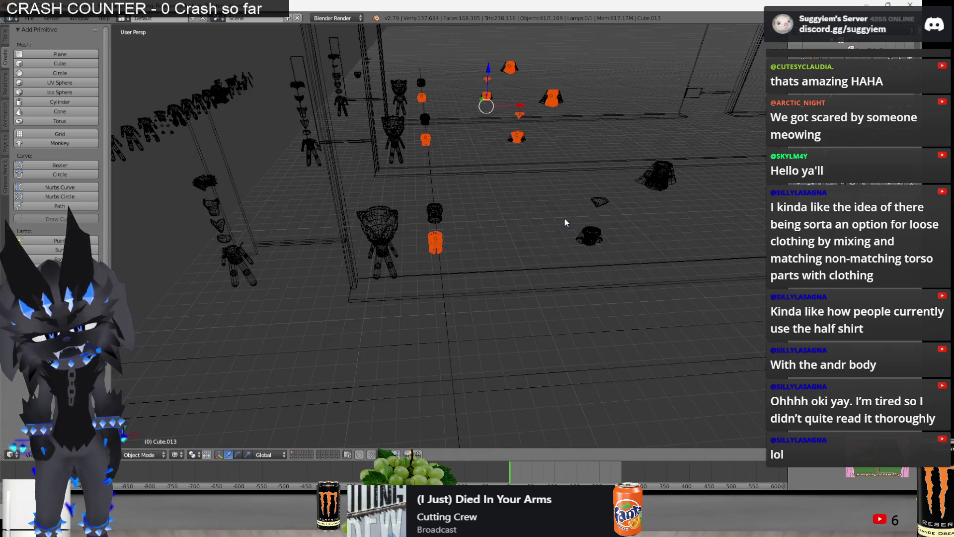
middle_click_drag(565, 218, 402, 305)
left_click_drag(402, 305, 438, 307, "ctrl")
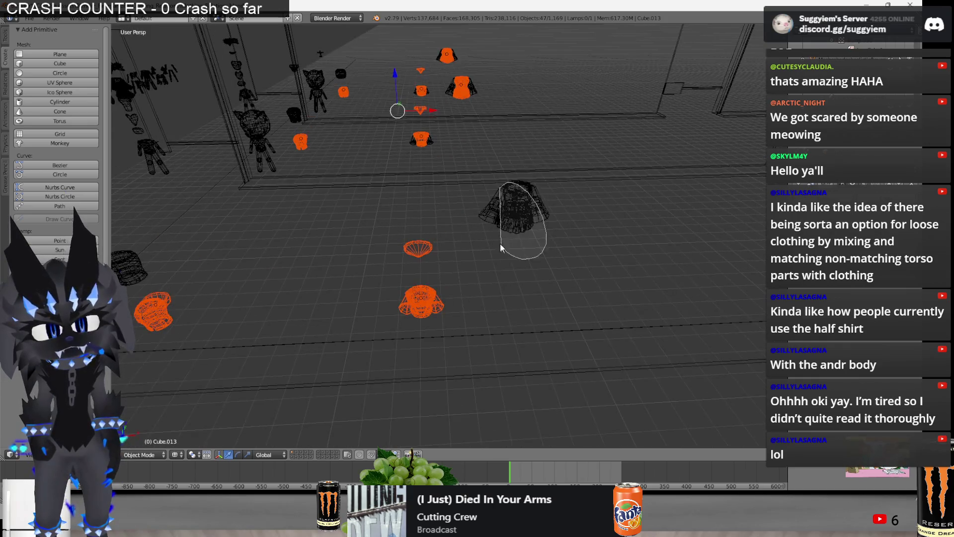
Refine the selection, making FurColor15.044 active and removing a stray object, back in solid shading
middle_click_drag(501, 244, 510, 229)
key("z")
key("z")
left_click(440, 195, "shift")
middle_click_drag(437, 198, 462, 223)
left_click(438, 181, "shift")
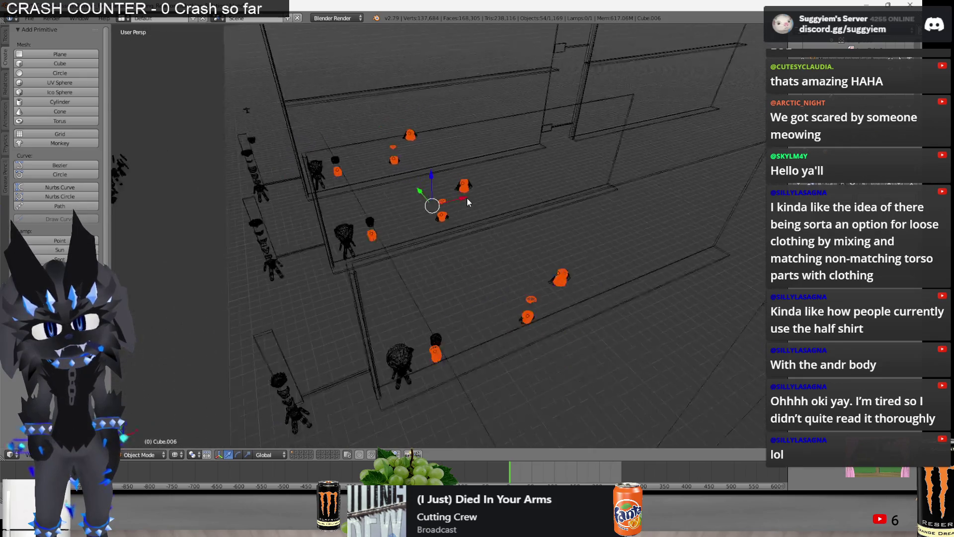
key("z")
key("z")
left_click(528, 322, "shift")
middle_click_drag(528, 322, 561, 320)
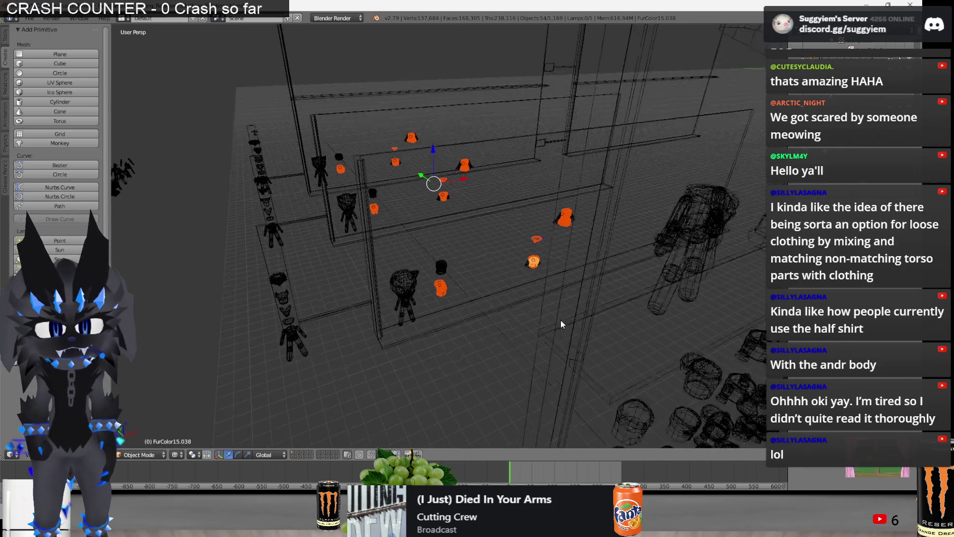
scroll(561, 320, "up", 2)
key("z")
Import the FBX model from the Blender_Species folder via File > Import
left_click(27, 18)
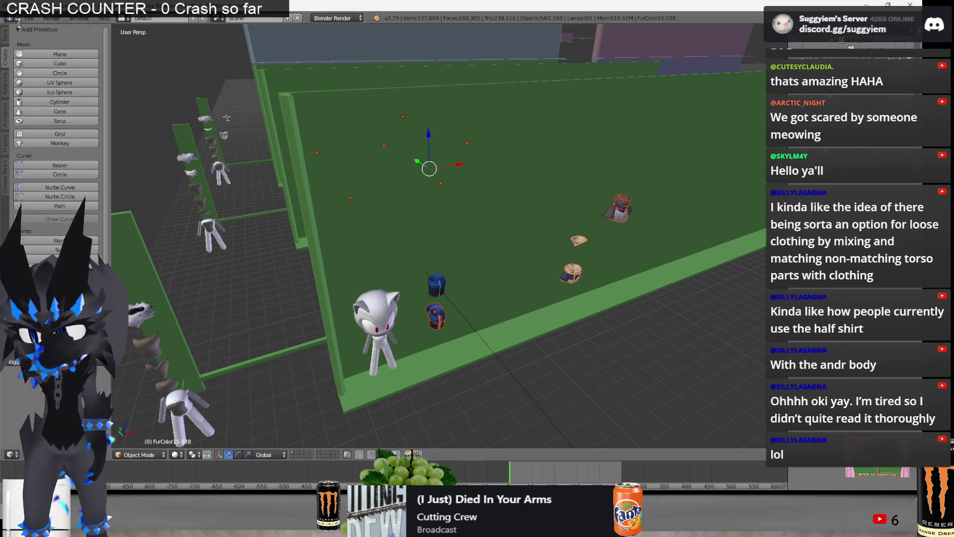
left_click(28, 17)
left_click(164, 239)
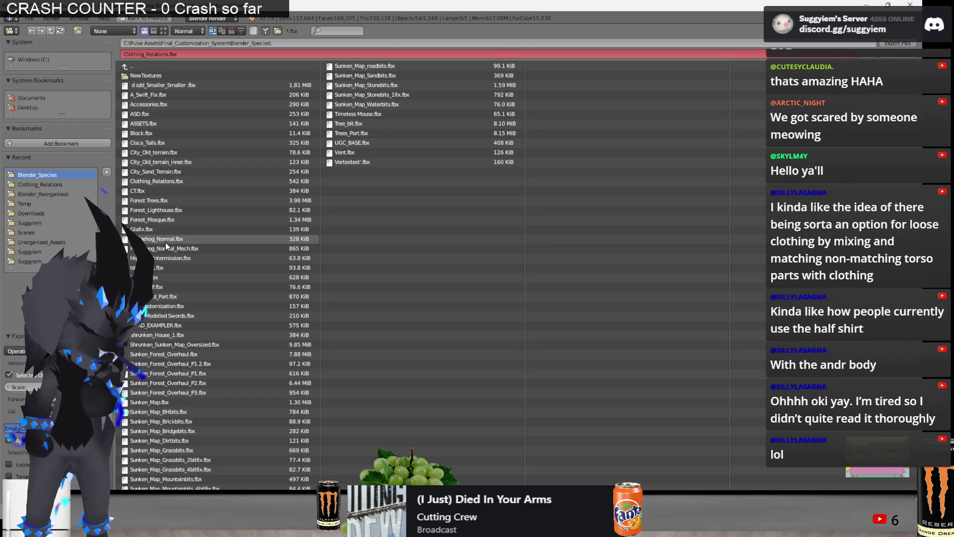
double_click(165, 241)
mouse_move(181, 222)
middle_mouse_down()
mouse_move(372, 280)
mouse_move(402, 273)
middle_mouse_up()
key("alt+Tab")
key("alt+Tab")
key("alt+Tab")
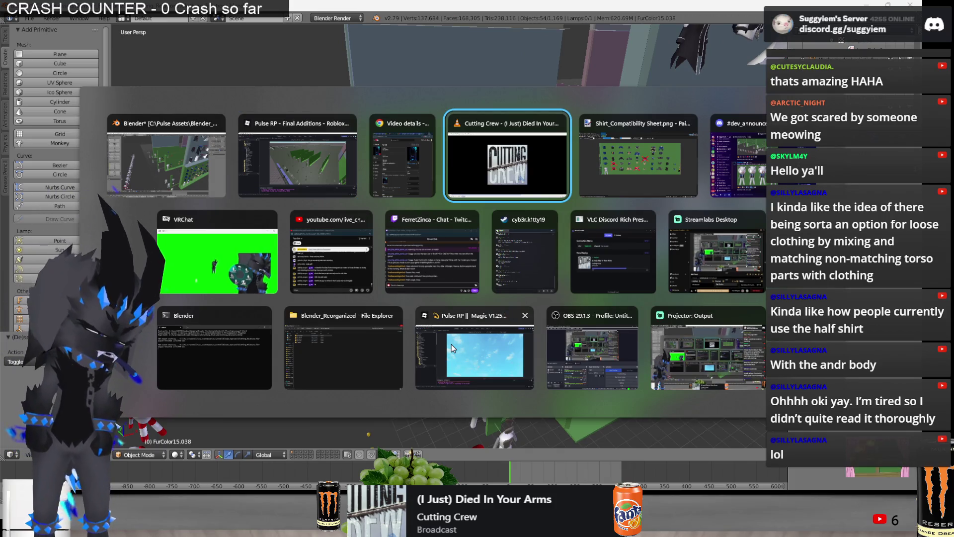
Bring Roblox Studio forward, flick through the ribbon tool sets back to Home, and open the Asset Manager
left_click(311, 144)
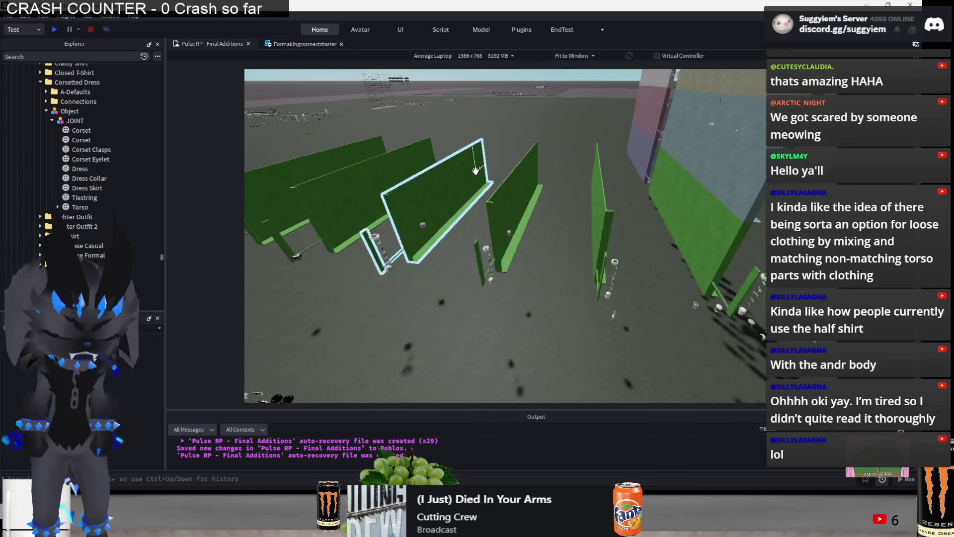
key("a")
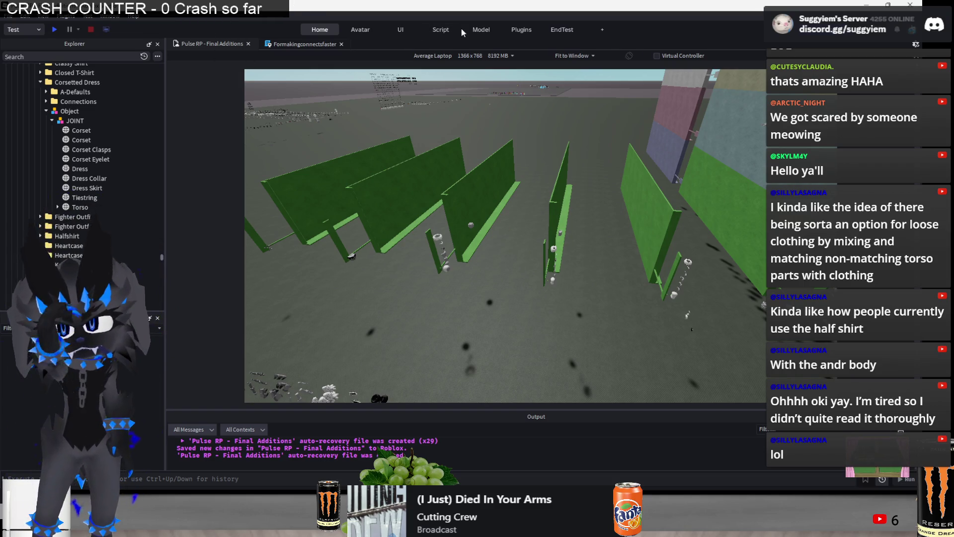
left_click(366, 31)
left_click(322, 30)
left_click(486, 26)
left_click(520, 28)
left_click(562, 29)
left_click(481, 29)
left_click(441, 29)
left_click(401, 29)
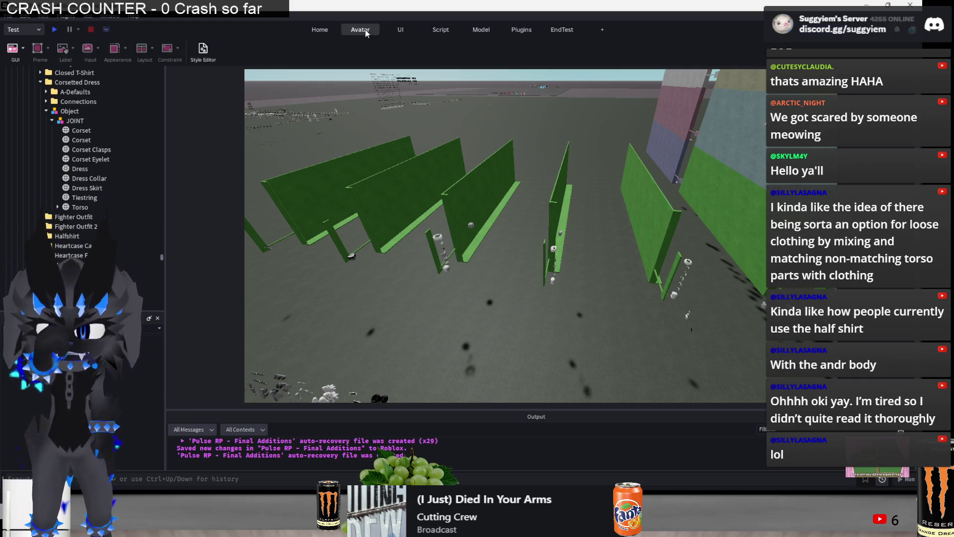
left_click(320, 29)
left_click(595, 49)
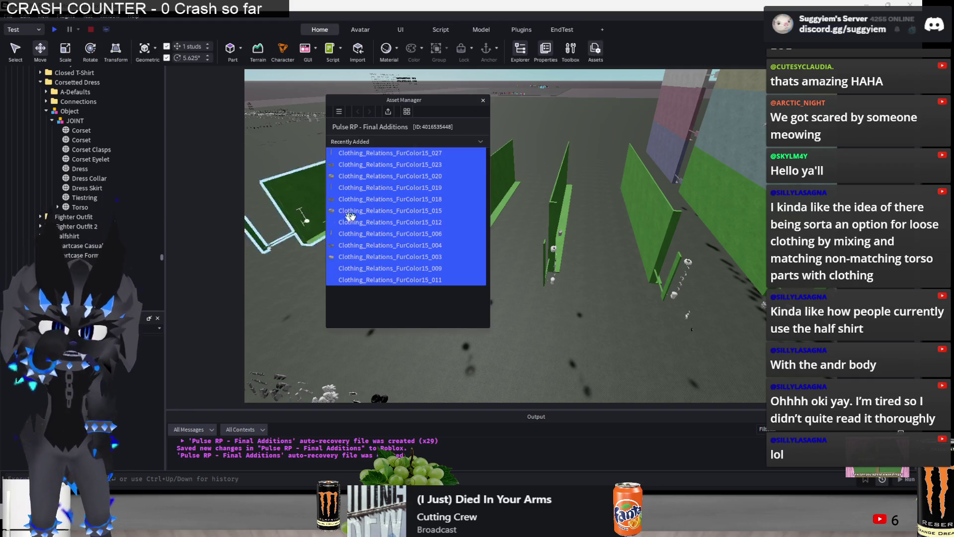
Choose Clothing_Relations.fbx for import, apply its mesh options to all files, and switch to Discord
left_click(388, 112)
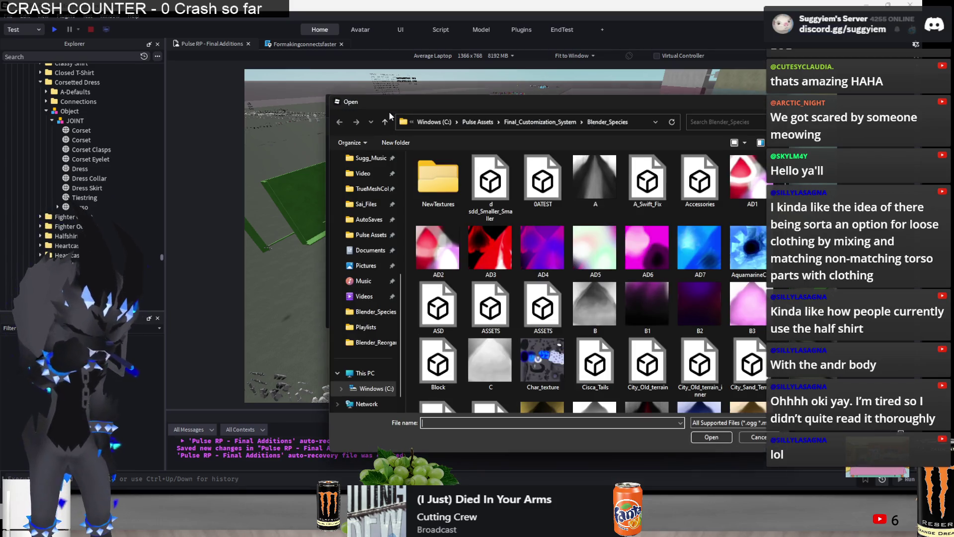
scroll(514, 205, "down", 5)
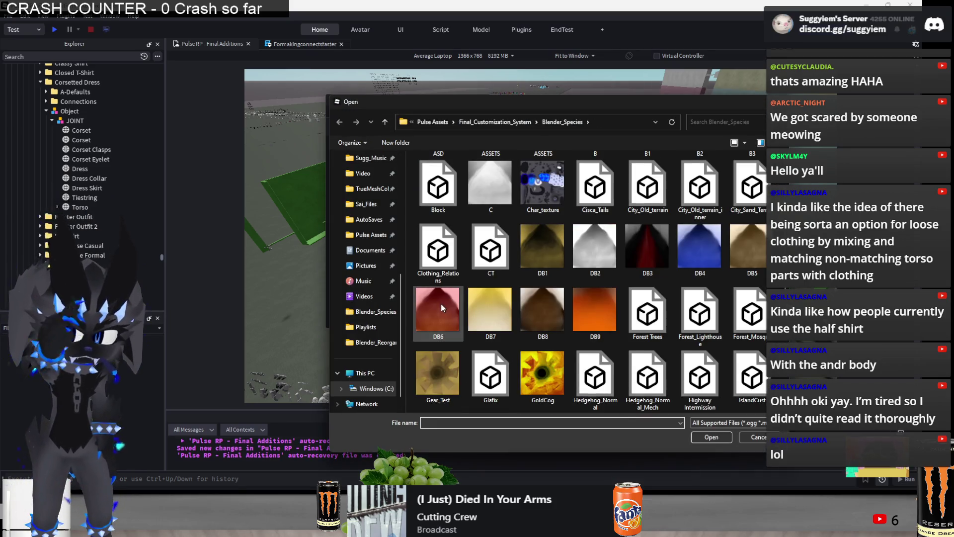
double_click(432, 254)
left_click(442, 251)
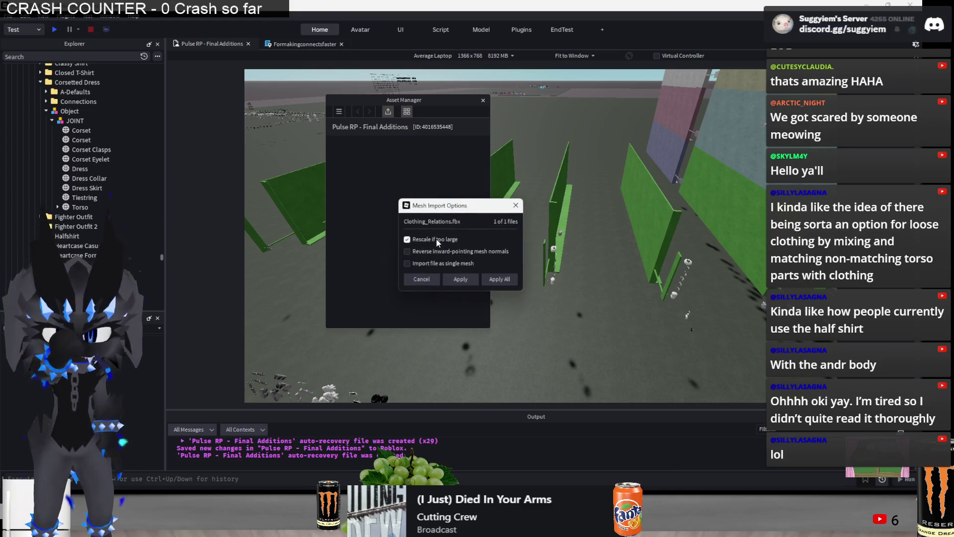
left_click(496, 277)
left_click(329, 526)
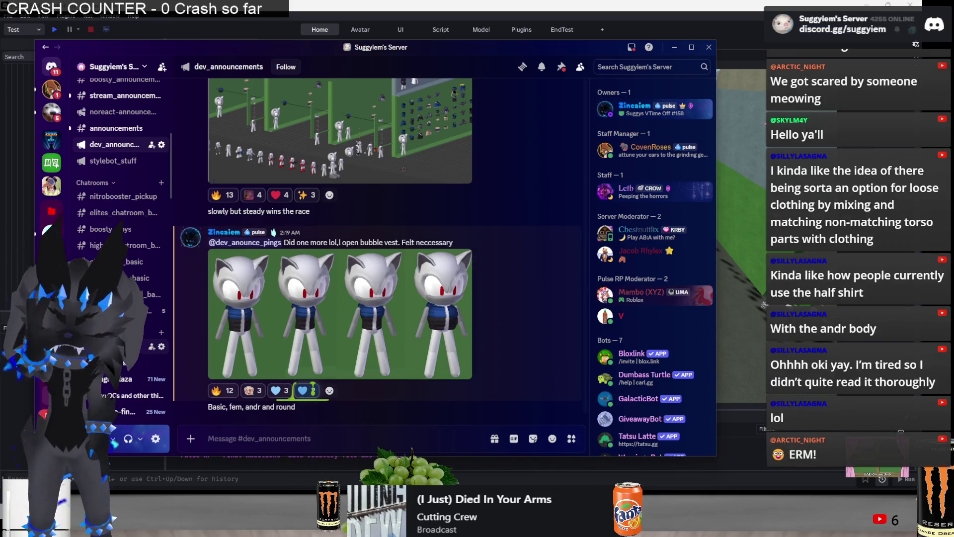
Reply 'no' to the question in #pulse-game, then hide Discord behind Roblox Studio's bulk import
left_click(149, 346)
scroll(375, 207, "up", 1)
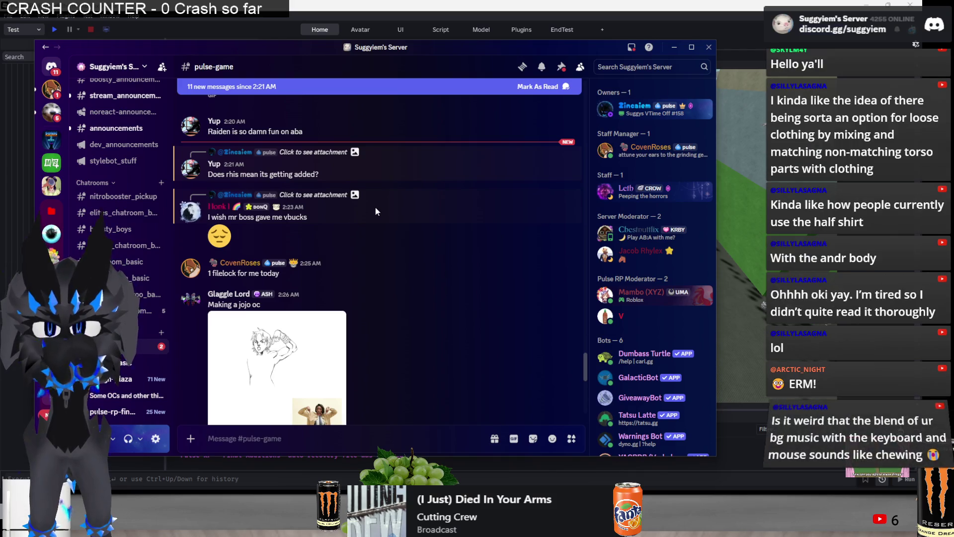
scroll(372, 206, "up", 3)
right_click(394, 360)
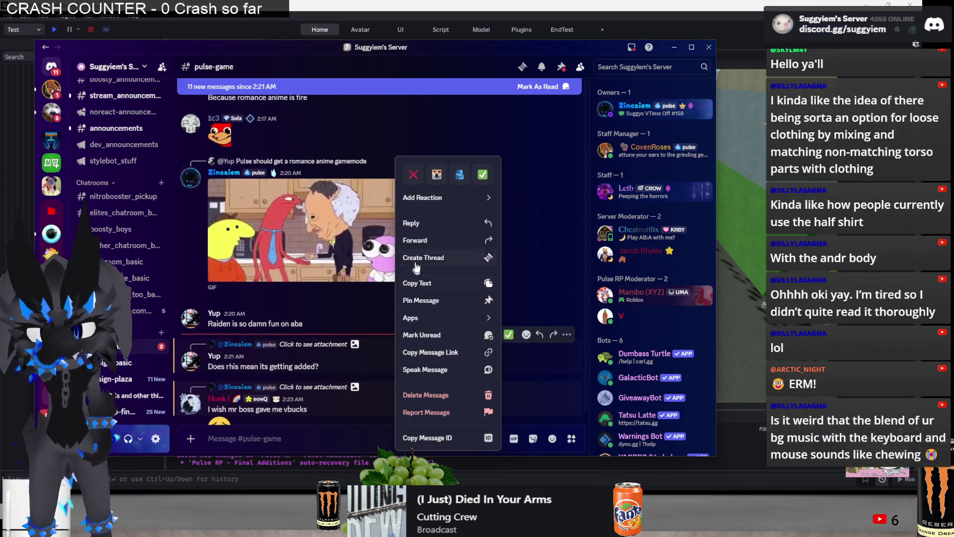
left_click(415, 229)
type("no")
key("Return")
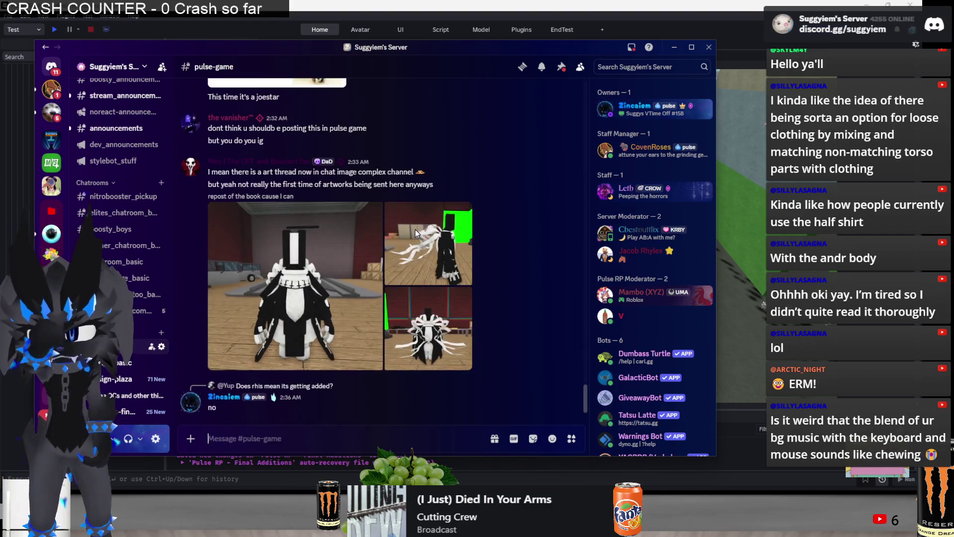
scroll(415, 234, "up", 5)
scroll(415, 234, "up", 5)
scroll(415, 234, "up", 5)
scroll(416, 230, "down", 10)
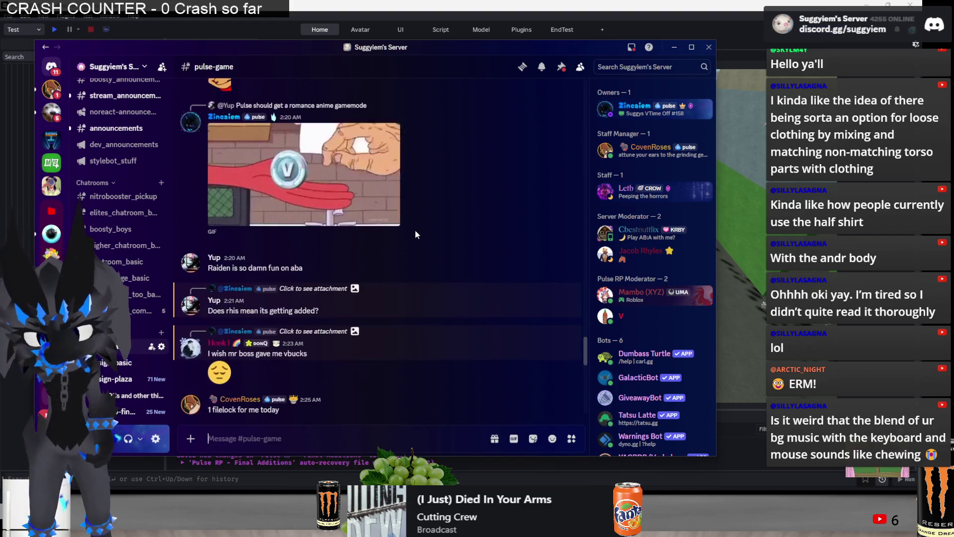
scroll(415, 231, "up", 2)
scroll(415, 231, "up", 5)
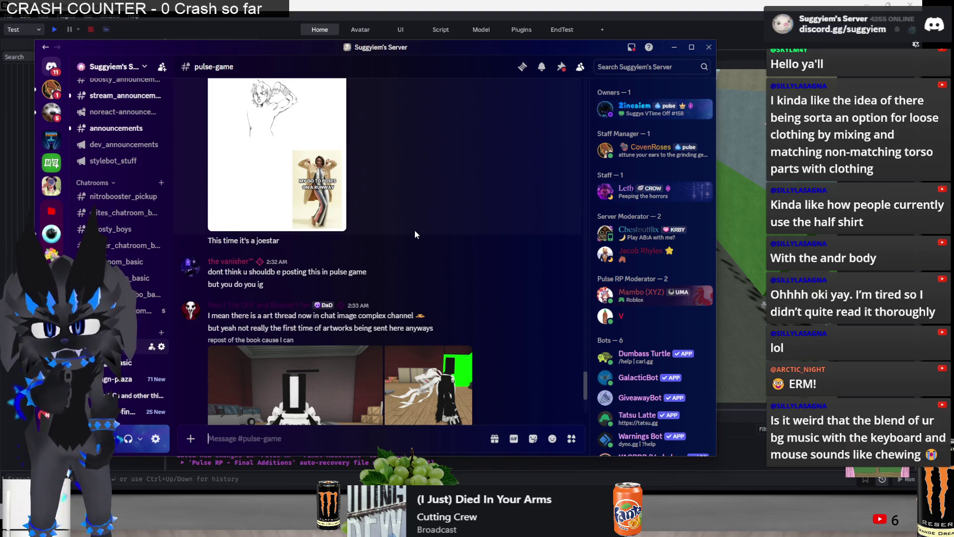
key("super")
key("super")
key("alt+Tab")
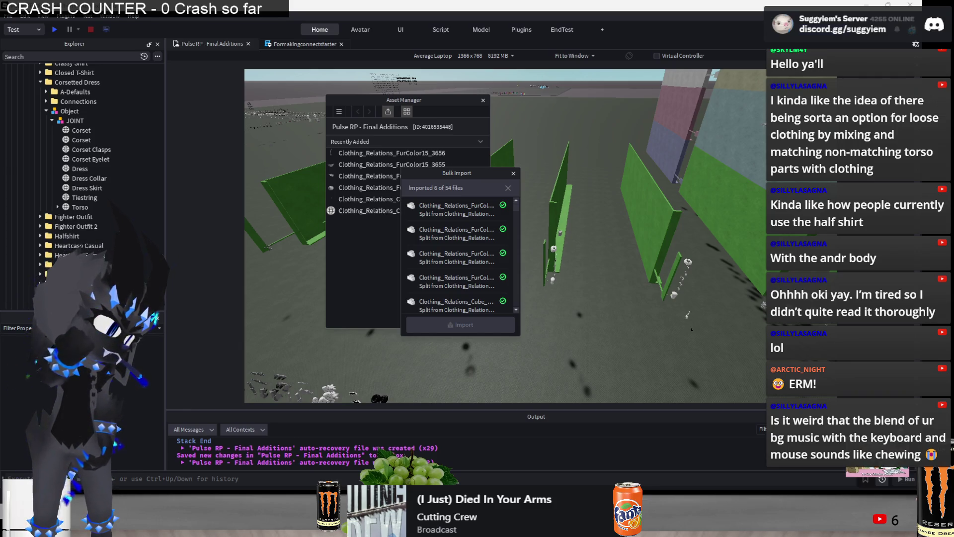
Drag the Asset Manager and Bulk Import windows to the left of the 3D view, then switch to the music player
key("alt+Tab")
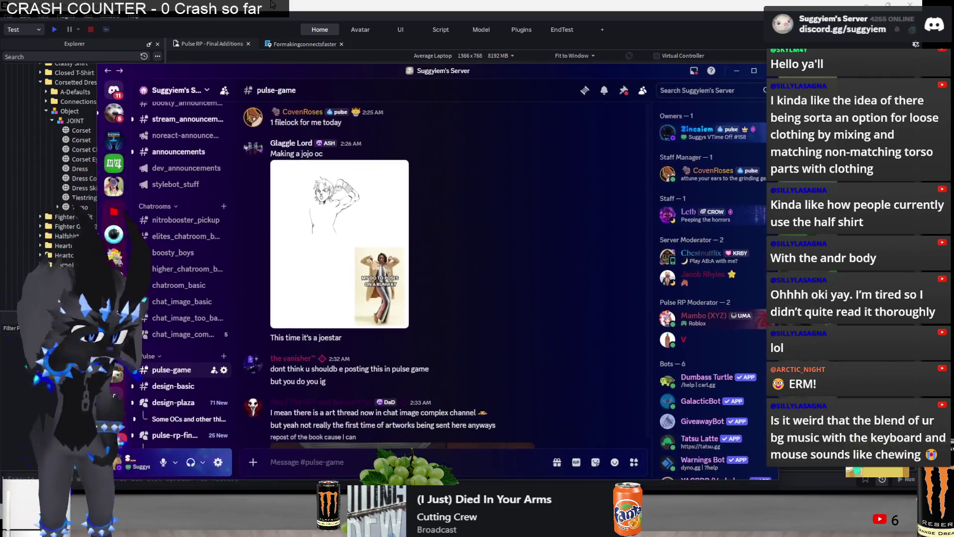
key("alt+Tab")
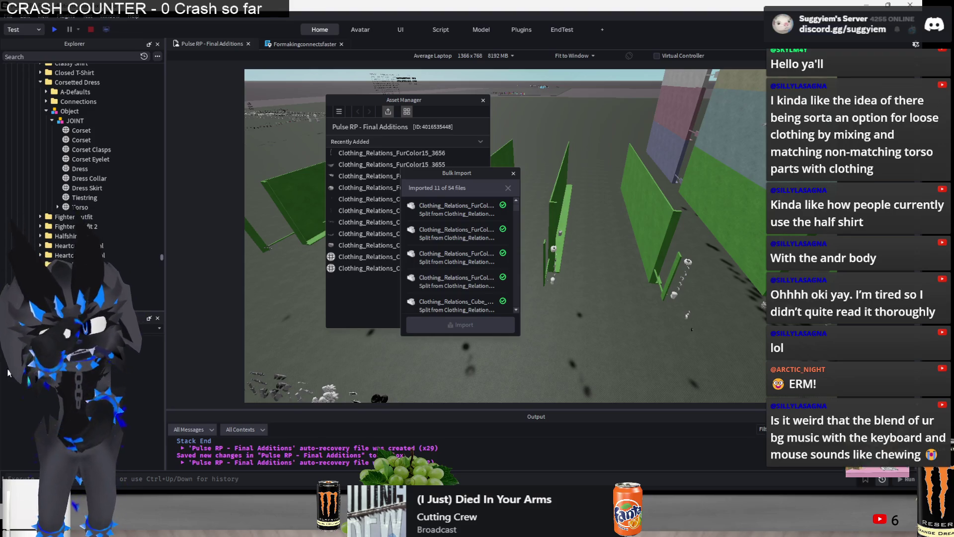
left_click_drag(387, 99, 62, 58)
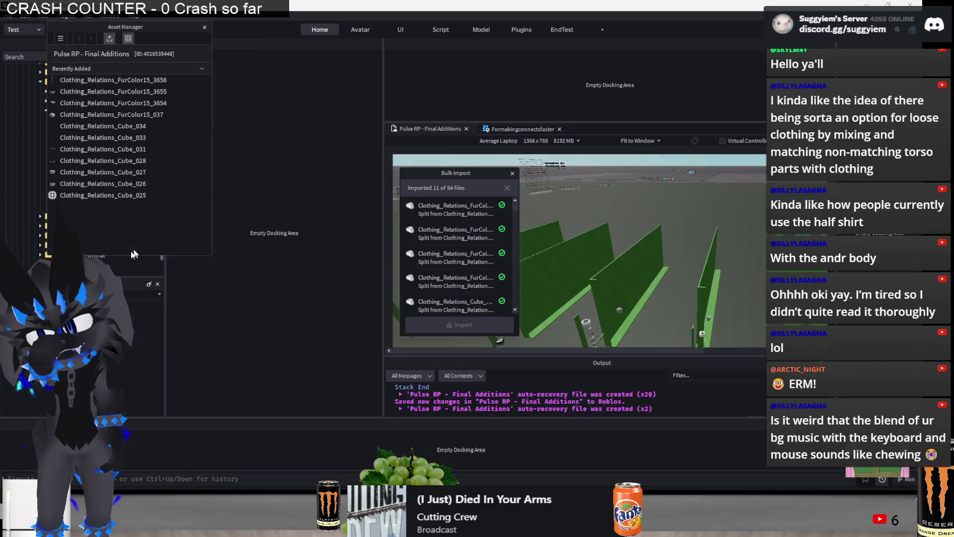
left_click_drag(139, 26, 108, 30)
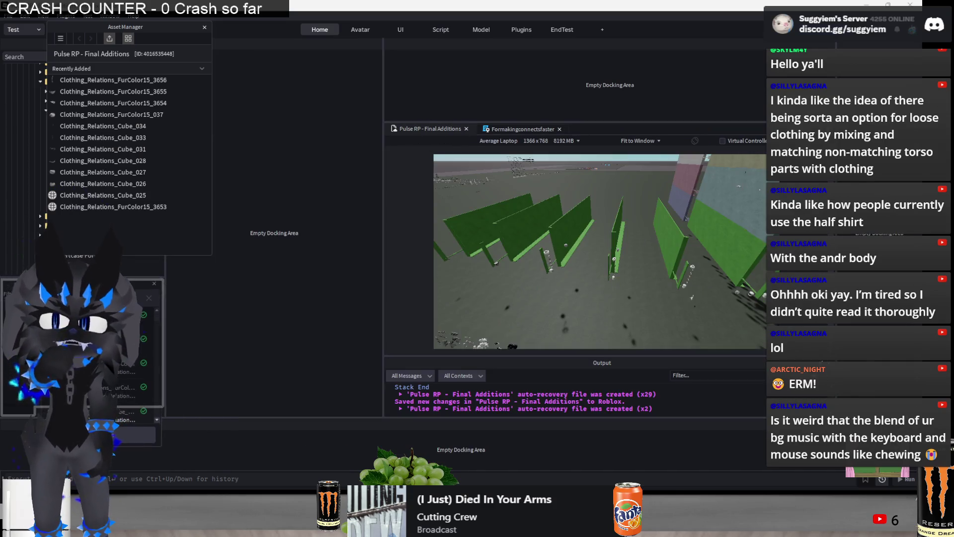
mouse_move(127, 286)
left_mouse_down()
mouse_move(202, 297)
mouse_move(85, 278)
left_mouse_up()
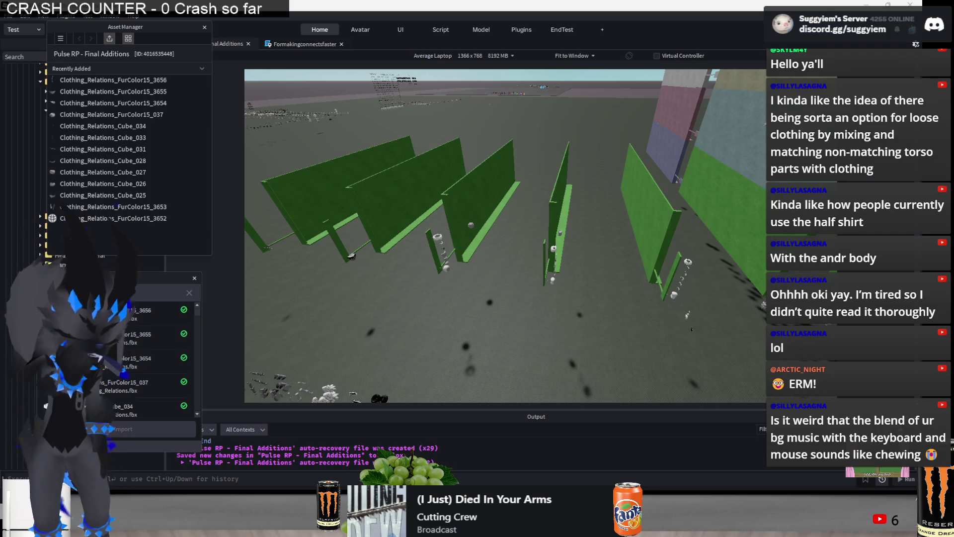
left_click_drag(128, 277, 186, 266)
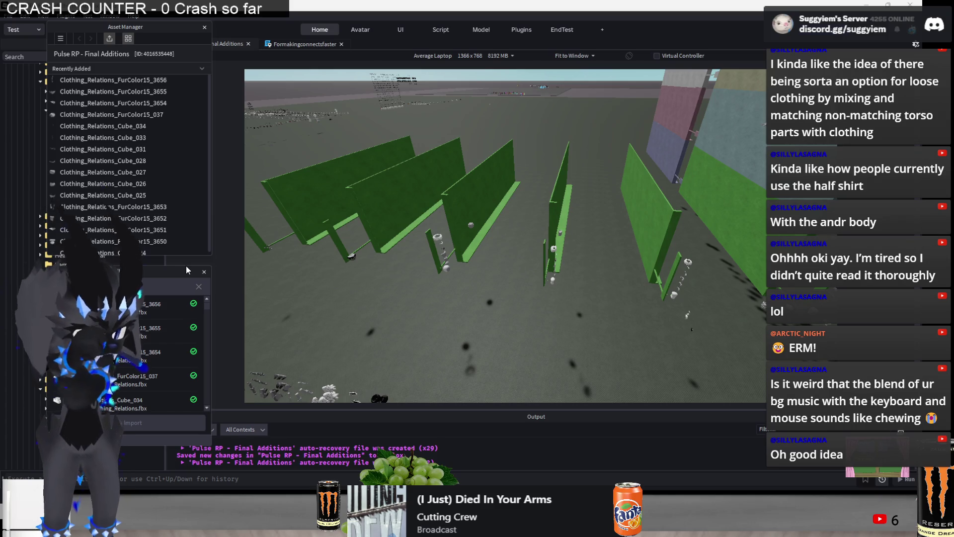
key("alt+Tab")
key("alt+Tab")
key("alt+Tab")
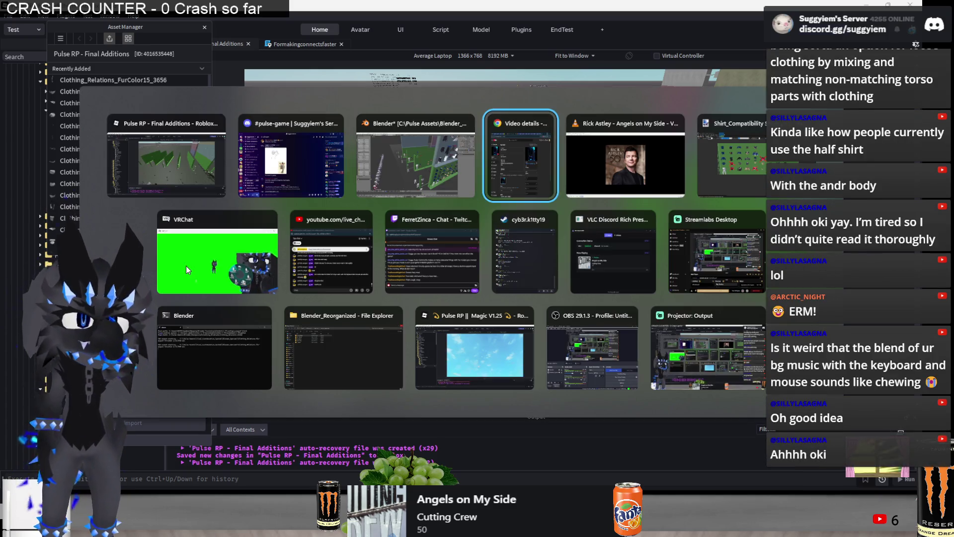
key("alt+Tab")
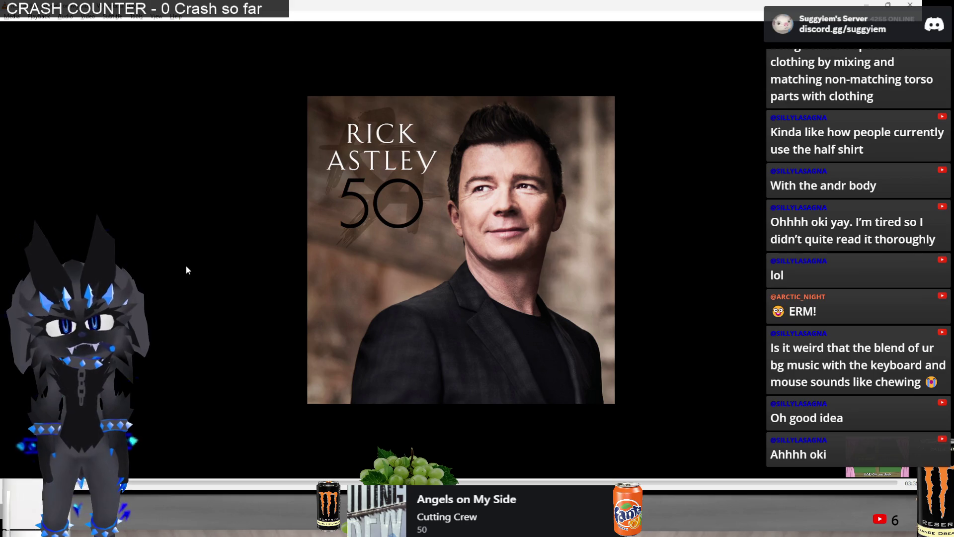
Skip VLC ahead several tracks to Bruno Mars' Treasure, then bring Discord over Roblox Studio
key("Right")
key("Right")
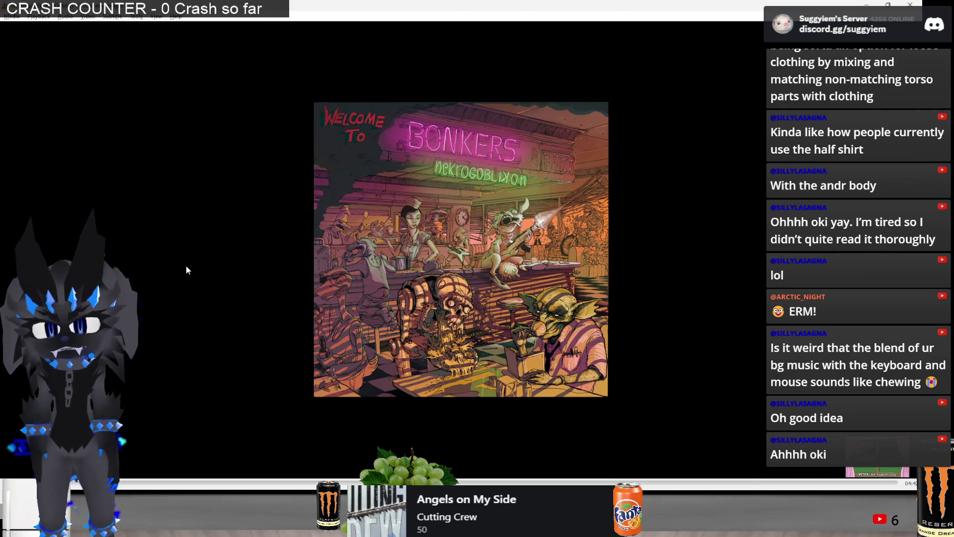
key("Right")
key("Right")
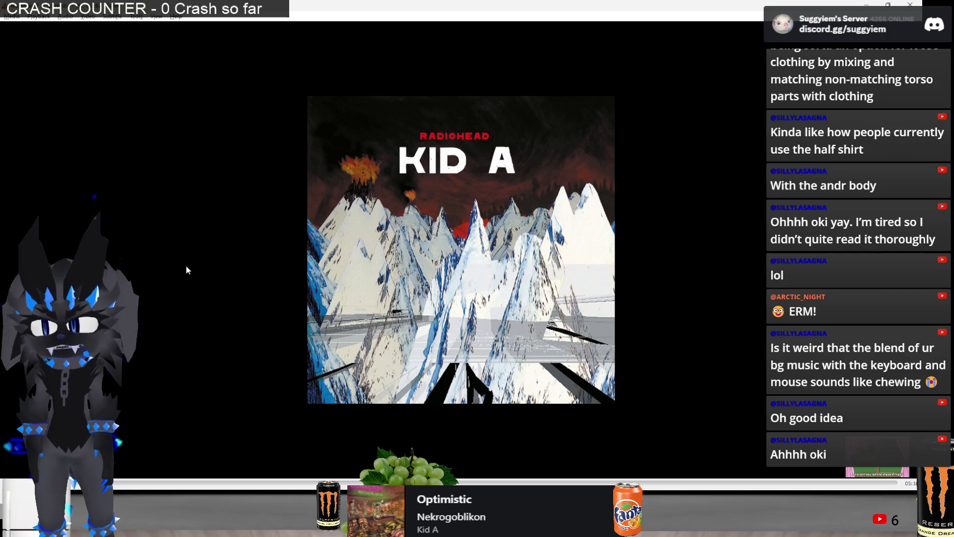
key("Right")
key("Right")
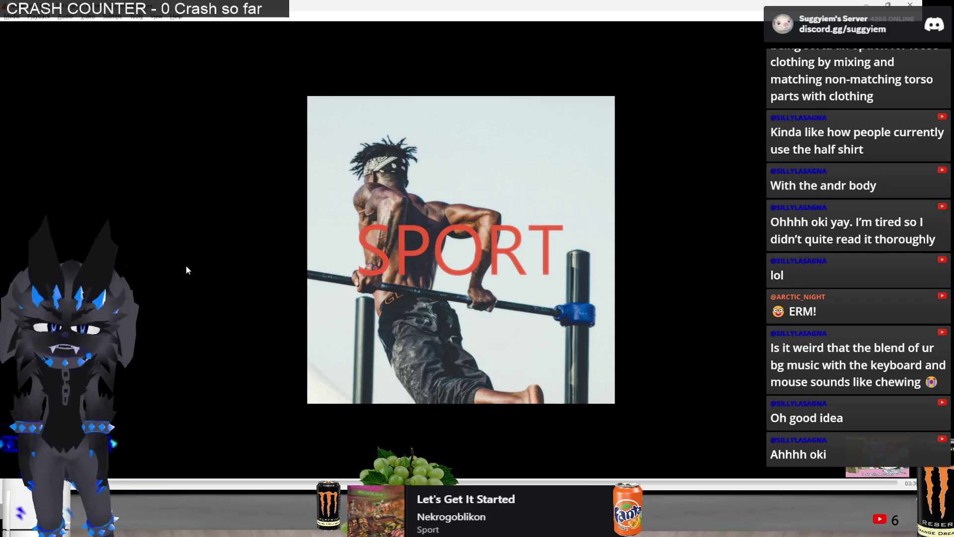
key("Right")
key("Right")
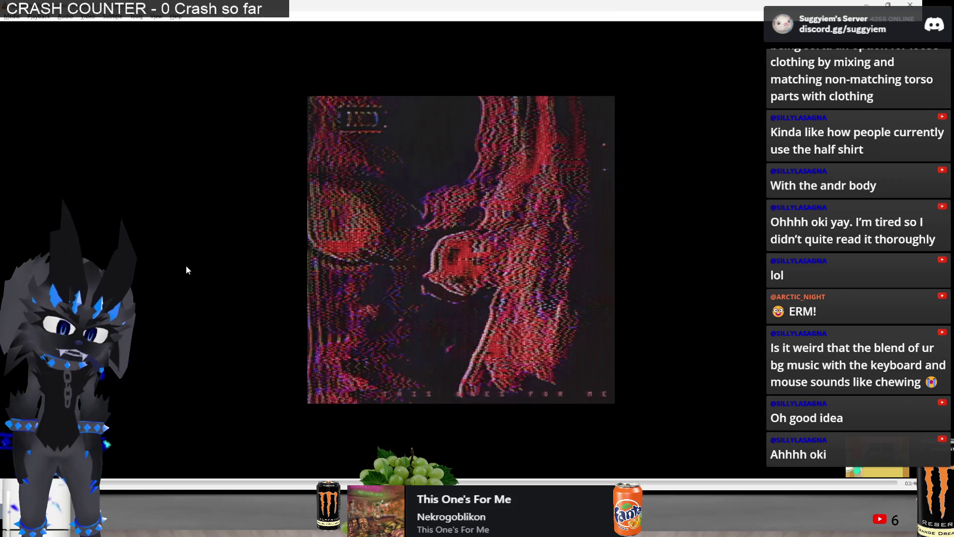
key("Right")
key("Right")
key("Right")
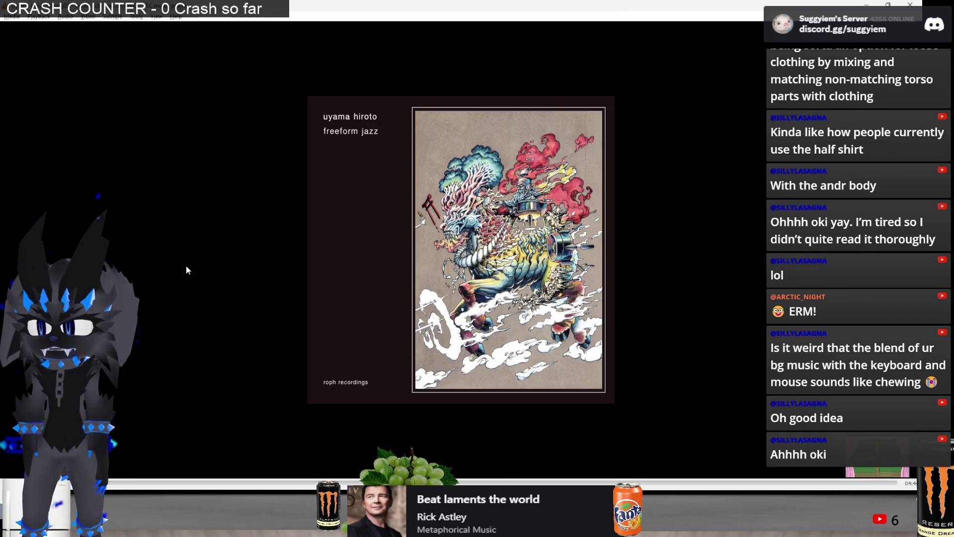
key("Right")
key("Right")
key("Right")
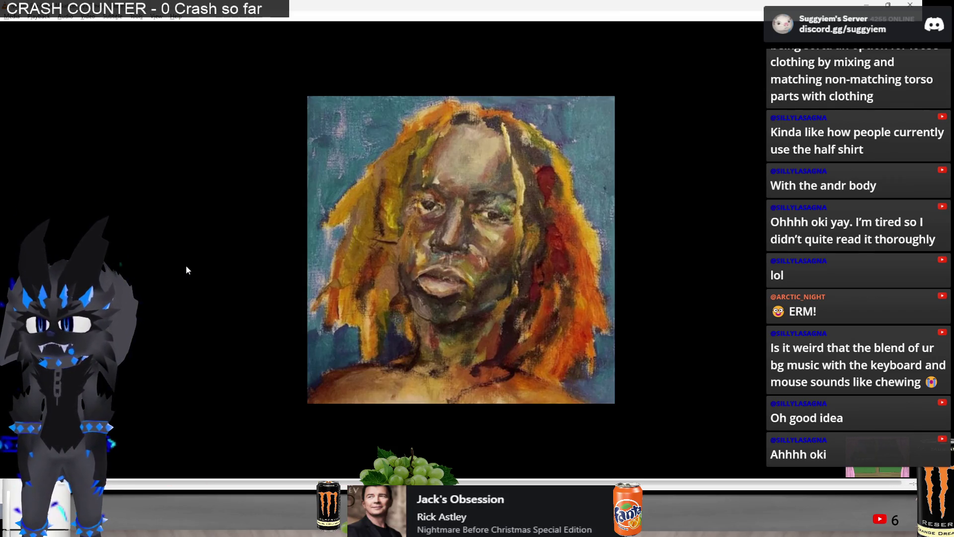
key("Right")
key("Right")
key("Right")
key("Right")
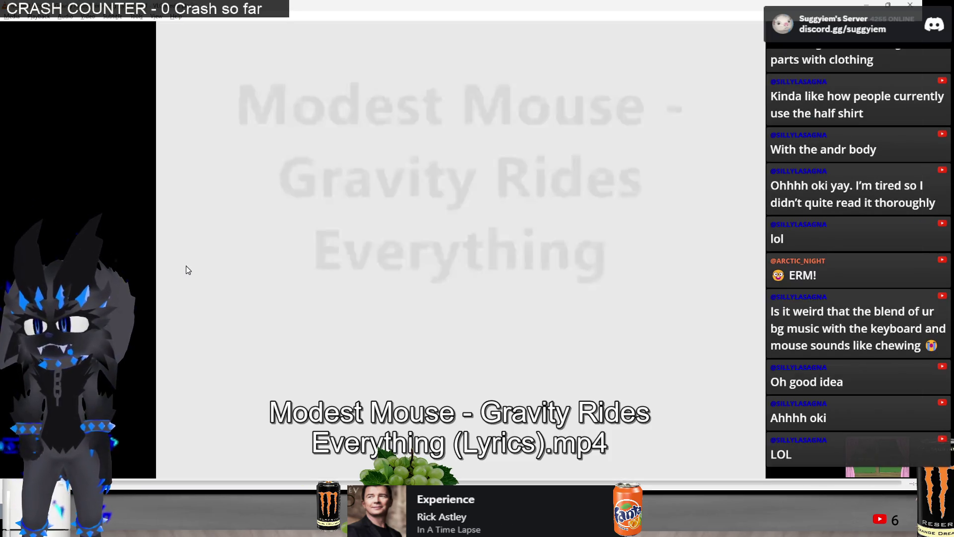
key("Right")
key("Right")
key("Right")
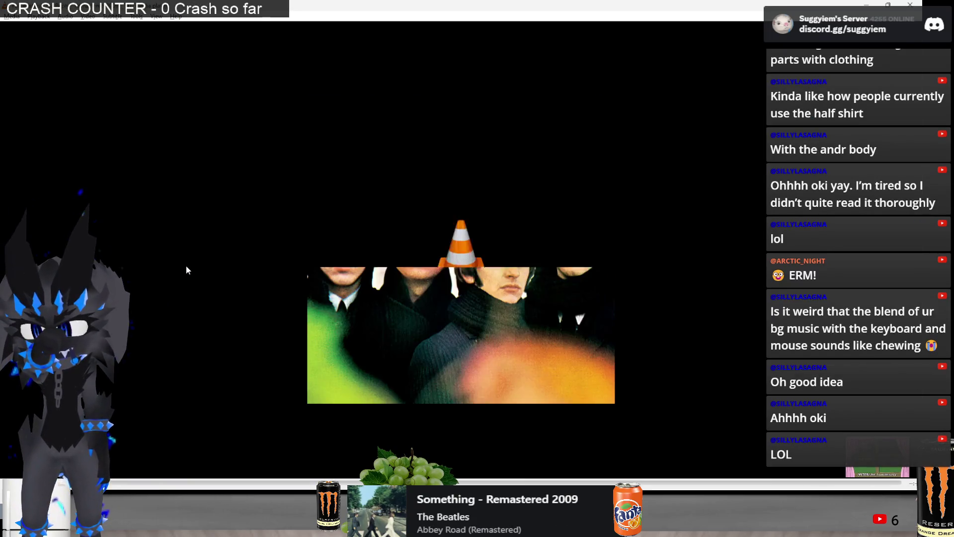
key("Right")
key("Right")
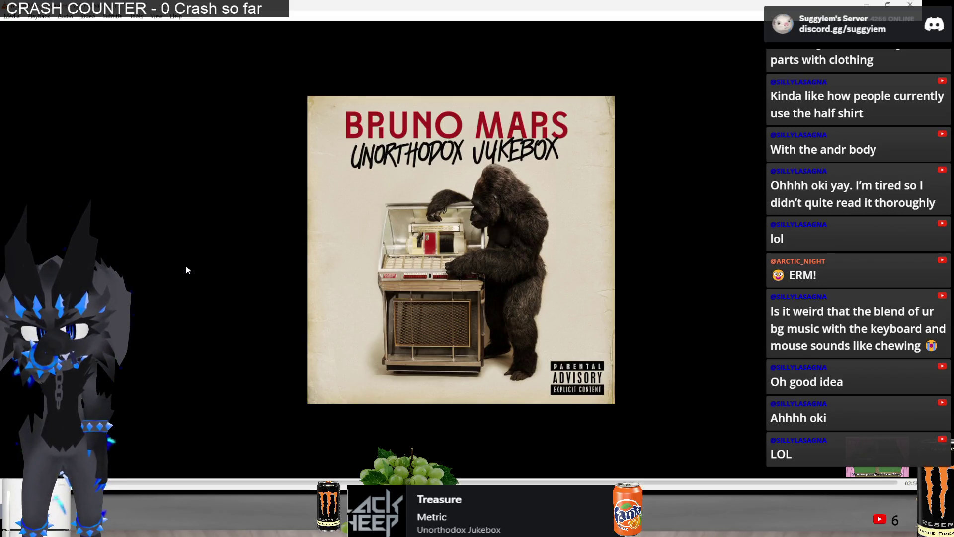
key("alt+Tab")
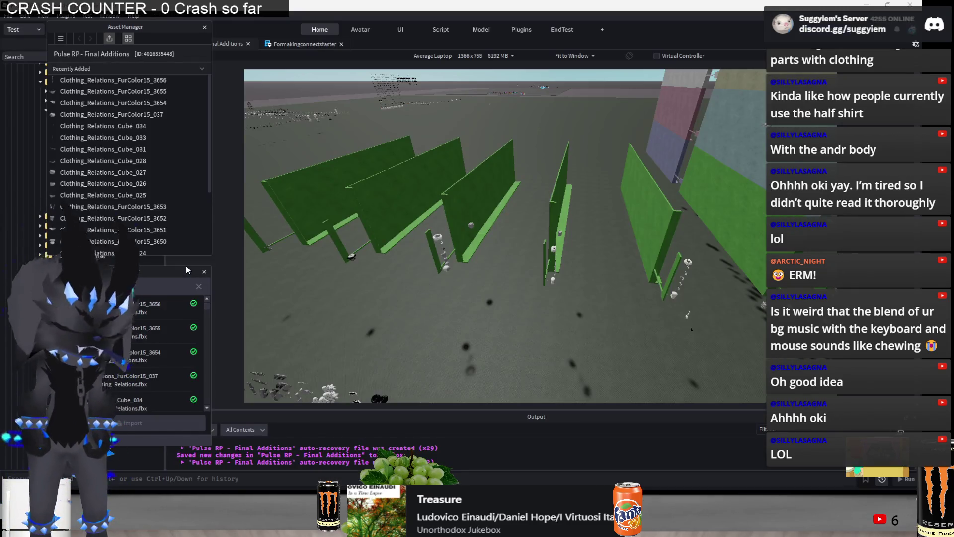
key("alt+Tab")
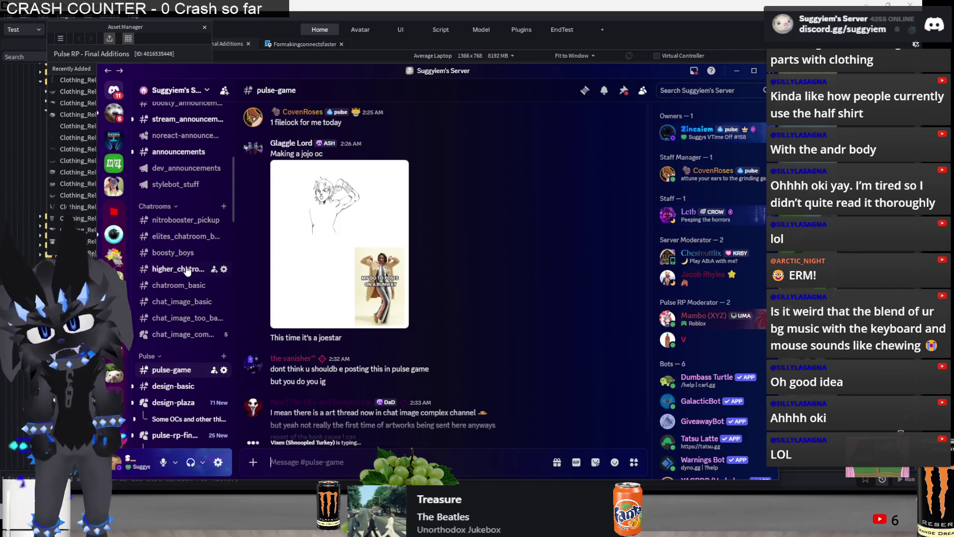
Post the compatibility-options clarification in #dev_announcements, then return to #pulse-game
left_click(172, 169)
type("s")
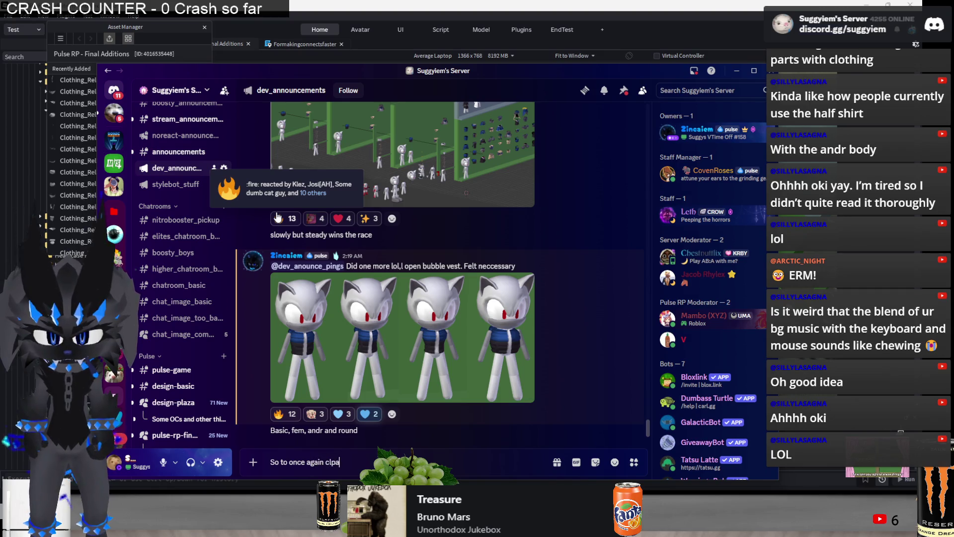
type("ify")
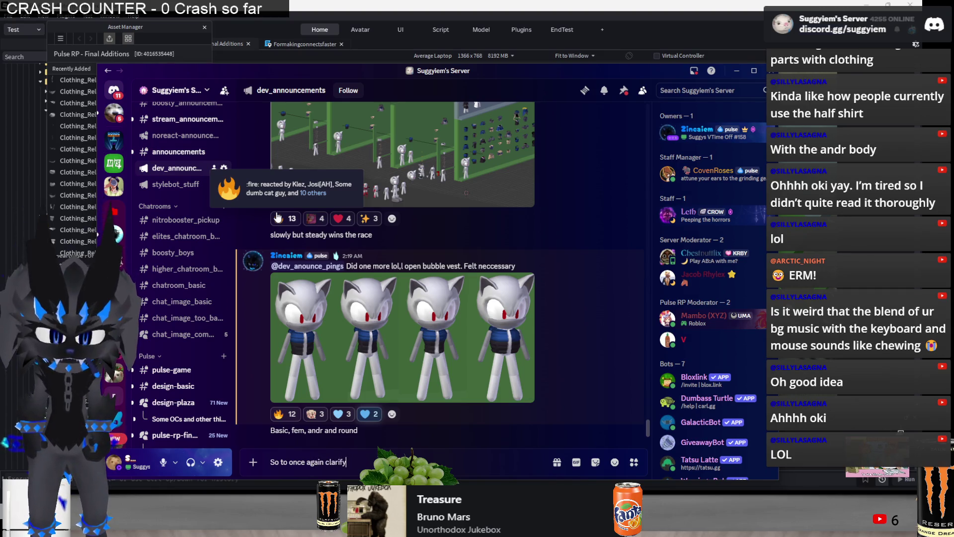
type(": not every option will hav")
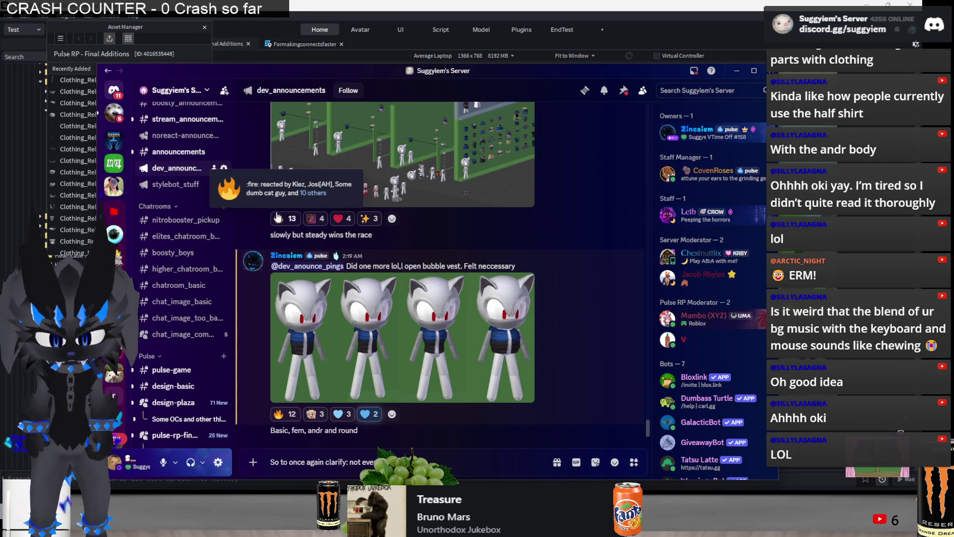
type("e compatib")
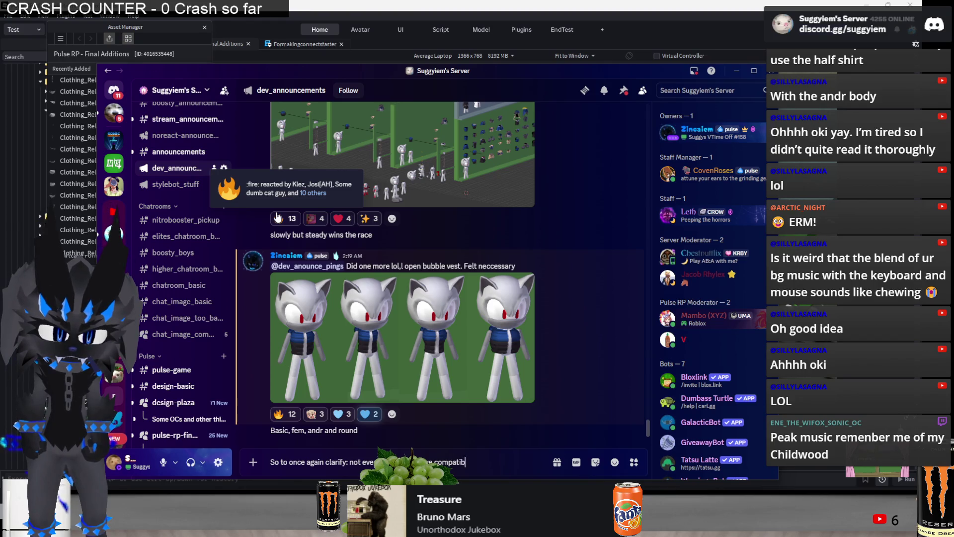
type("ility opt")
type("ions. ")
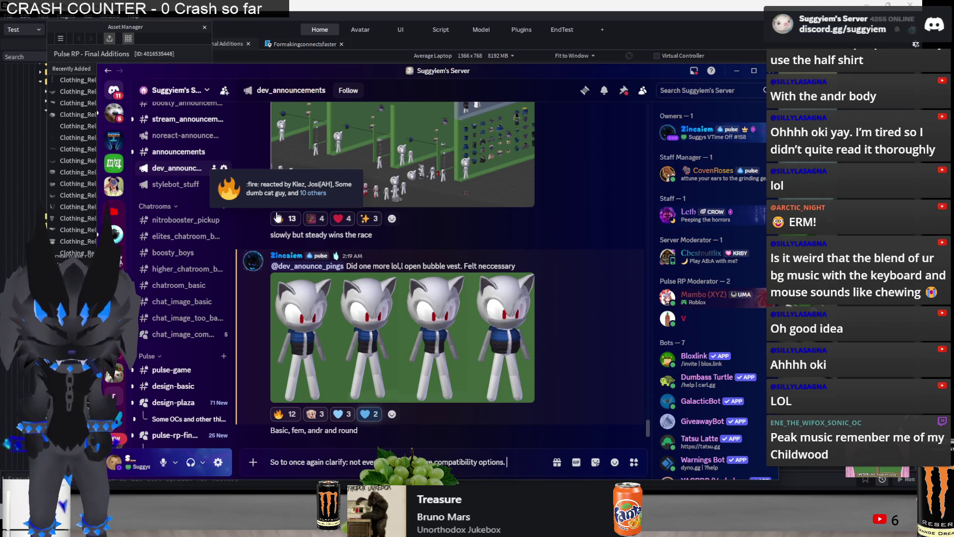
type("I will attempt to g")
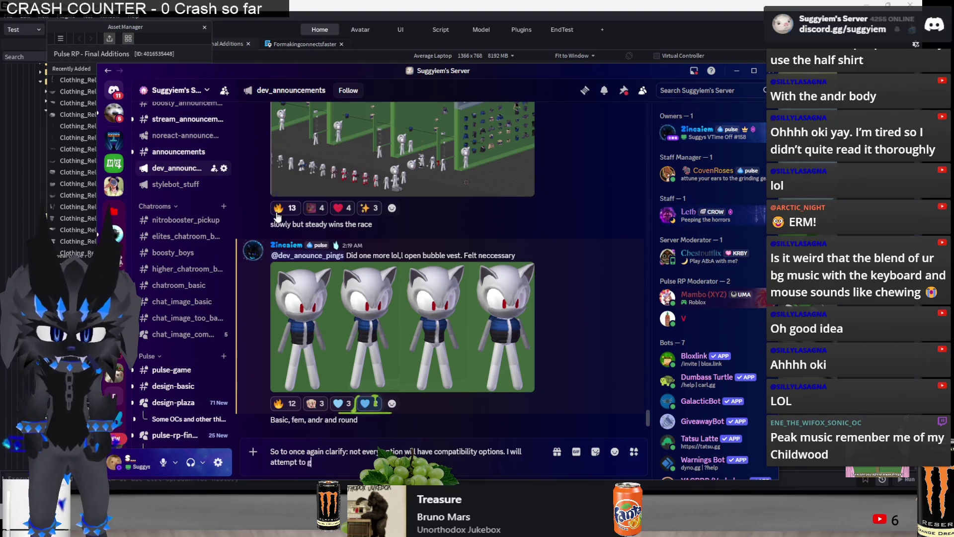
type("ive all shirts")
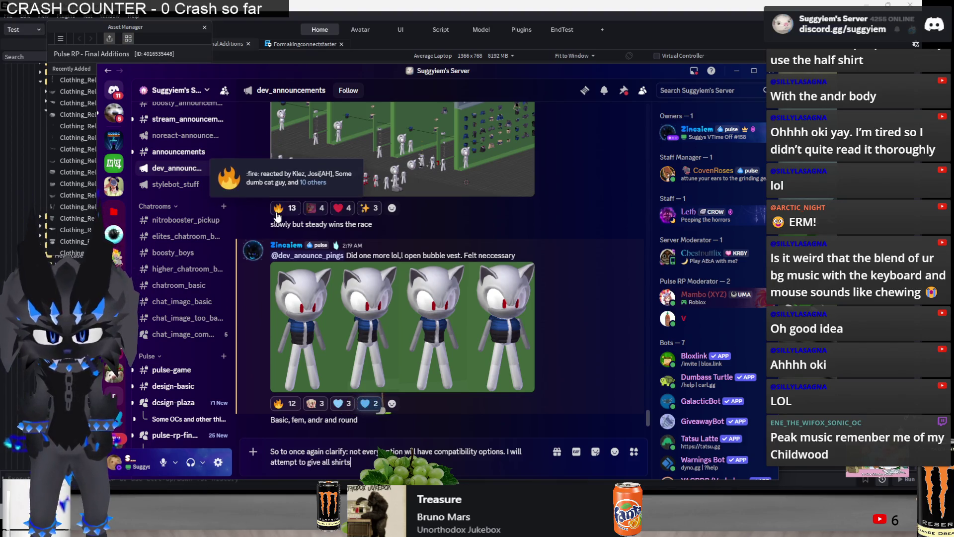
type(" mainly")
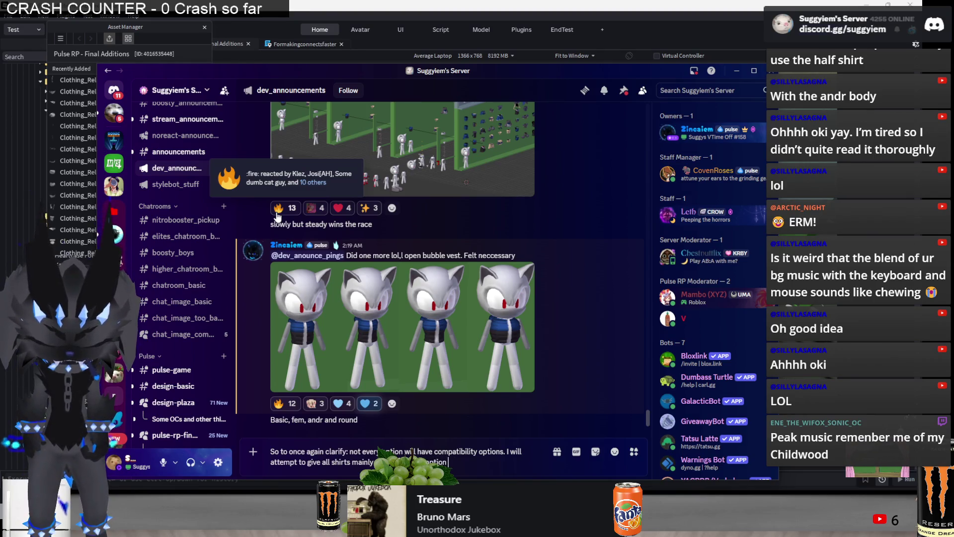
type("course.")
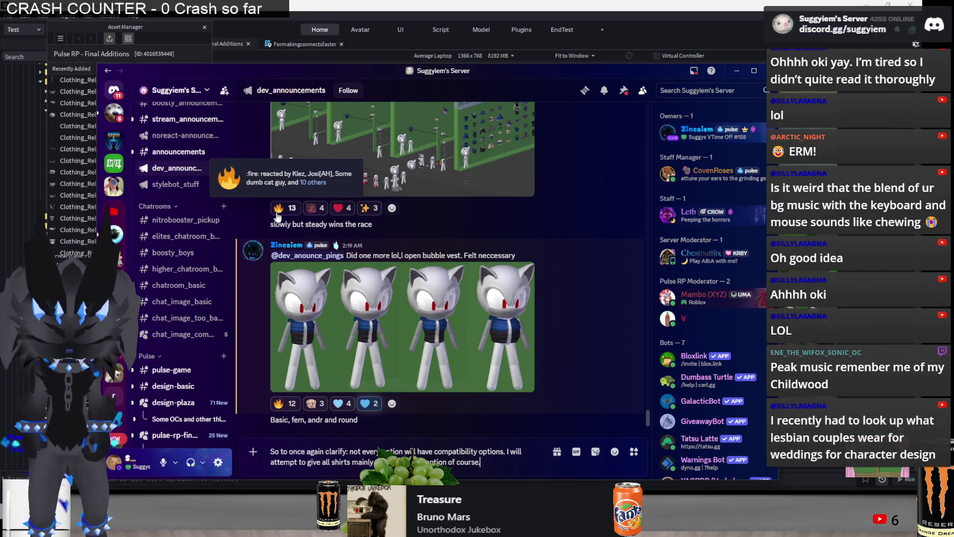
key("shift+Return")
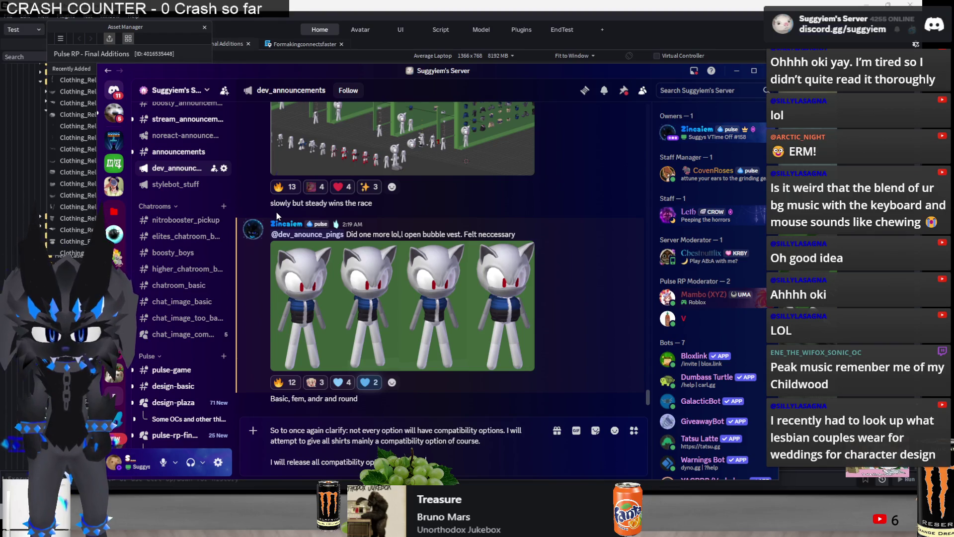
type("o,")
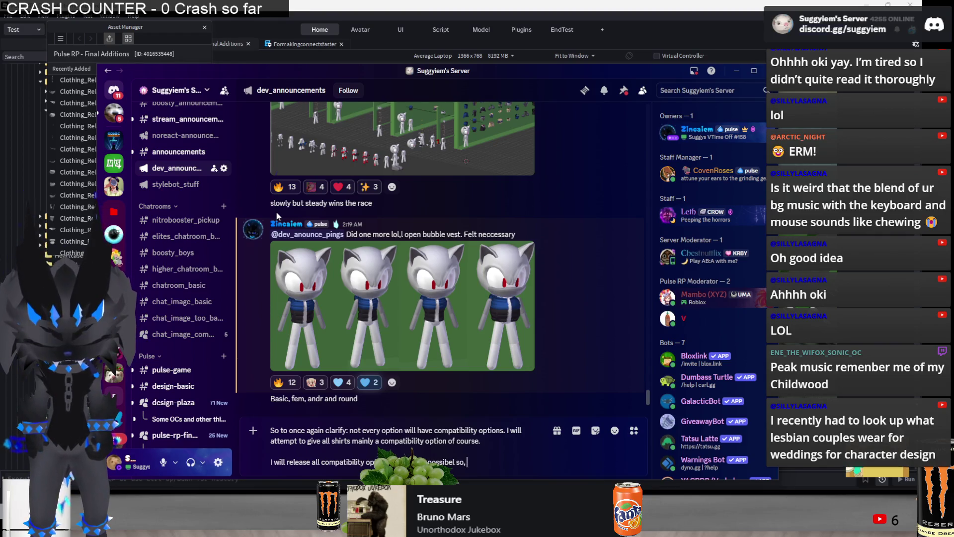
key("BackSpace")
key("BackSpace")
key("BackSpace")
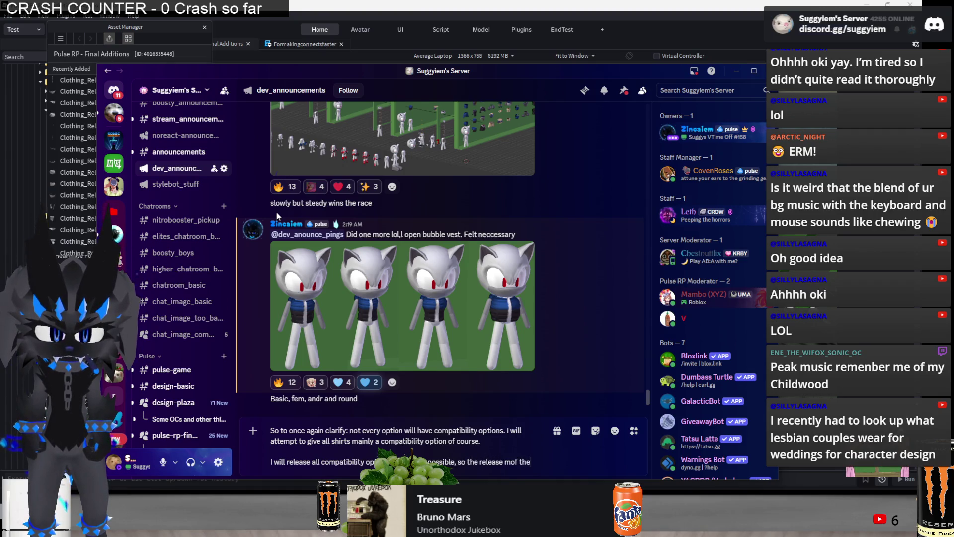
key("super+Up")
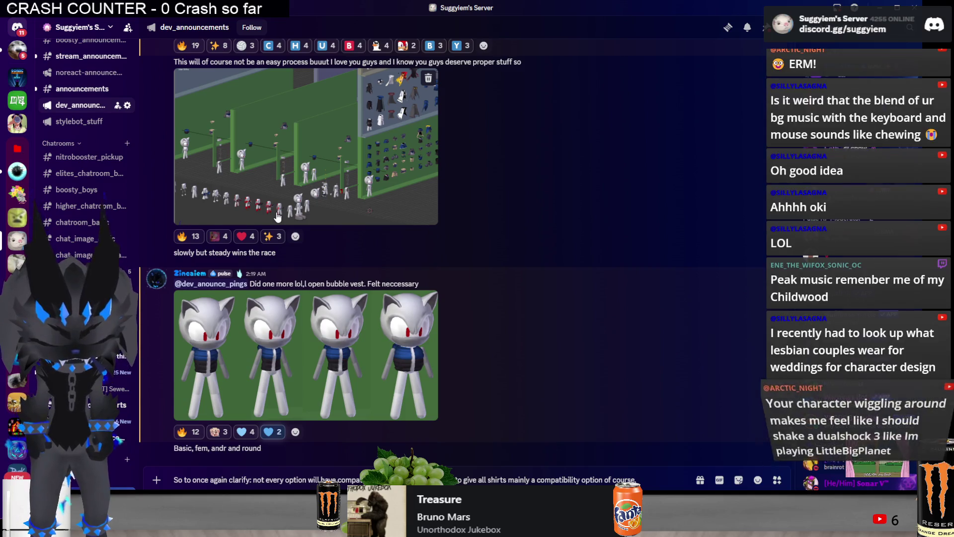
key("super+Down")
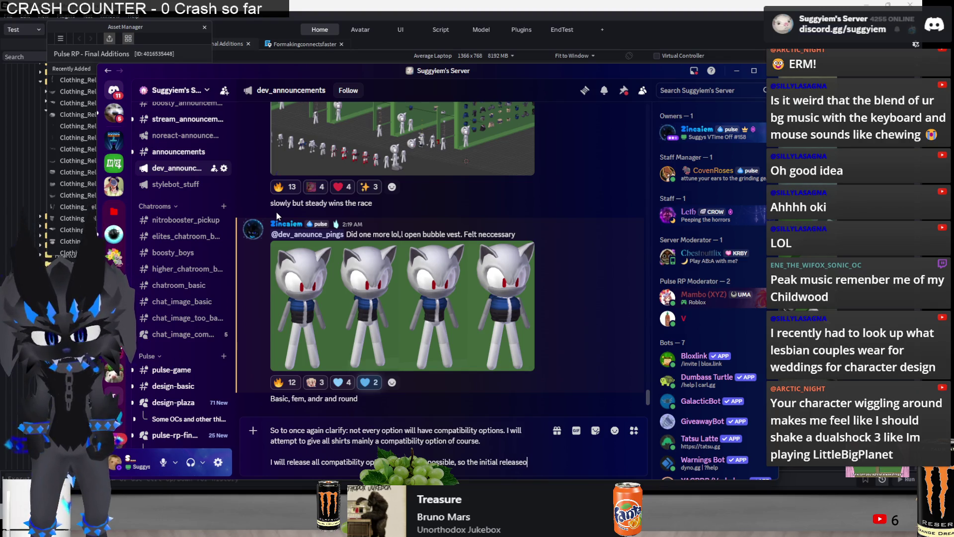
key("BackSpace")
type("contentma")
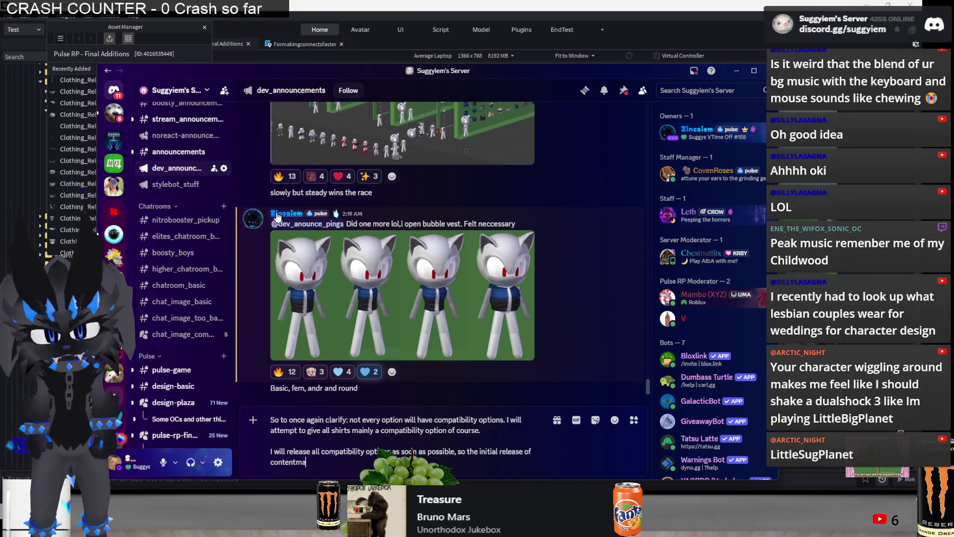
type("nia will have all that ")
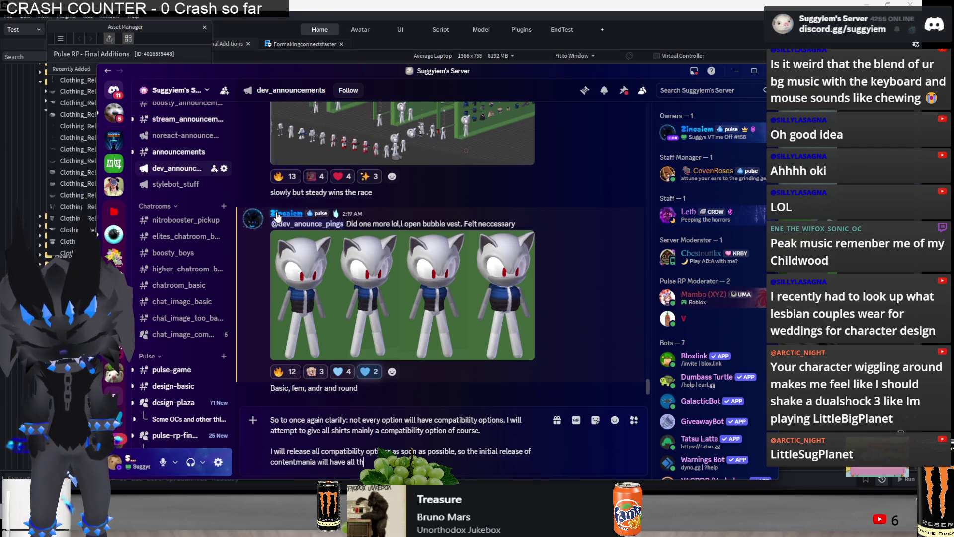
type("l")
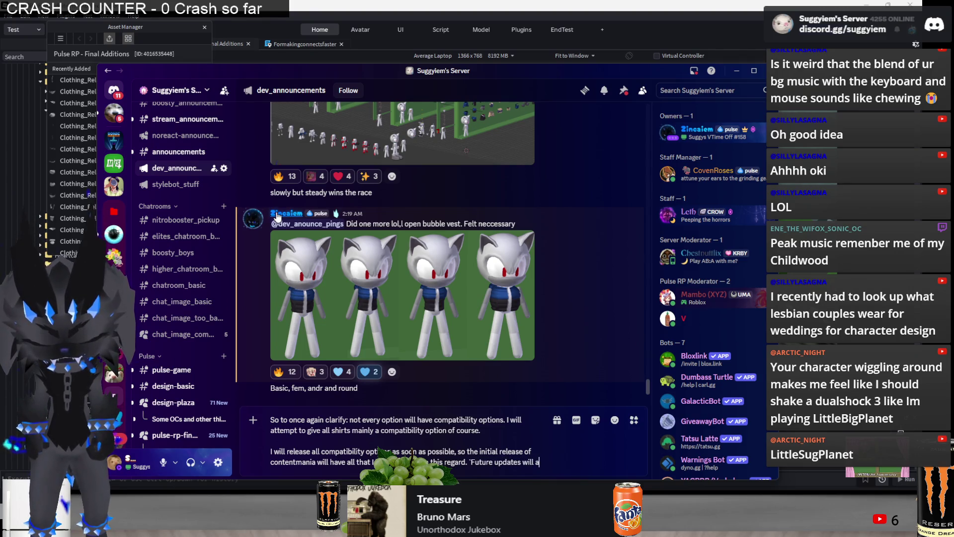
type("in the rest")
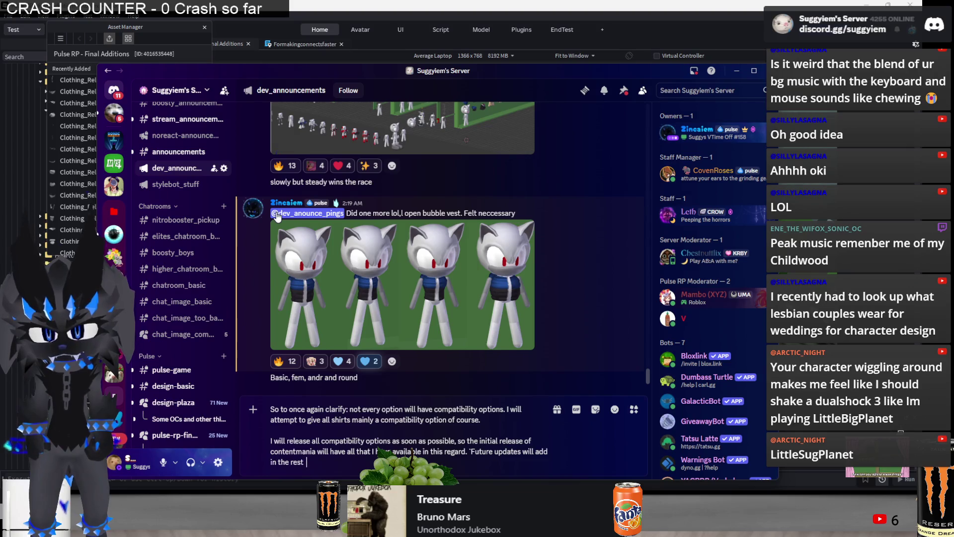
type("r time.`")
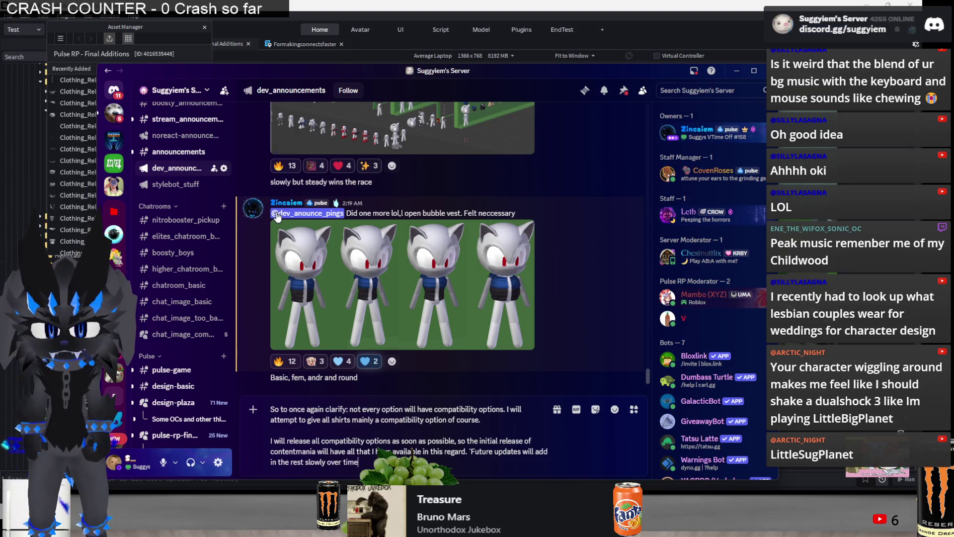
key("Return")
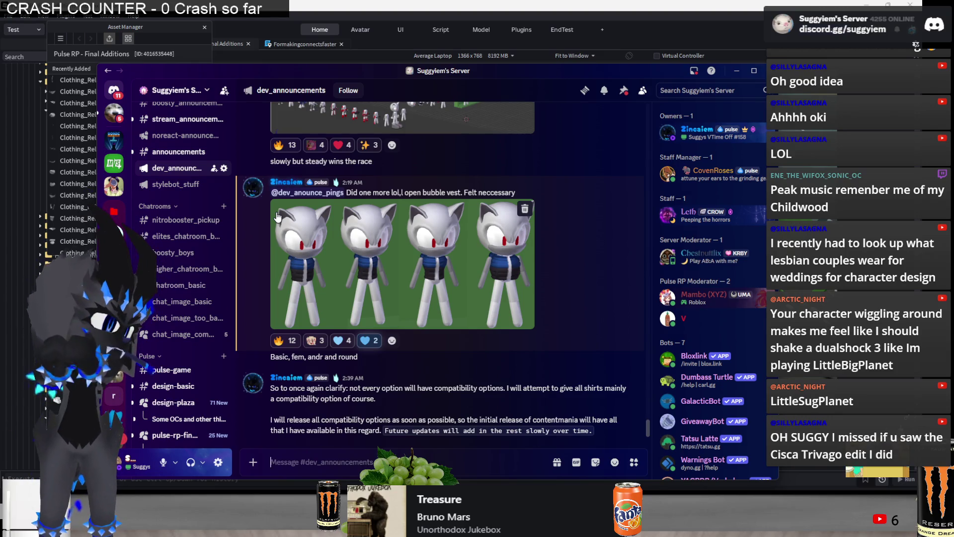
left_click(170, 373)
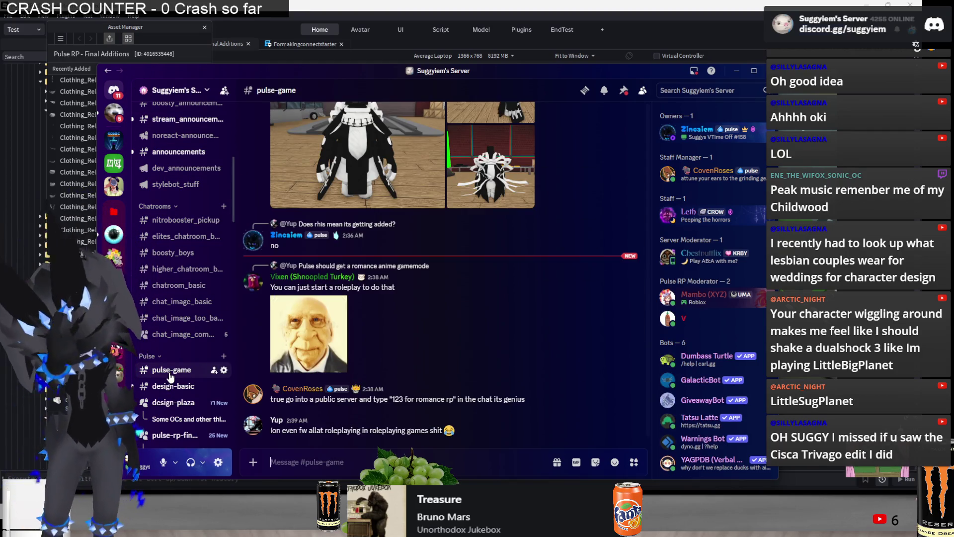
Reply to the romance RP message asking why the interaction is so good, add the W-why's the writing good GIF, and return to Studio
mouse_move(447, 328)
right_click(474, 407)
left_click(504, 248)
type("TRUTH")
key("BackSpace")
key("BackSpace")
key("BackSpace")
type("Wait... wh... why")
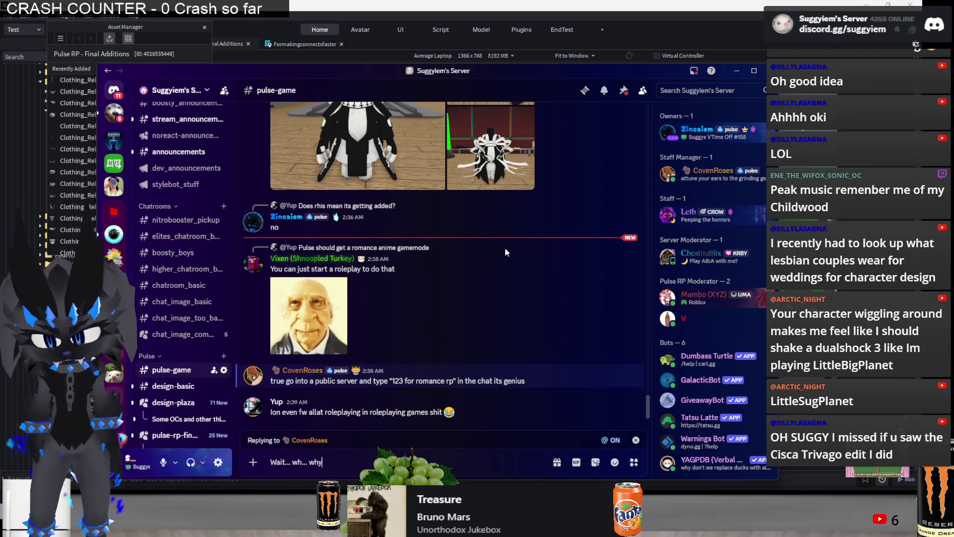
type("s the rp game interacti")
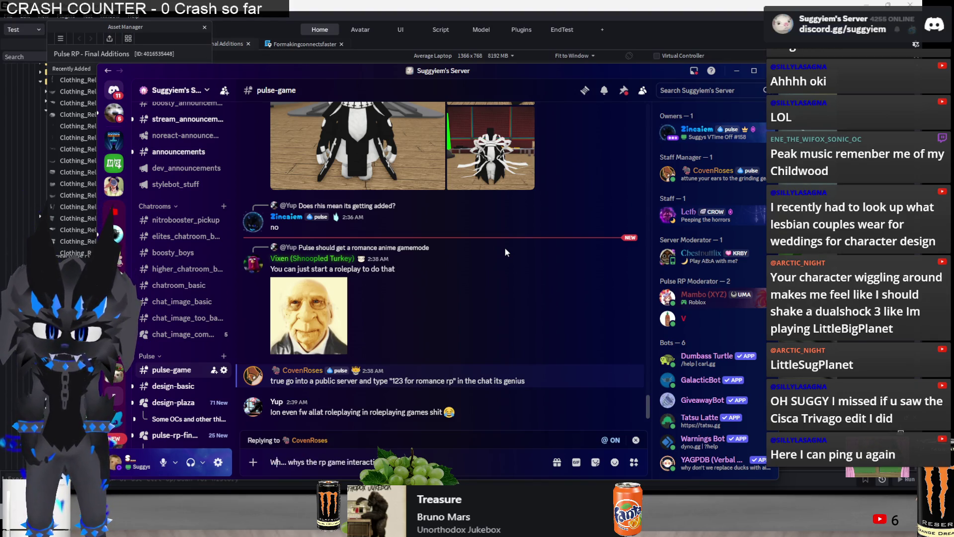
key("Return")
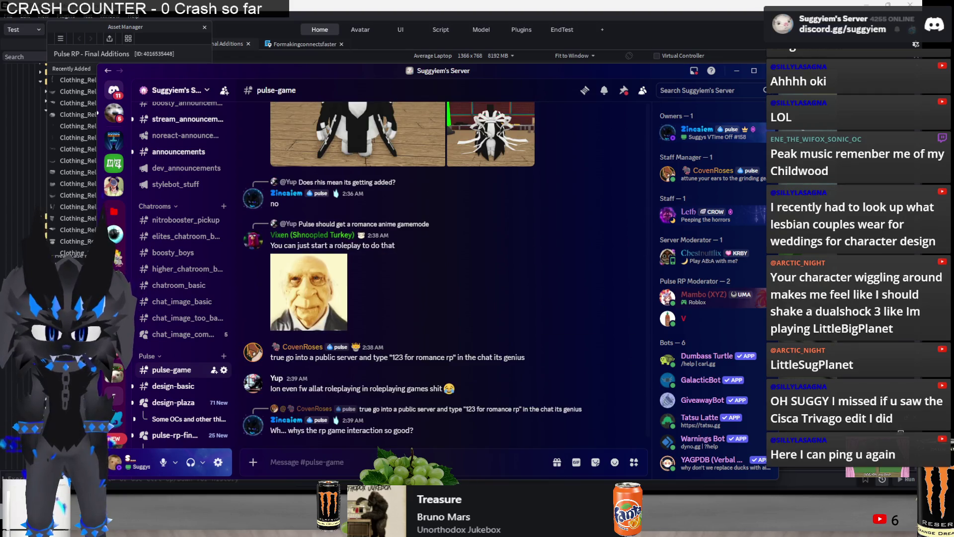
left_click(576, 464)
type("wh")
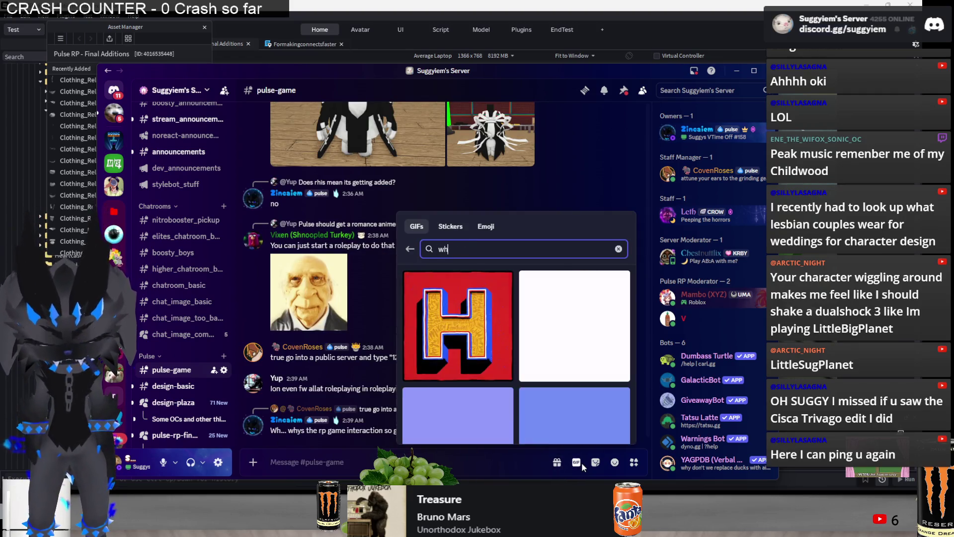
type("ys the writing so good")
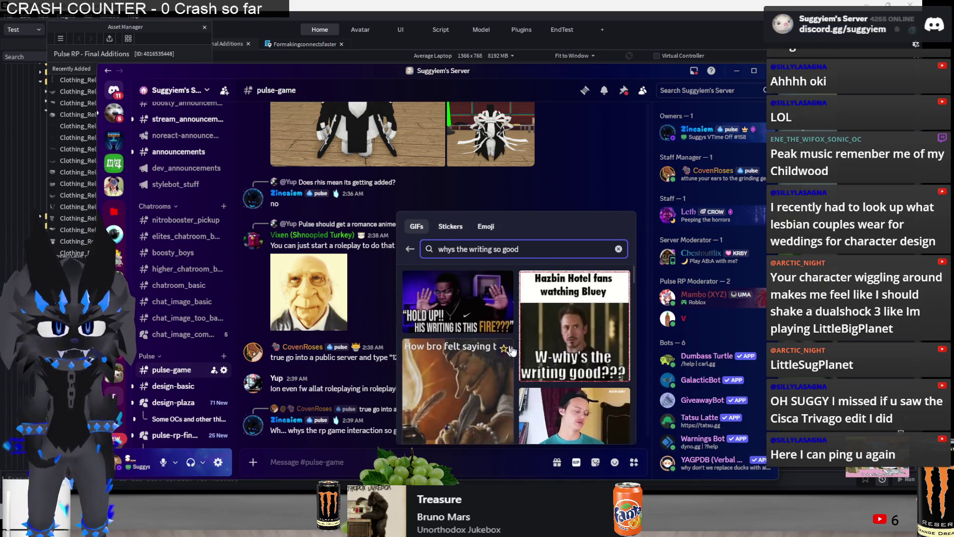
scroll(571, 297, "down", 1)
left_click(570, 296)
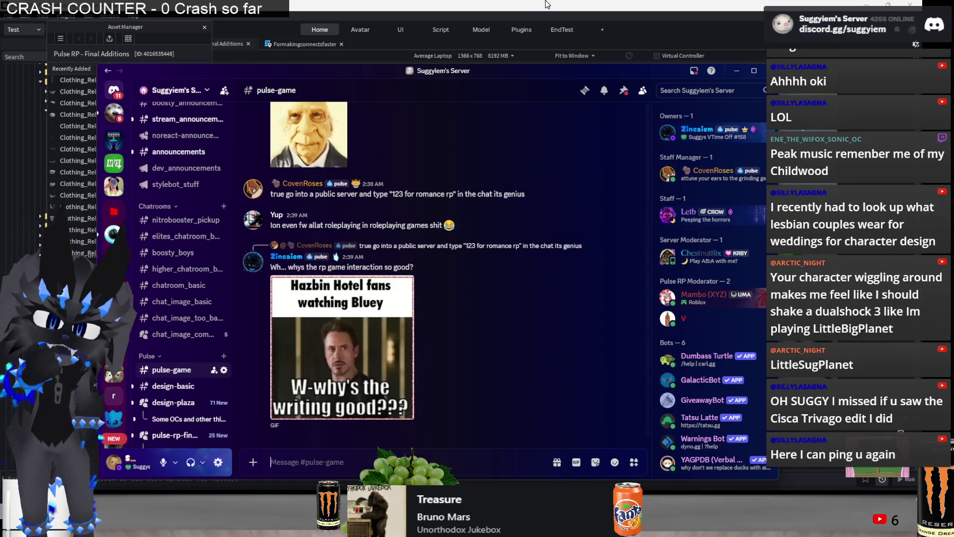
left_click(545, 4)
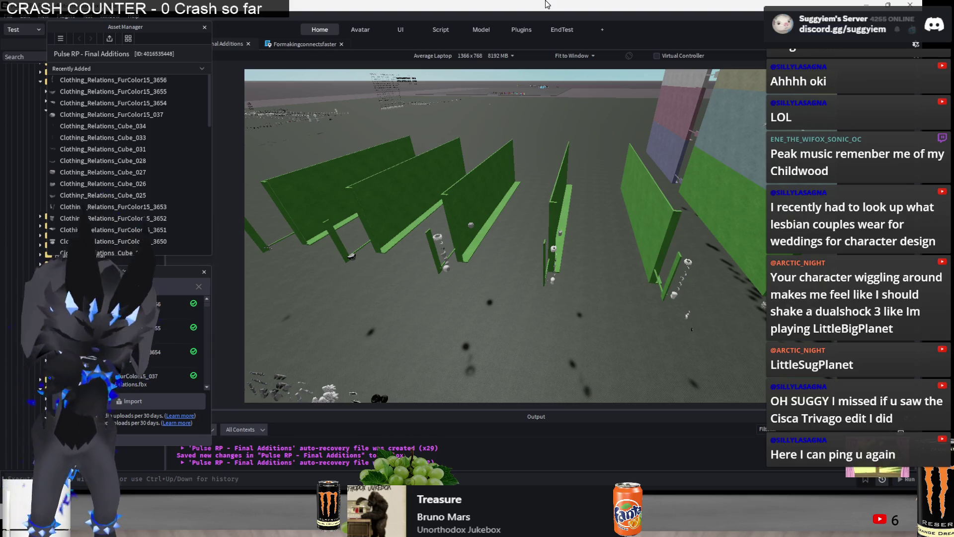
Check Discord briefly, return to Studio and select every uploaded clothing mesh in the asset list
key("alt+Tab")
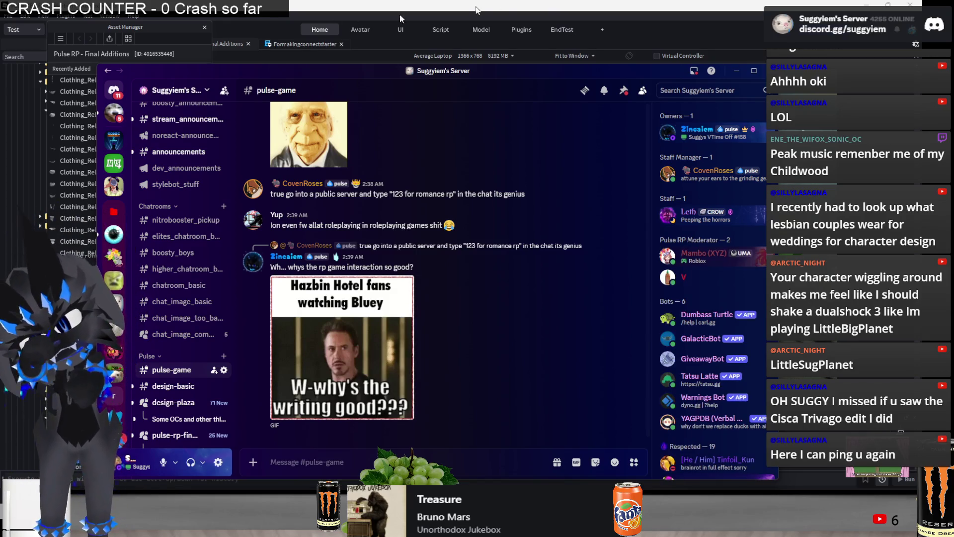
key("alt+Tab")
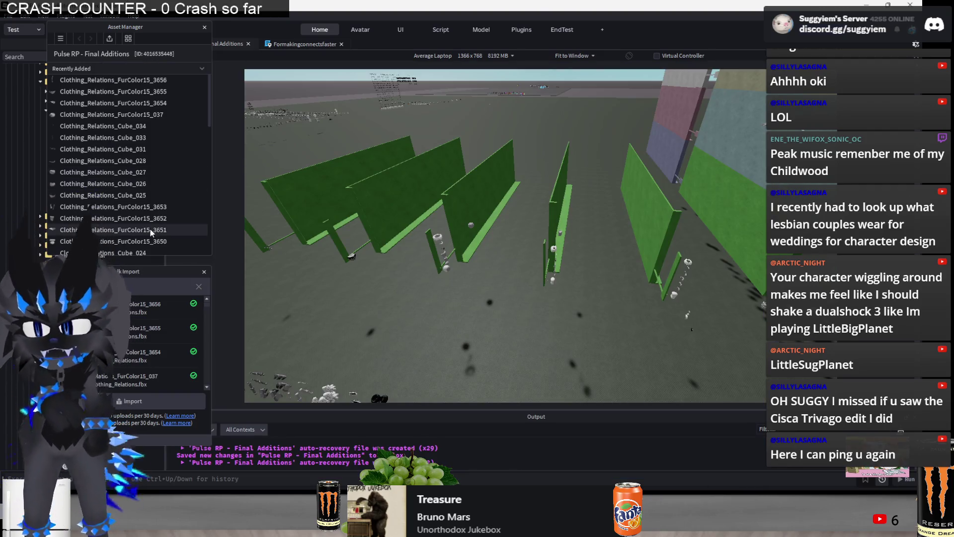
scroll(148, 223, "down", 2)
scroll(136, 242, "up", 2)
left_click(131, 81)
key("ctrl+a")
Dismiss the meshes' insert-options menu and switch over to the X home feed in the browser
right_click(140, 85)
left_click(171, 100)
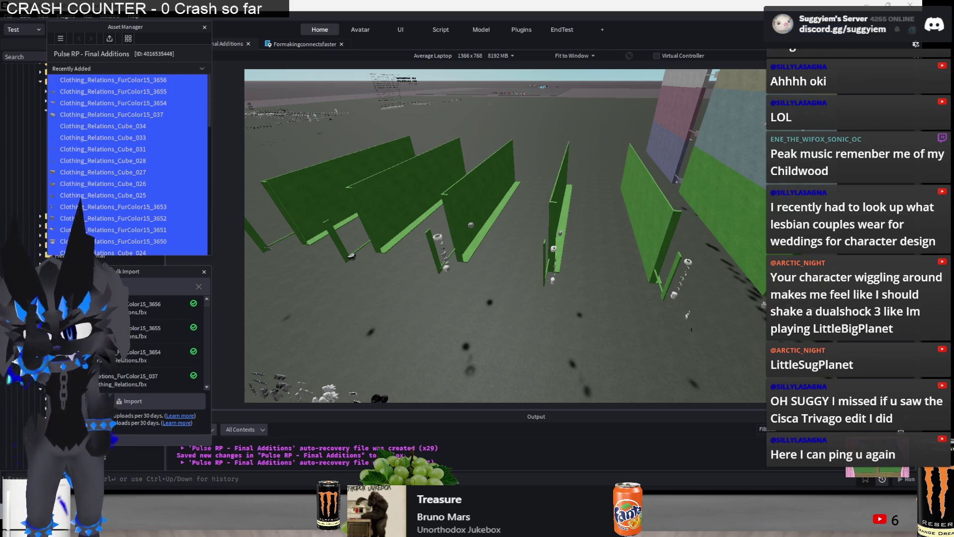
key("alt+Tab")
key("ctrl+Tab")
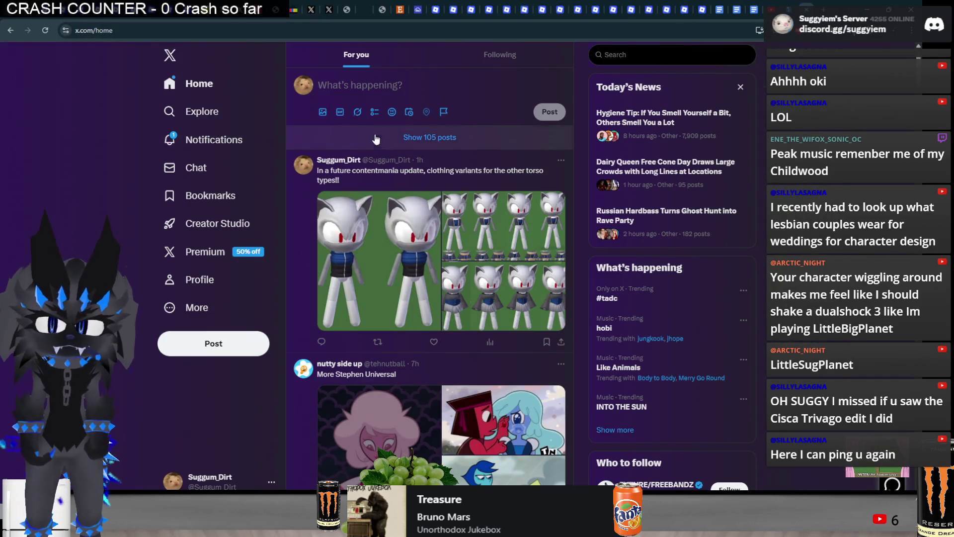
Bring Discord to the front and send the message 0129 in the #pulse-game channel
left_click(429, 137)
key("alt+Tab")
left_click(394, 154)
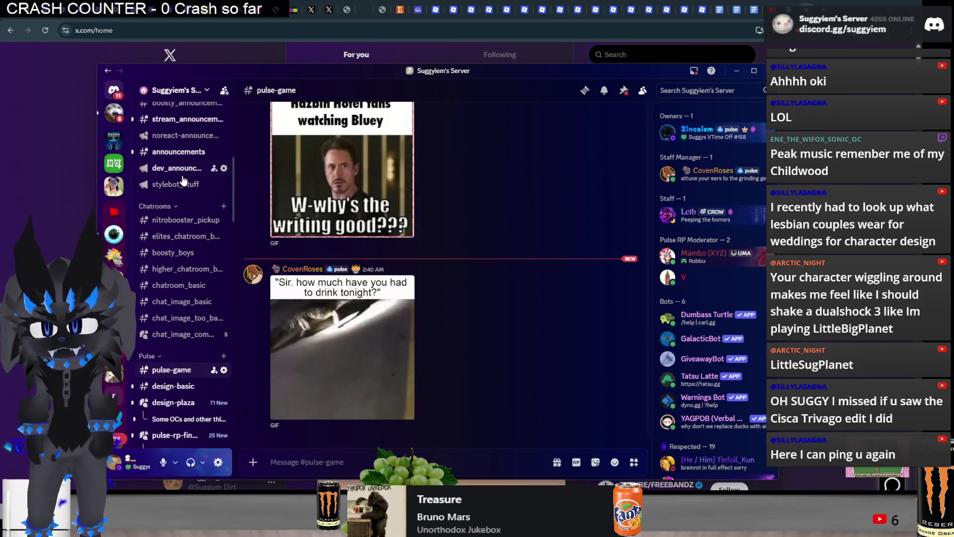
left_click(183, 181)
left_click(172, 370)
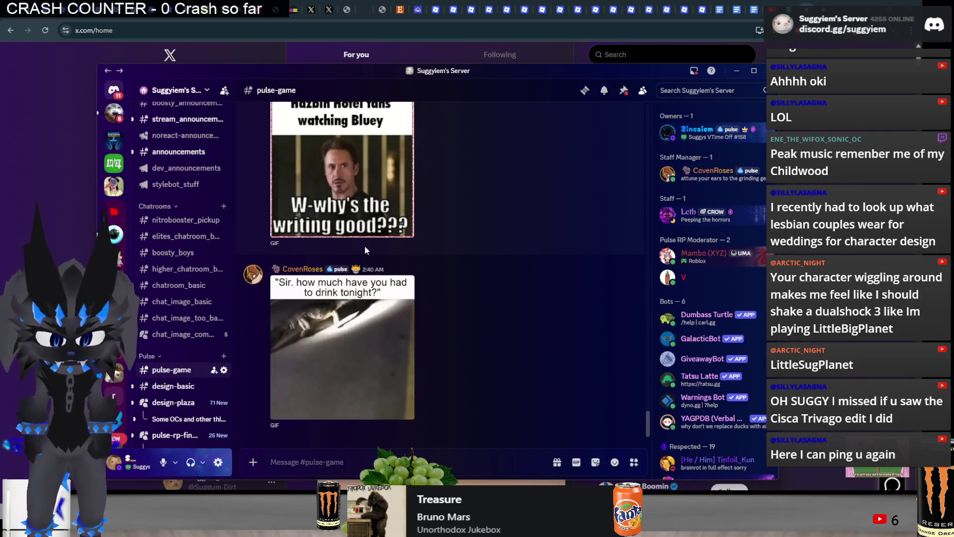
type("0129")
key("Return")
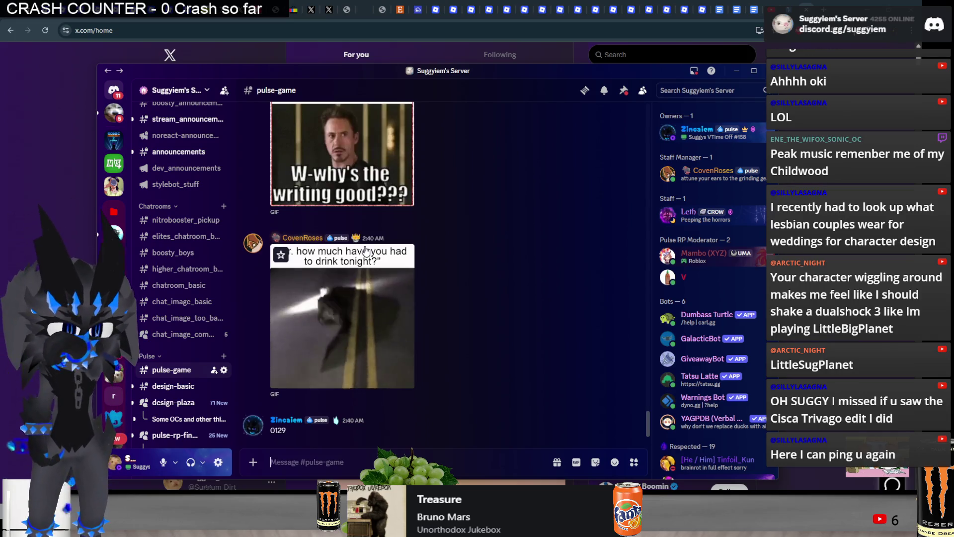
mouse_move(384, 257)
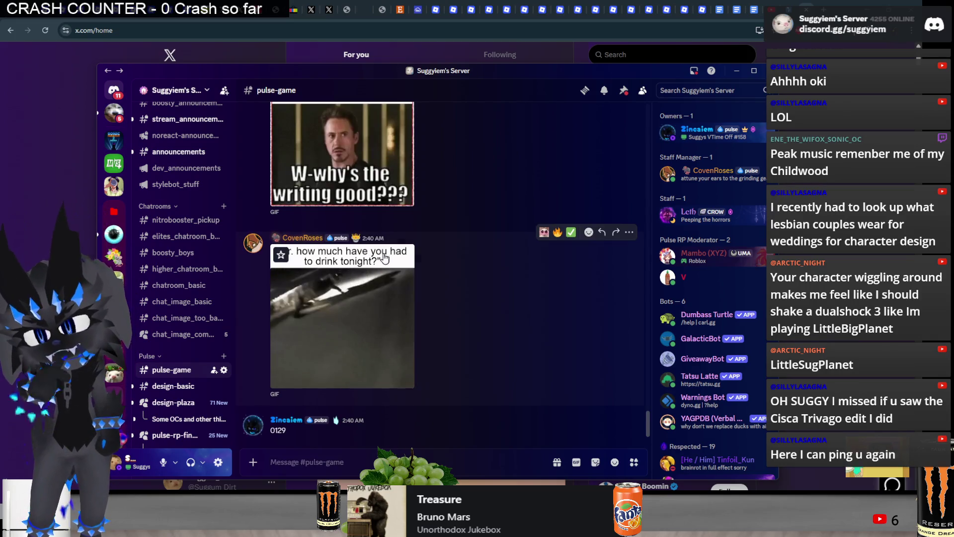
Copy the four white characters image from #dev_announcements and publish it as a new X post
key("alt+Left")
scroll(400, 244, "up", 3)
scroll(400, 244, "down", 1)
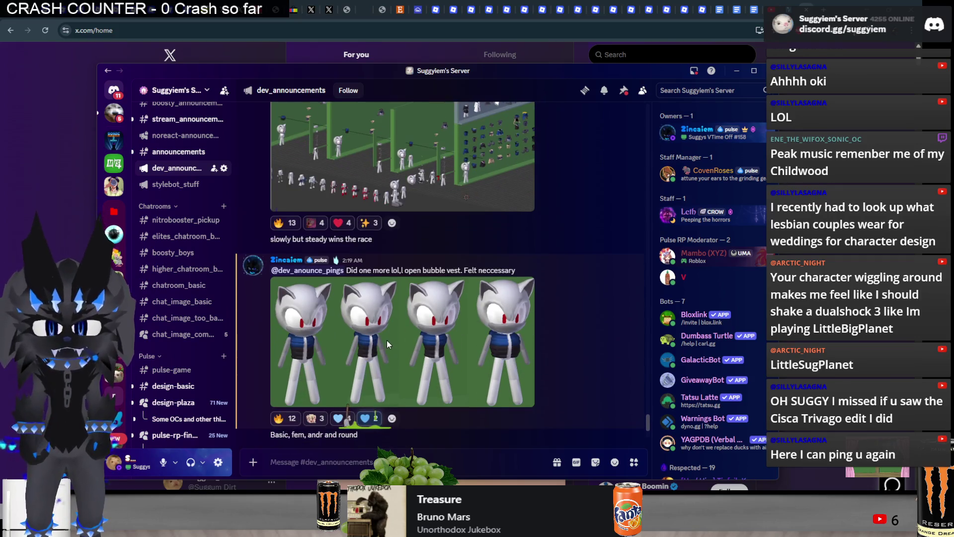
right_click(512, 376)
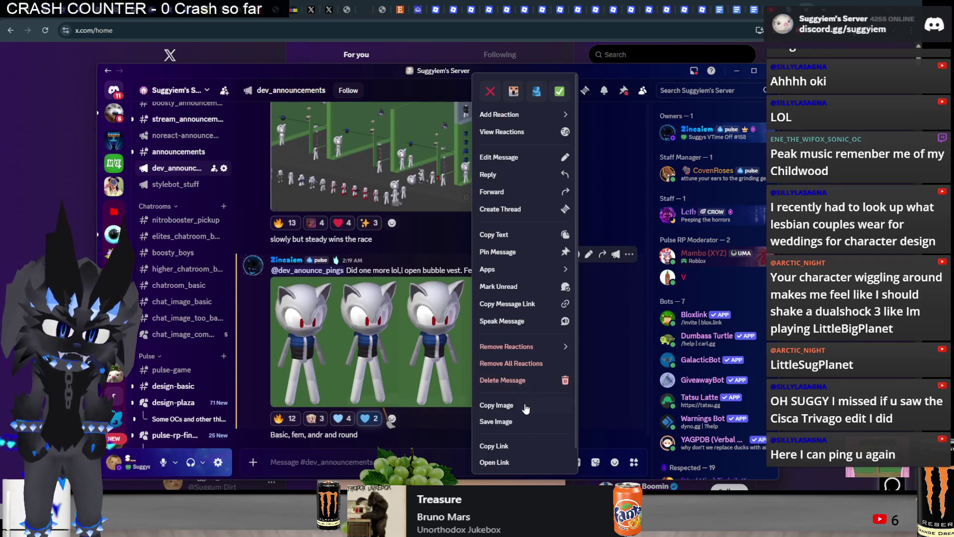
left_click(525, 407)
key("alt+Tab")
left_click(376, 81)
key("ctrl+v")
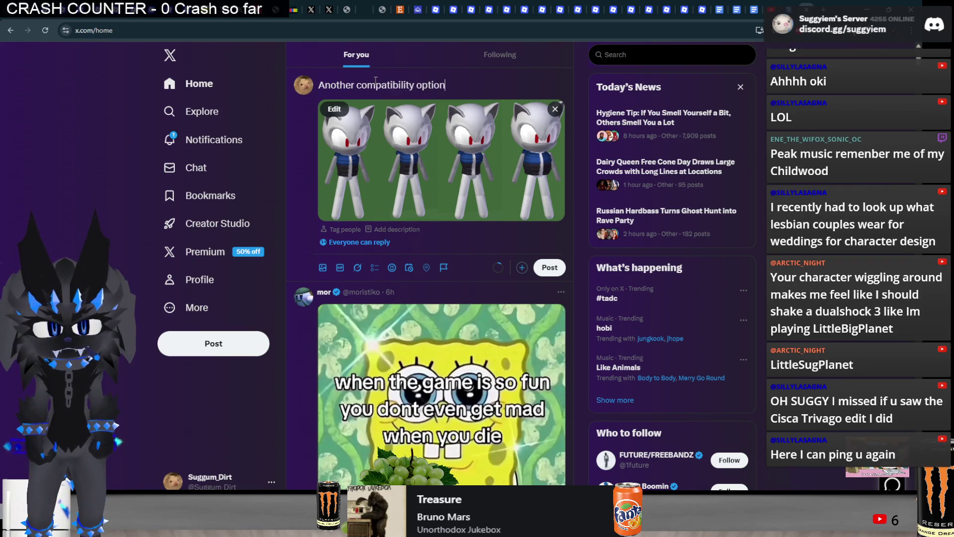
left_click(549, 268)
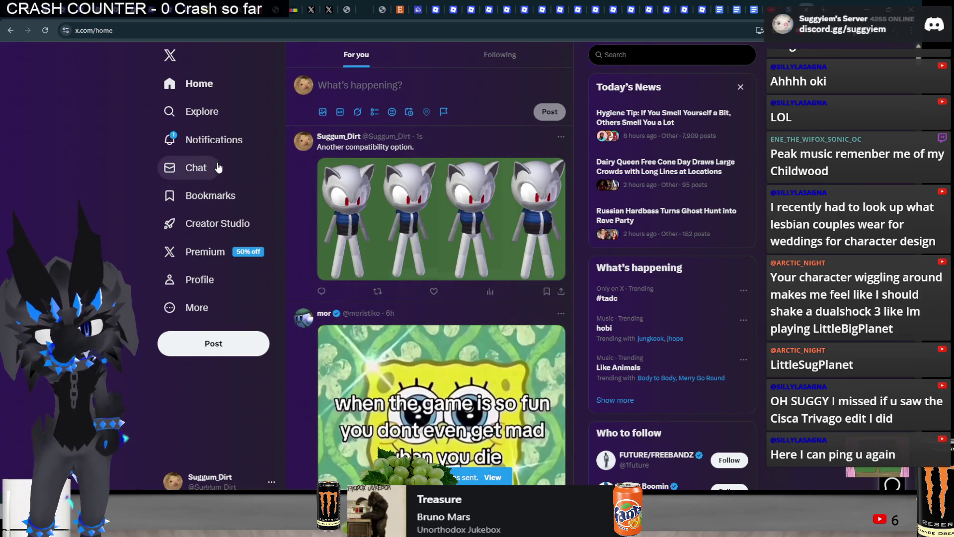
Glance at X notifications, return to the home feed and bring Roblox Studio back to the front
left_click(197, 140)
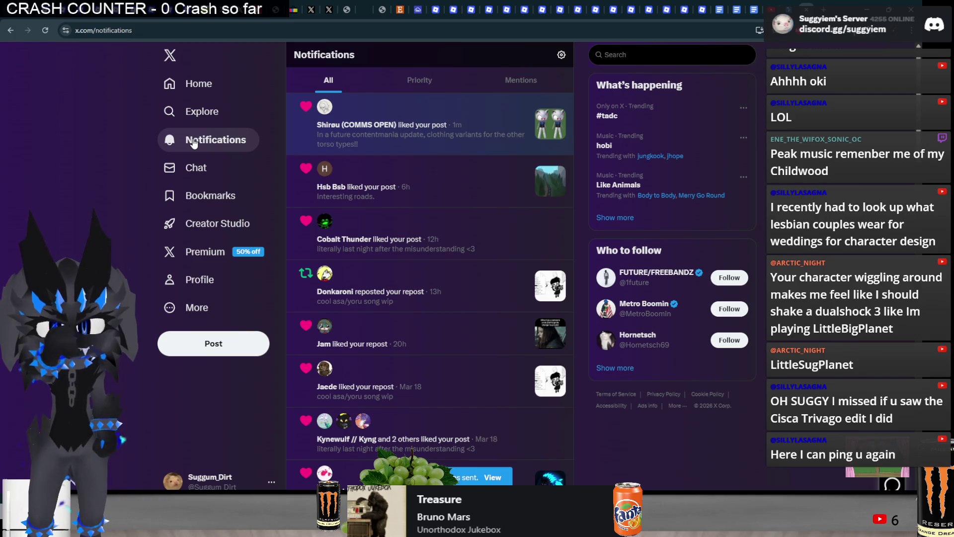
key("alt+Left")
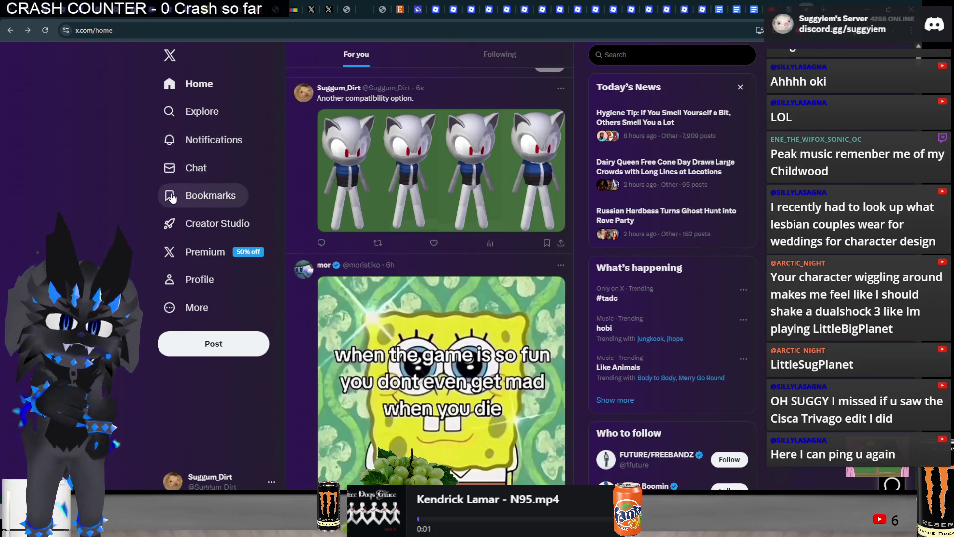
key("alt+Tab")
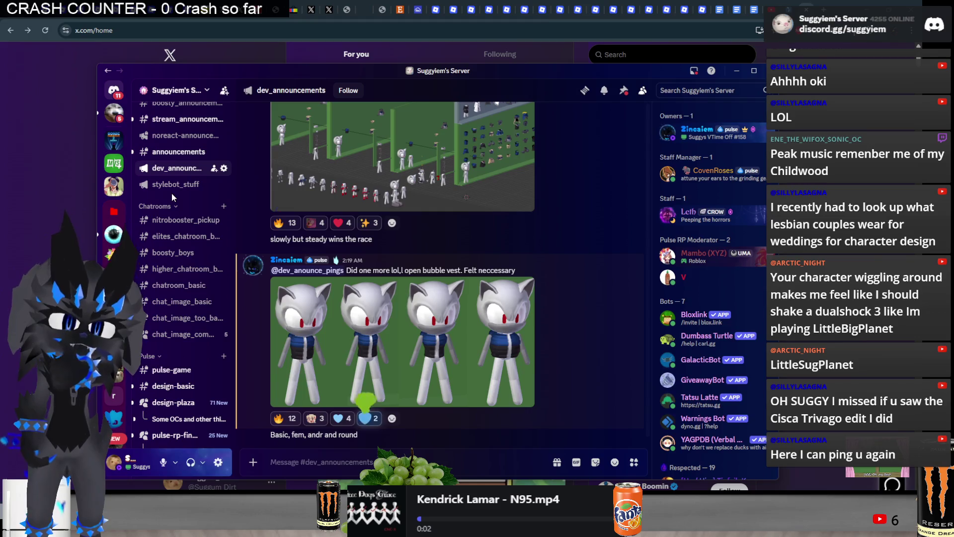
key("alt+Tab")
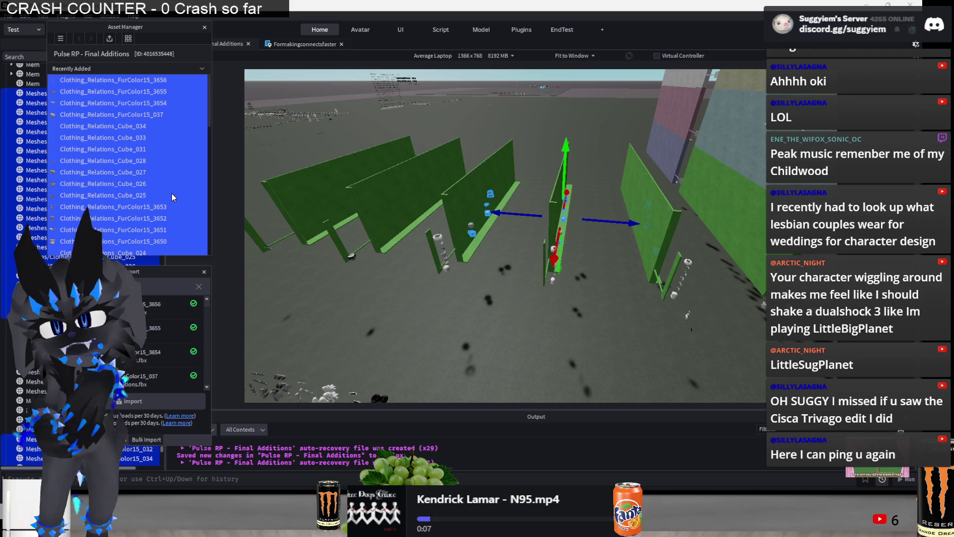
Skip ahead past N95 to a Modest Mouse track in VLC, then return to Studio over the green walls
key("alt+Tab")
key("alt+Tab")
key("alt+Tab")
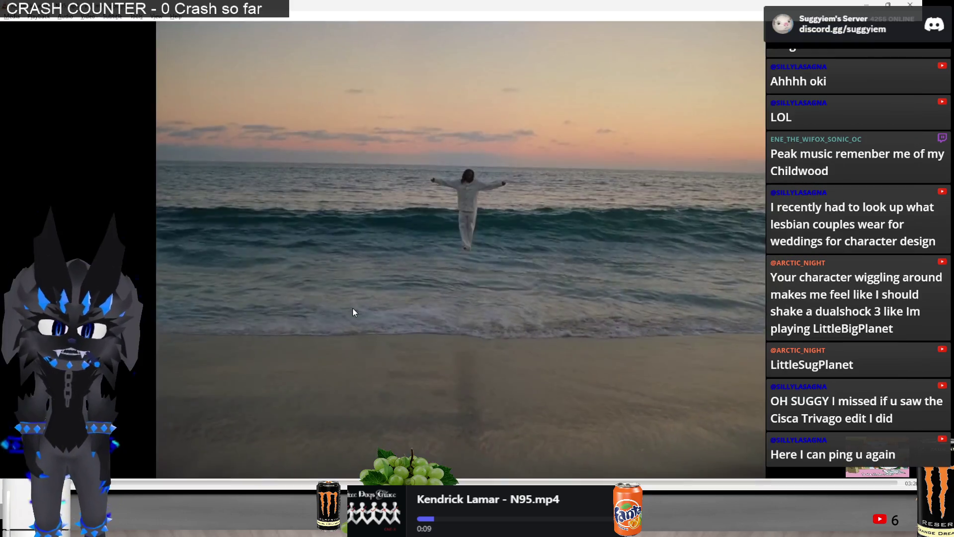
key("n")
key("n")
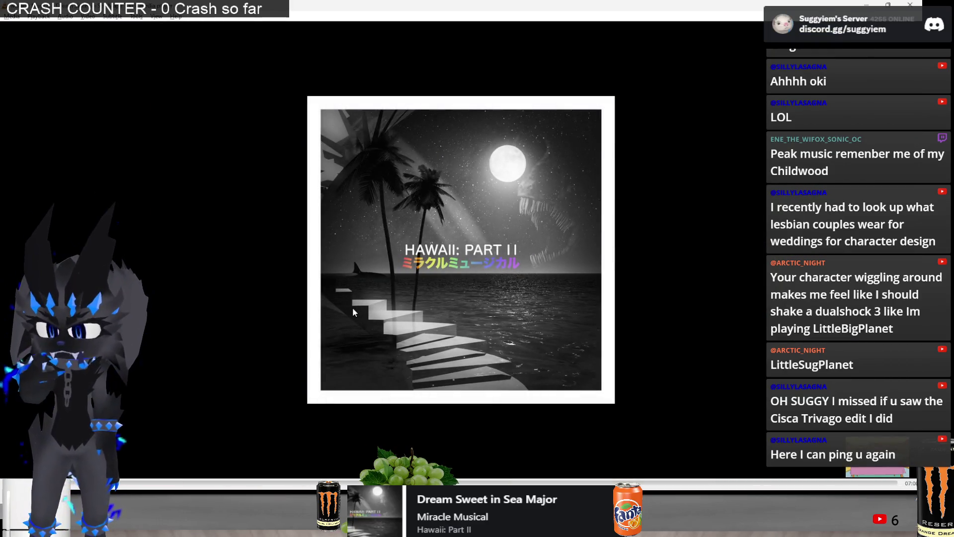
key("n")
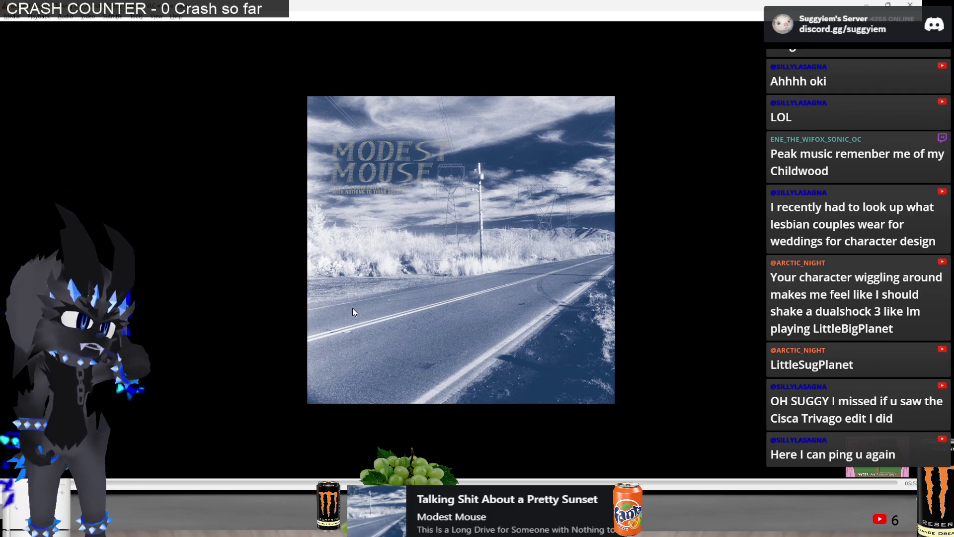
key("alt+Tab")
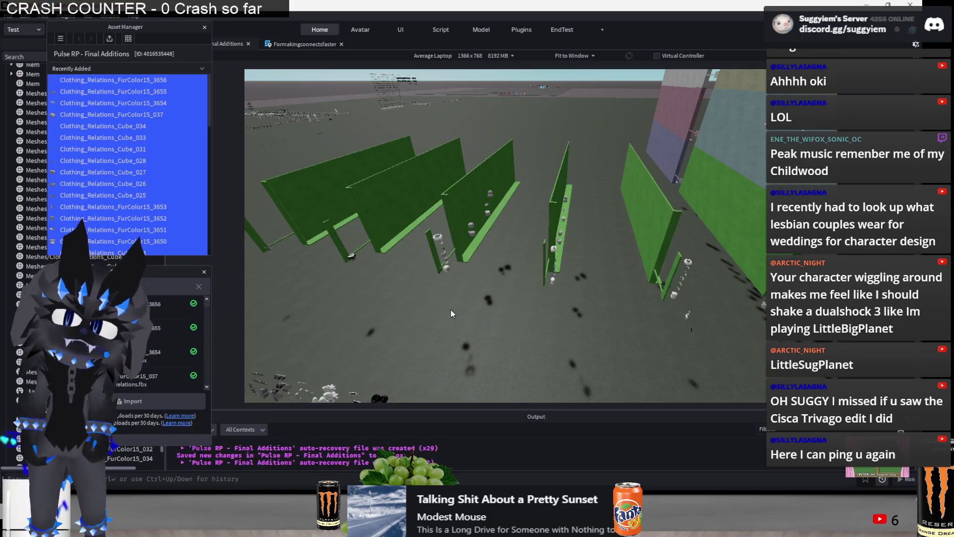
right_click_drag(451, 313, 394, 178)
Close the Asset Manager and Bulk Import windows and move the view down beside the green wall
left_click(203, 28)
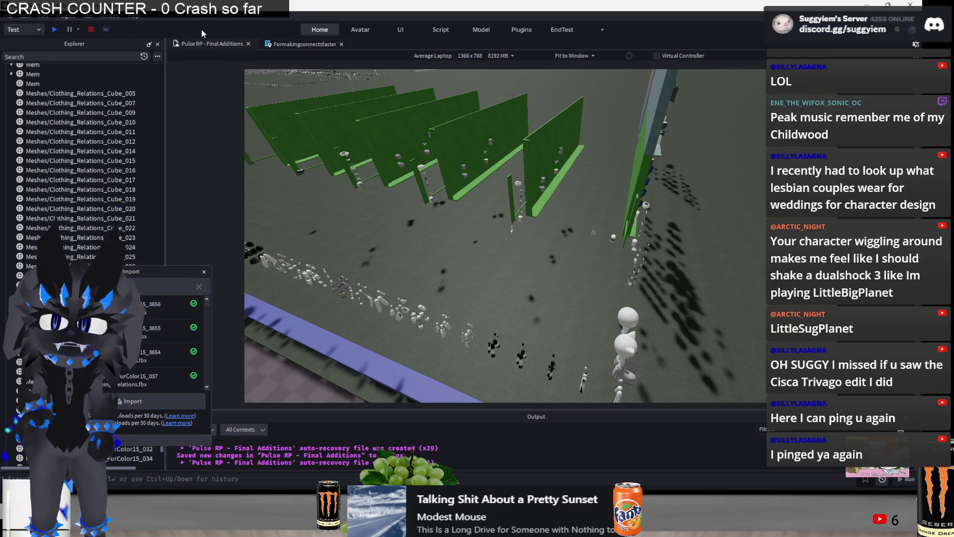
left_click(204, 273)
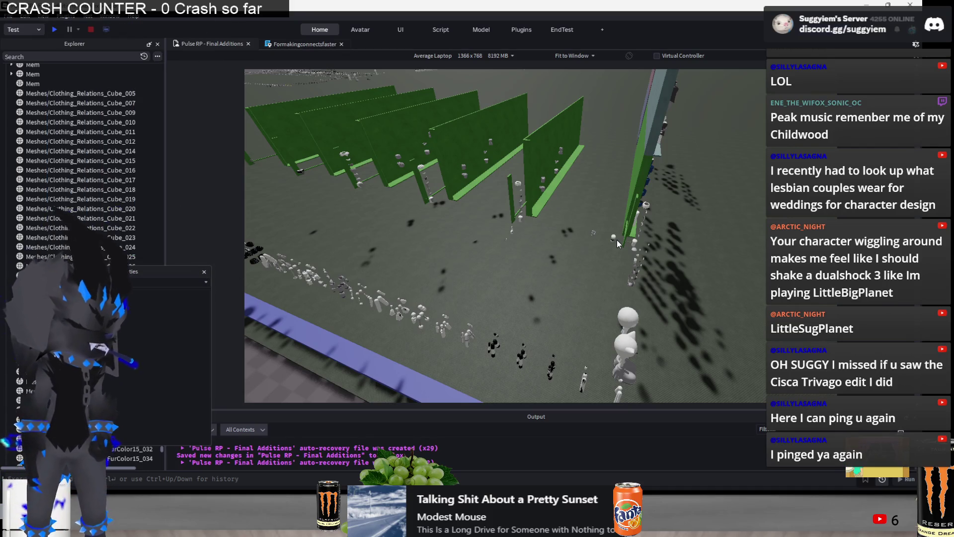
right_click_drag(616, 240, 617, 239)
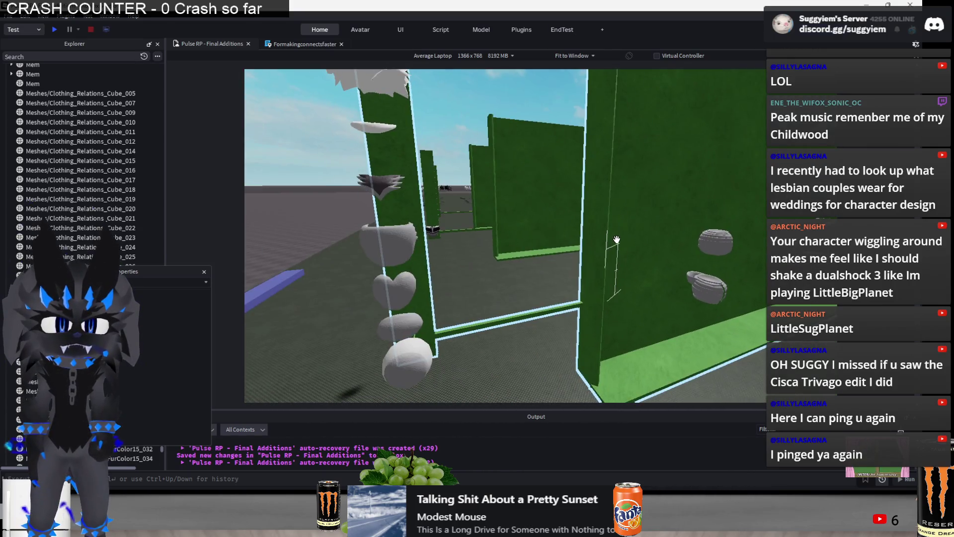
mouse_move(617, 240)
right_mouse_down()
mouse_move(594, 315)
mouse_move(524, 269)
right_mouse_up()
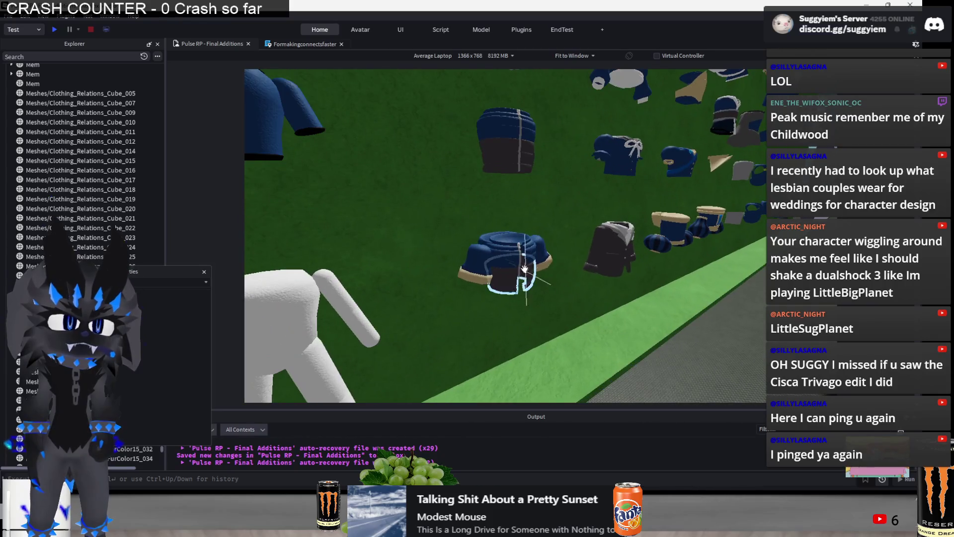
Select six grey clothing meshes along the green wall, adding each to the selection
left_click(524, 268)
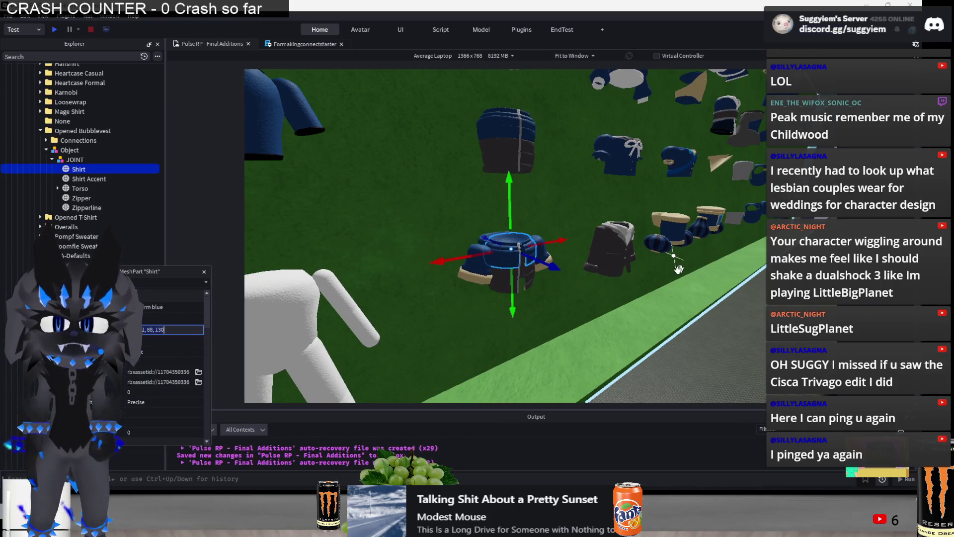
right_click_drag(570, 276, 578, 287)
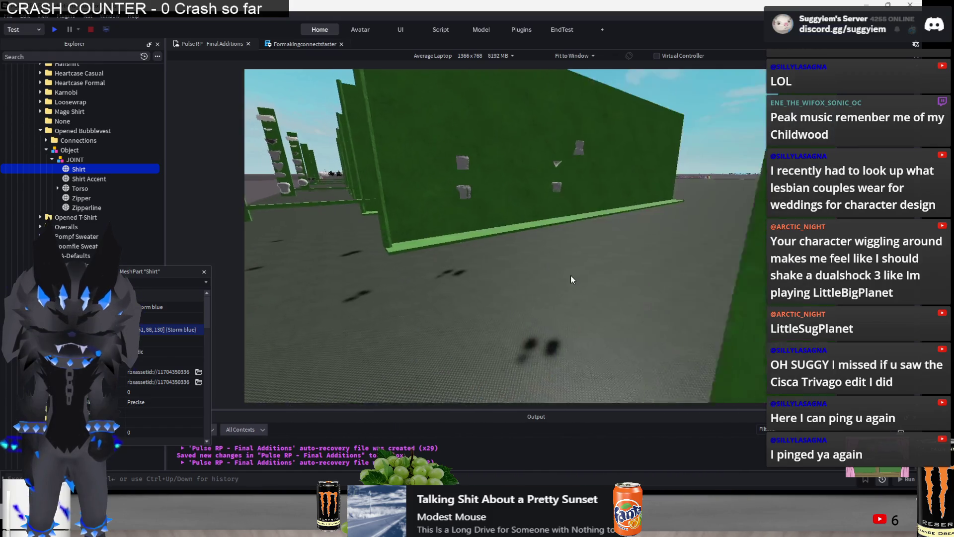
left_click(579, 289)
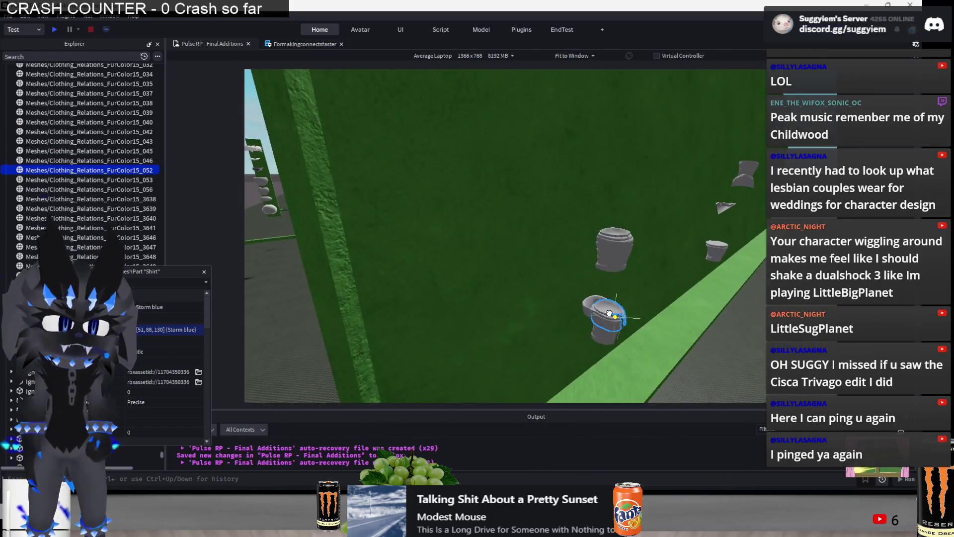
left_click(607, 246)
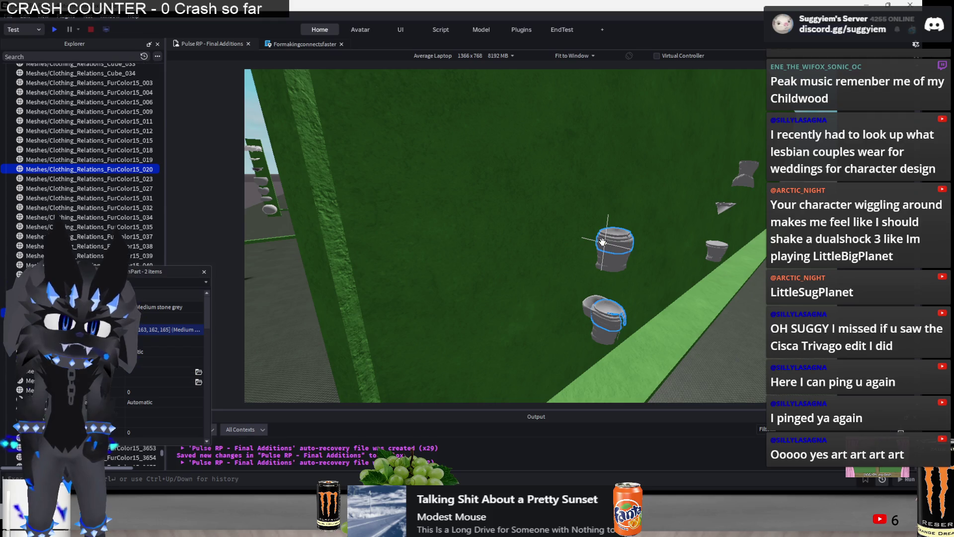
scroll(603, 245, "down", 5)
mouse_move(603, 246)
right_mouse_down()
mouse_move(662, 316)
mouse_move(385, 224)
right_mouse_up()
left_click(662, 317, "ctrl")
left_click(384, 224, "ctrl")
left_click(381, 199, "ctrl")
Set the selected meshes' Color to 51, 88, 130 (Storm blue) in Properties and clear the selection
left_click(165, 328)
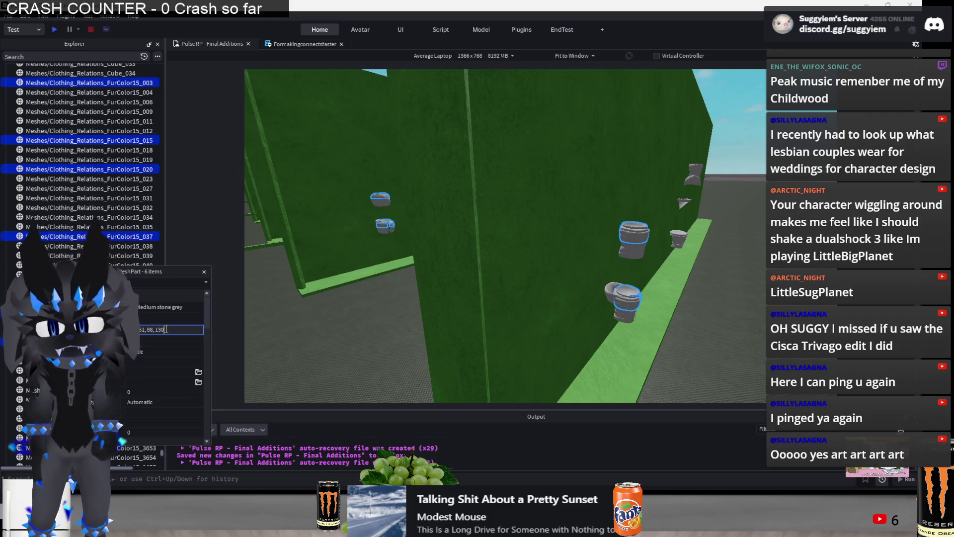
key("ctrl+v")
key("Return")
left_click(703, 331)
right_click_drag(703, 330, 705, 329)
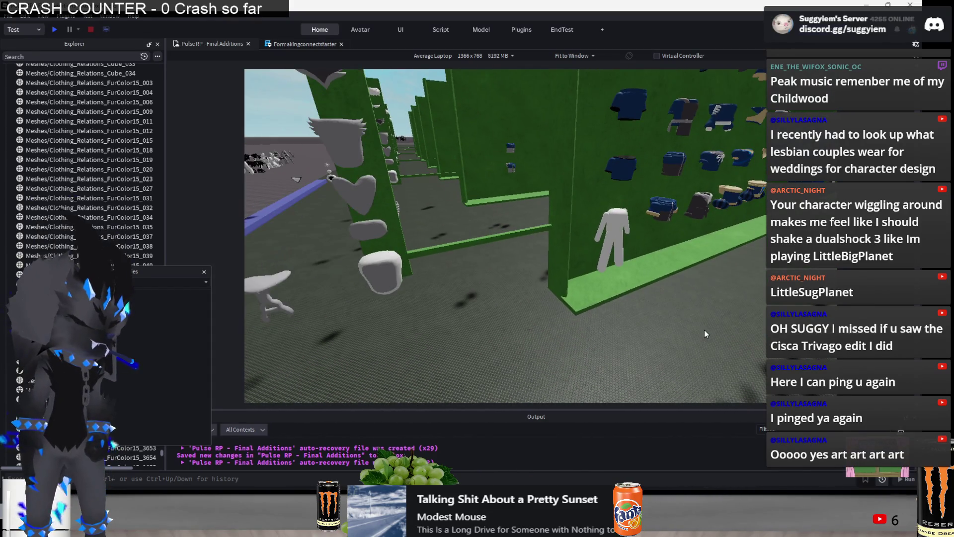